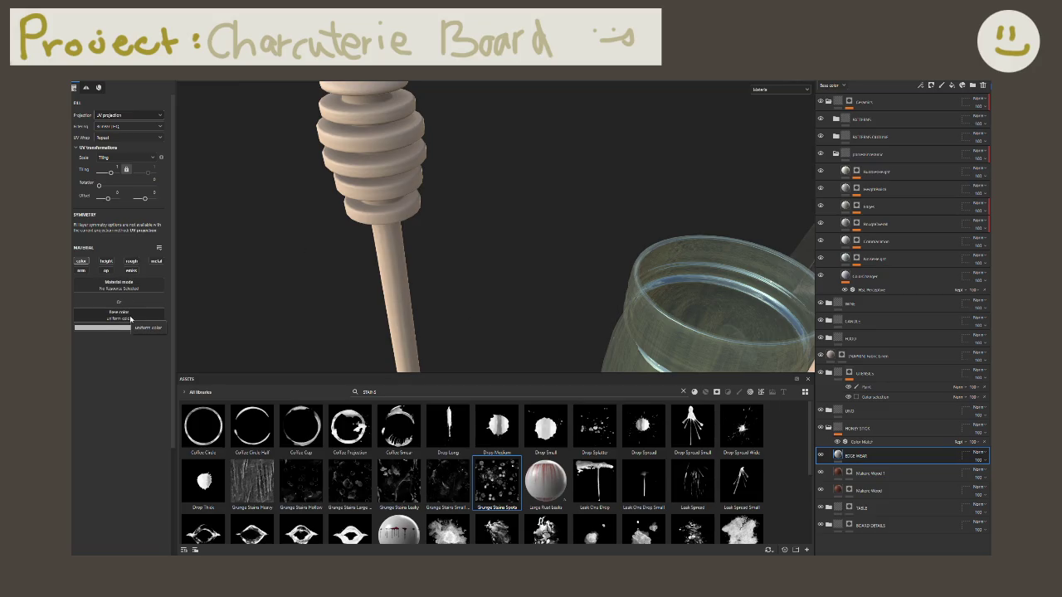
Step: Browse the base colour texture picker, then search the asset library for GRUNGE
click(130, 319)
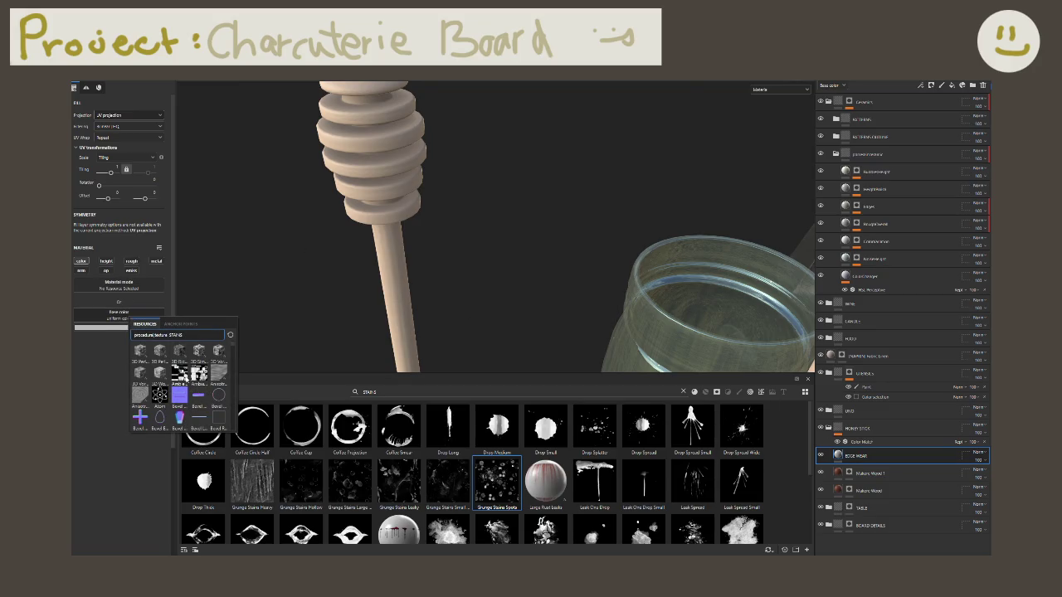
scroll(202, 362, down, 3)
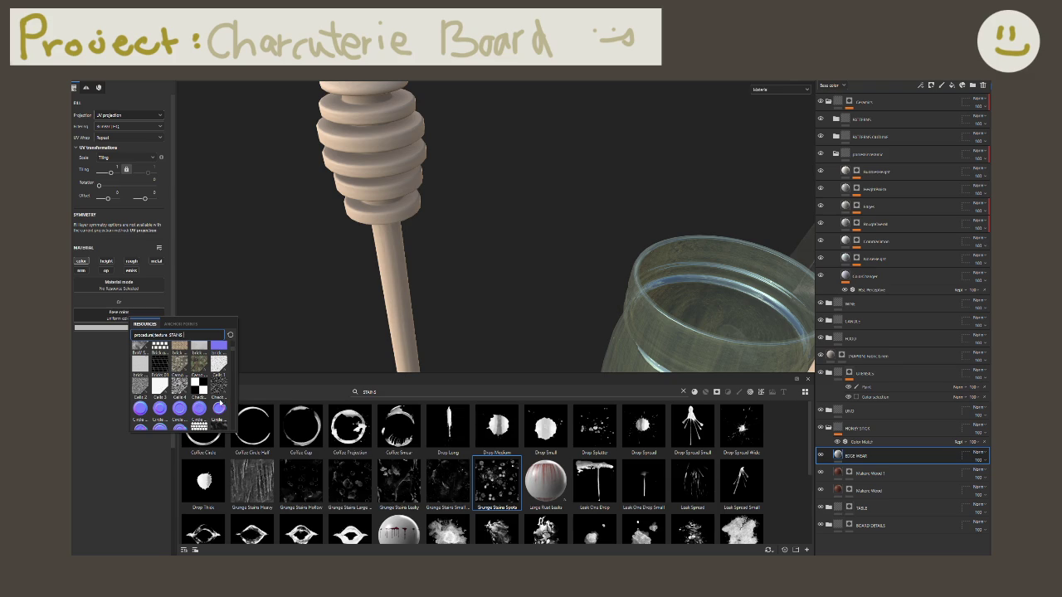
click(428, 382)
double_click(424, 392)
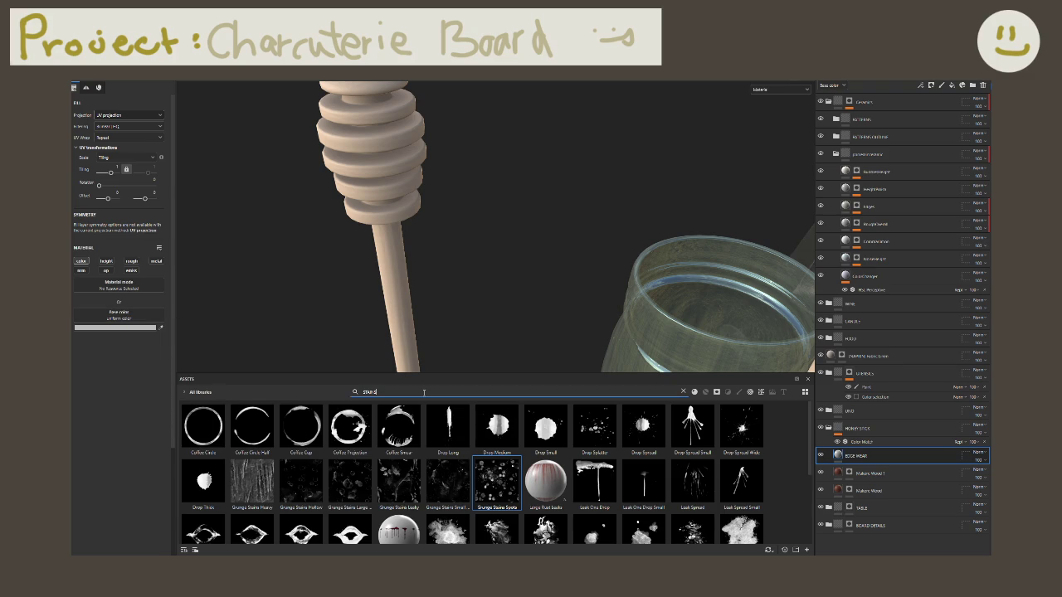
text(GRUNGE)
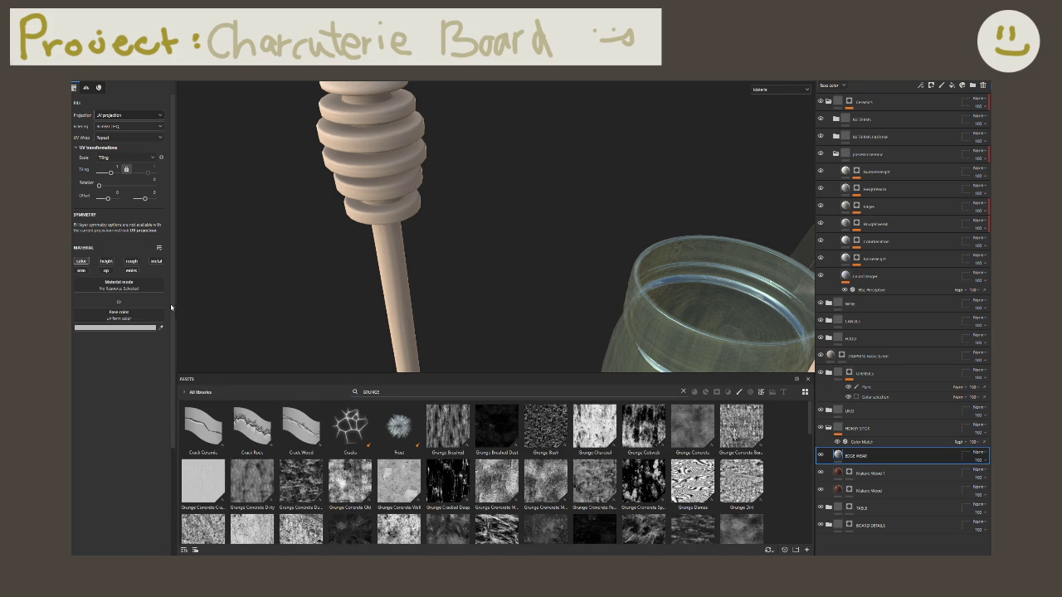
Step: Enable the roughness channel on the EDGE WEAR fill layer and clear the asset search
click(131, 261)
scroll(383, 449, down, 3)
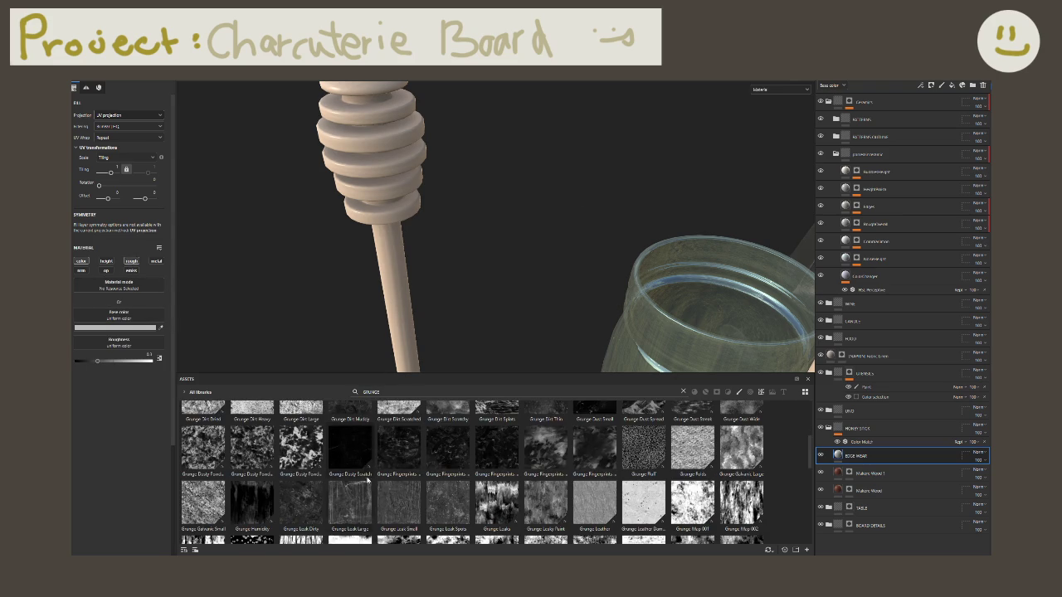
scroll(315, 472, up, 3)
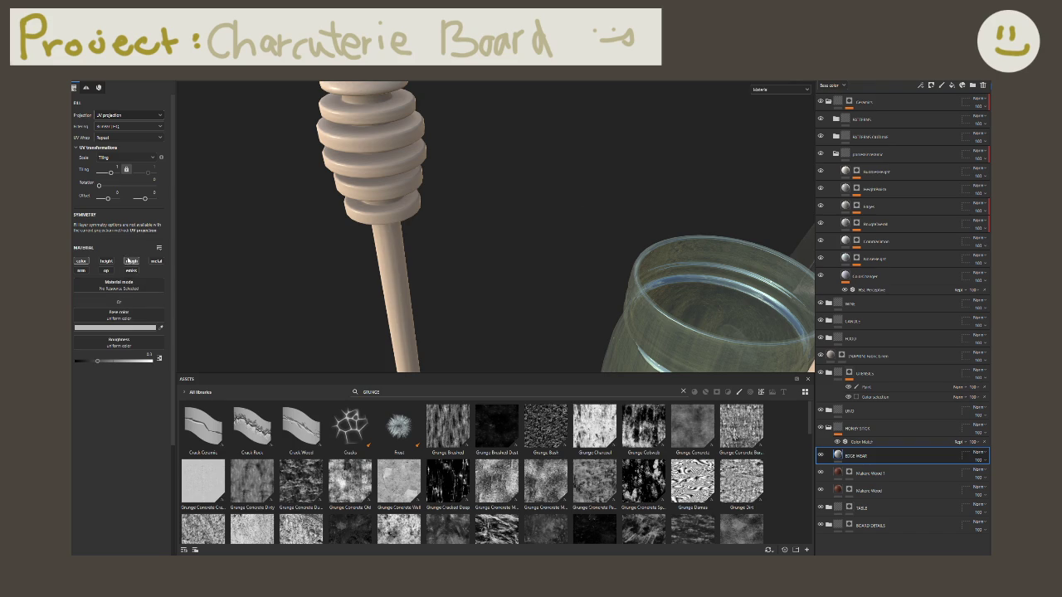
click(130, 262)
click(137, 262)
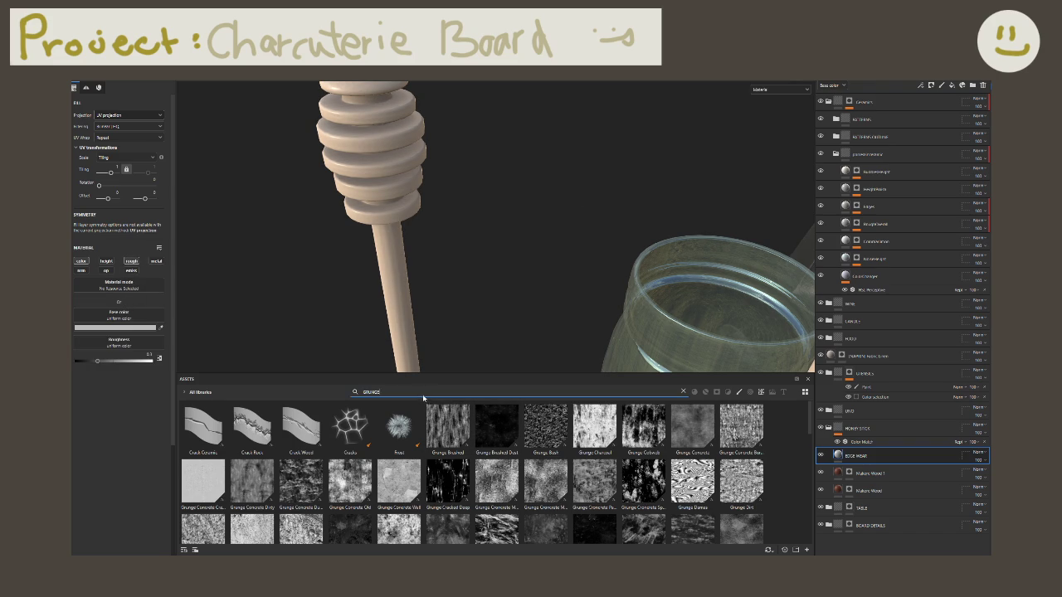
key(BackSpace)
key(BackSpace)
key(BackSpace)
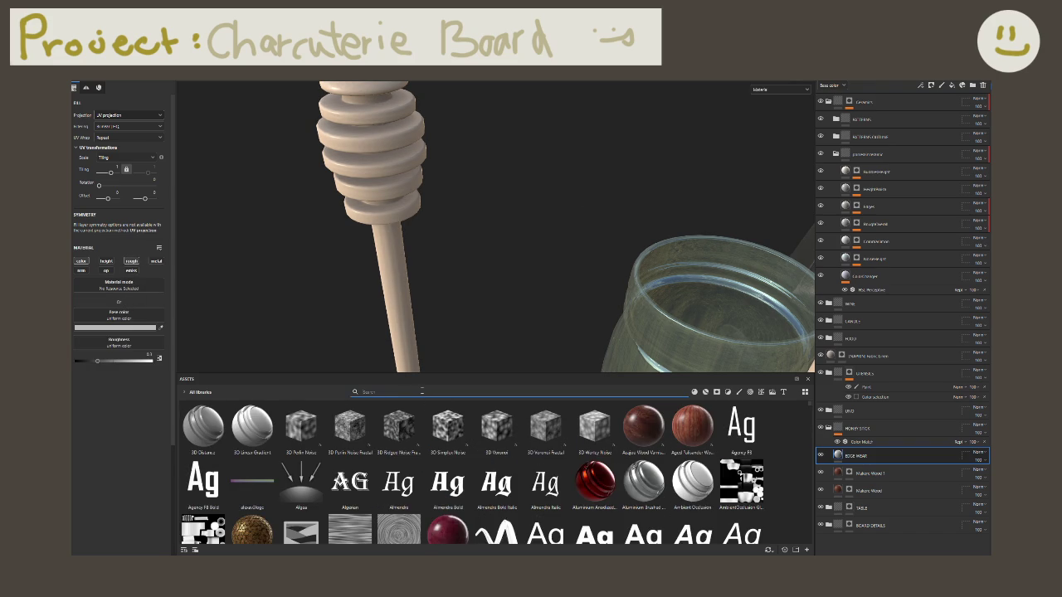
Step: Search for scratches and plug Grunge Scratches Rough into the roughness slot
text(cratches)
drag(399, 428, 156, 349)
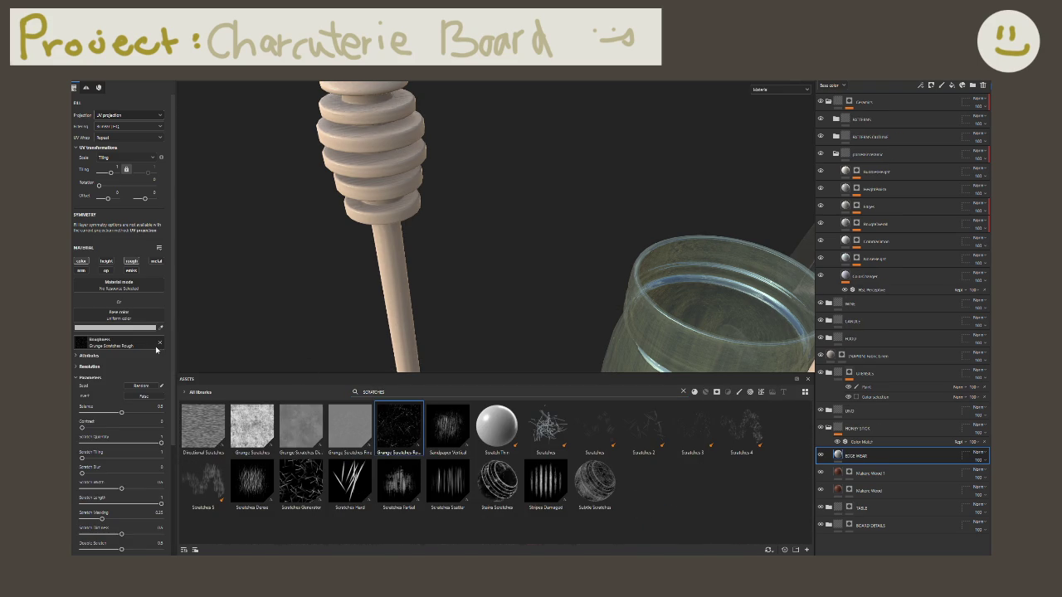
click(141, 396)
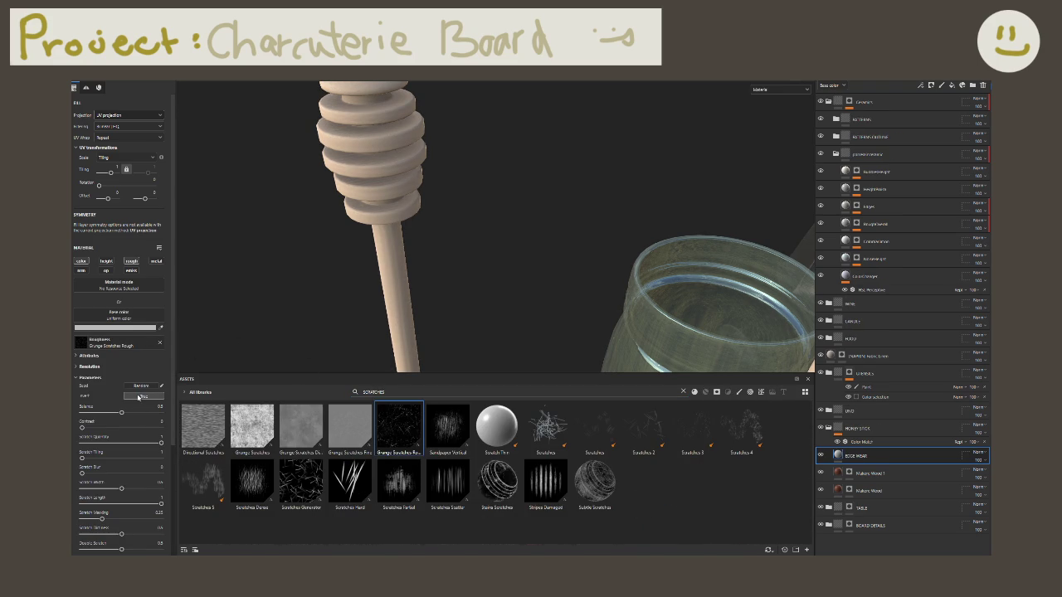
click(139, 398)
click(141, 396)
Step: Raise the scratch texture's balance to 1 and leave Invert set to False
drag(121, 412, 161, 413)
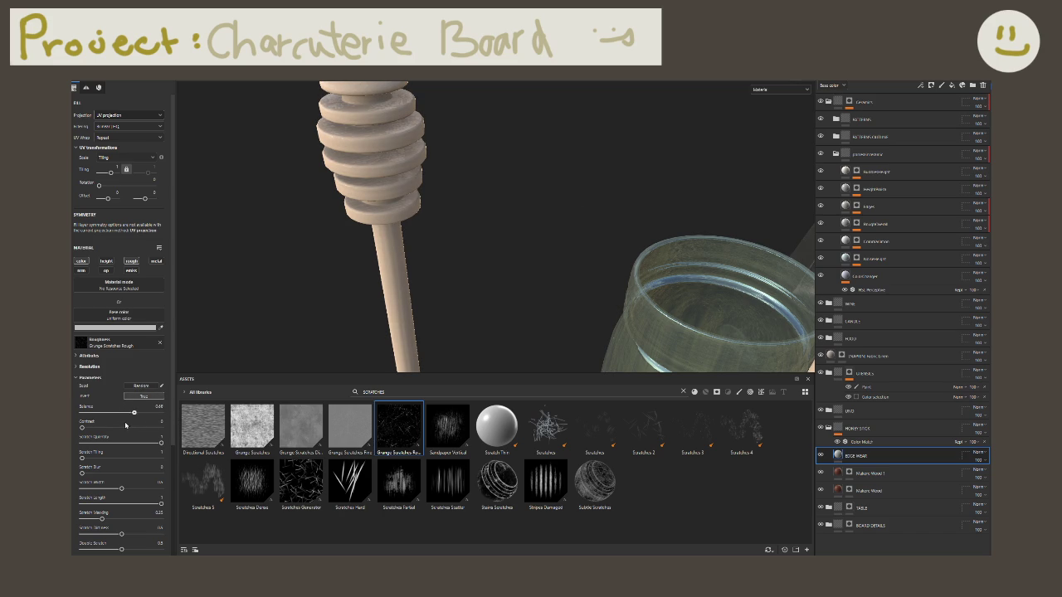
drag(112, 413, 163, 413)
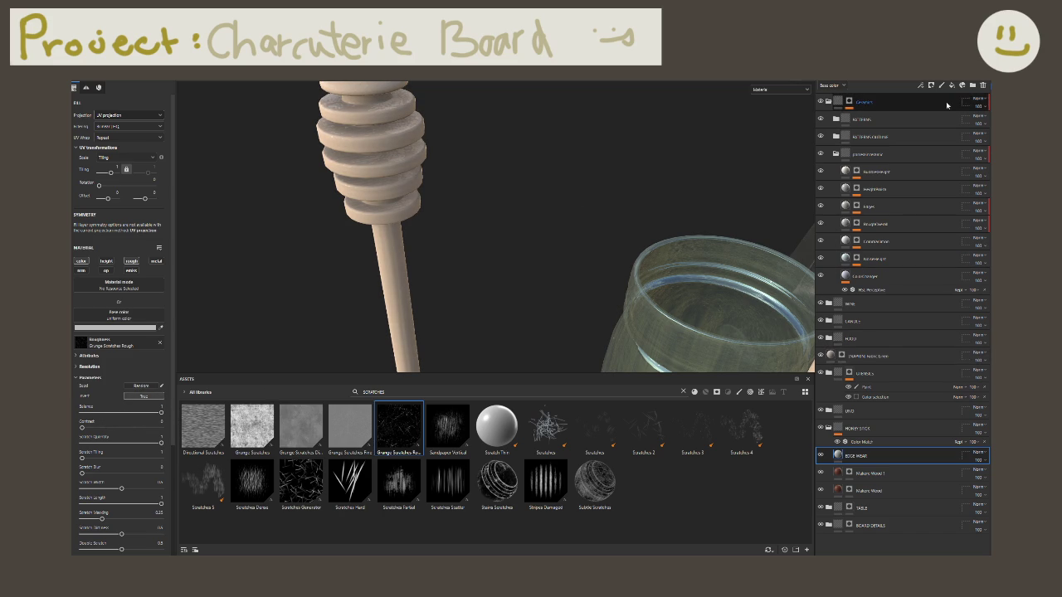
click(147, 396)
click(139, 400)
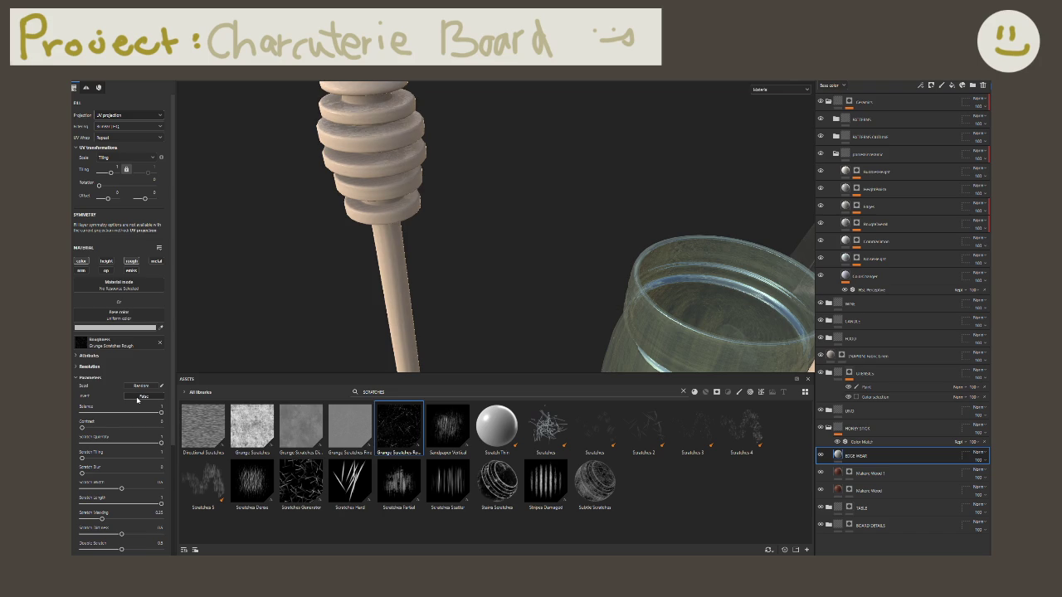
click(138, 399)
click(138, 399)
right_click(848, 456)
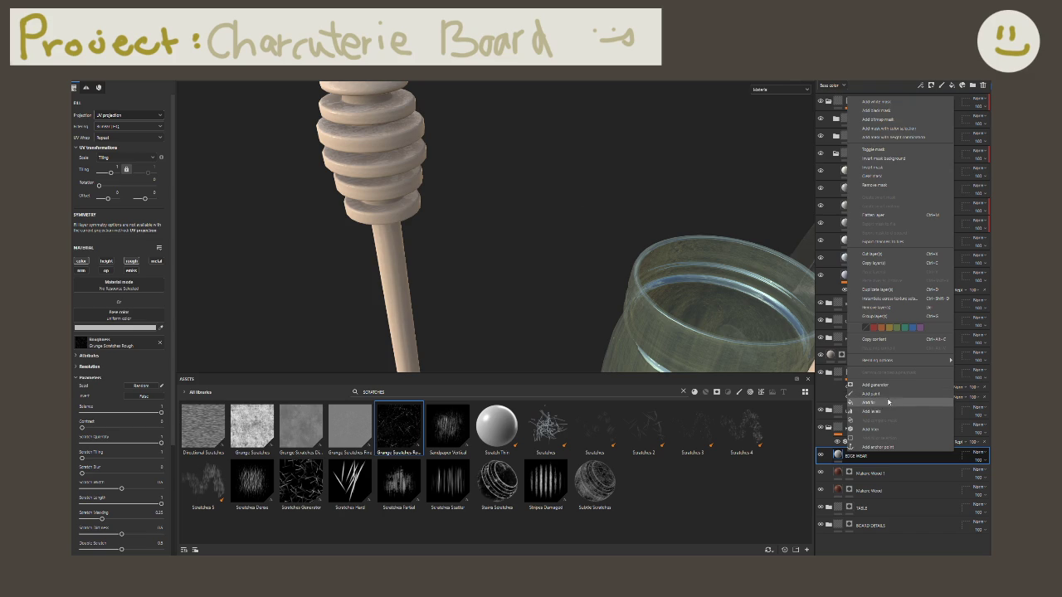
Step: Use the polygon fill in whole-mesh mode to fill the honey stick mesh
click(910, 90)
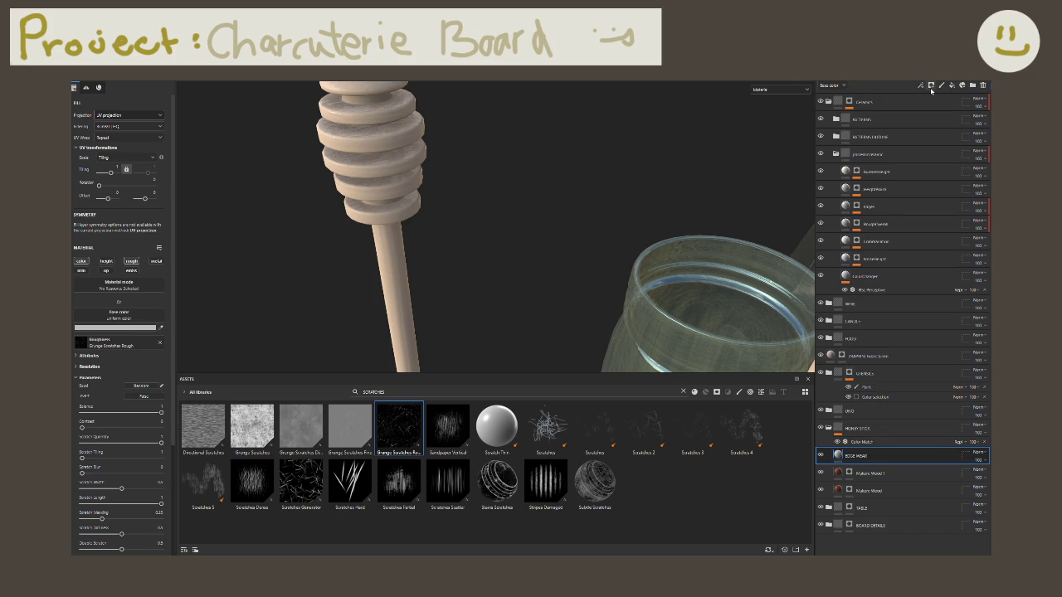
click(931, 85)
click(955, 101)
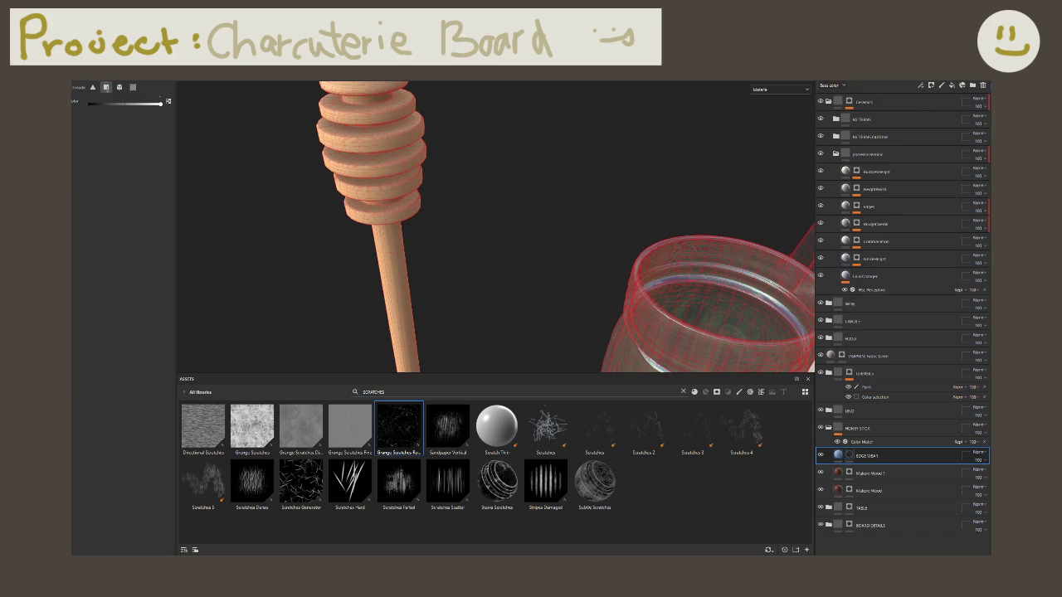
click(119, 87)
click(363, 150)
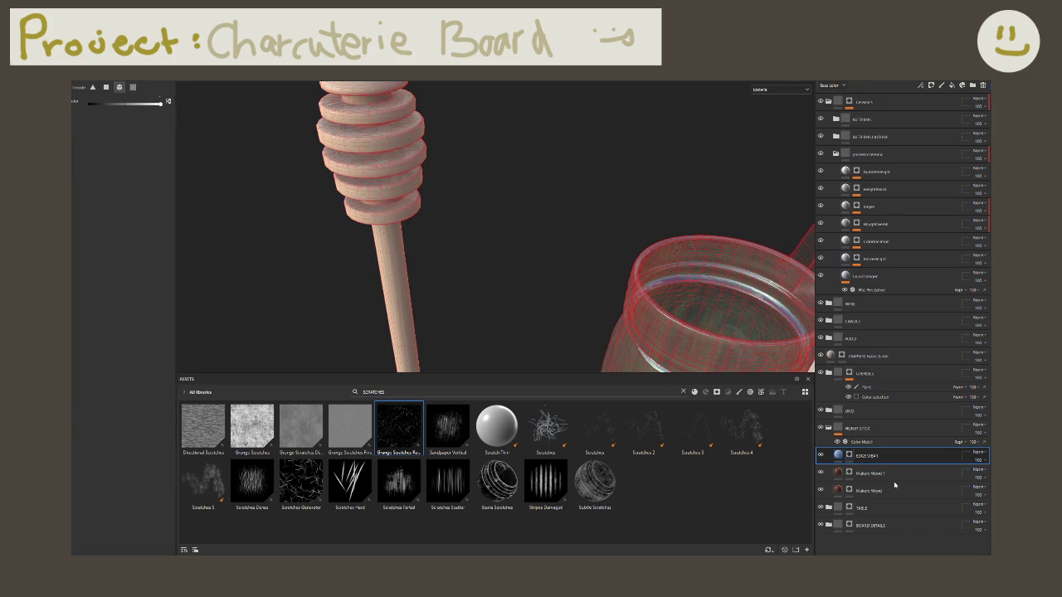
Step: Add a Metal Edge Wear generator to the EDGE WEAR layer's mask, then reselect the fill layer
click(849, 455)
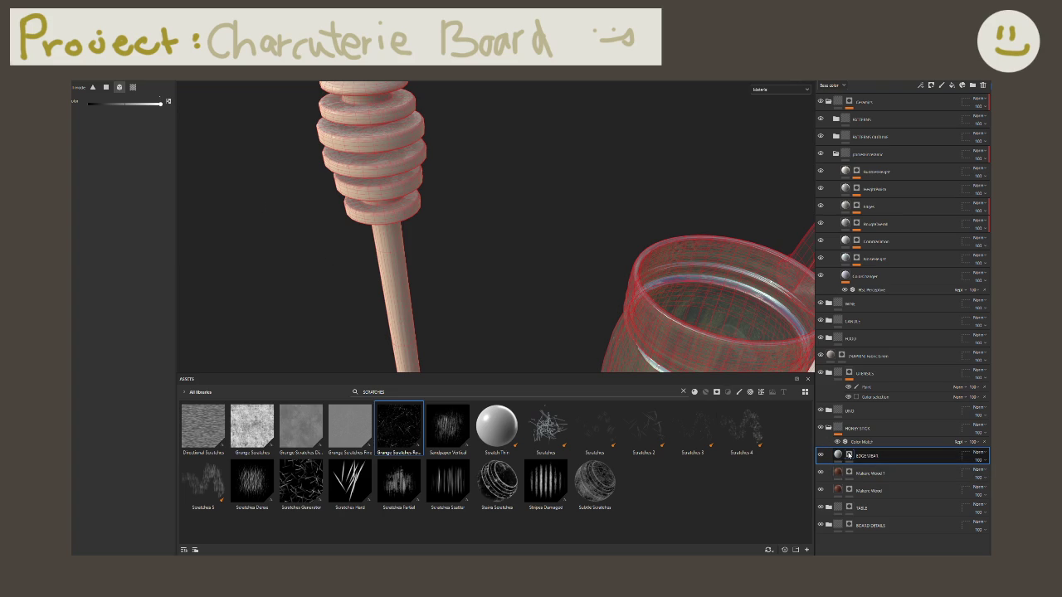
right_click(848, 455)
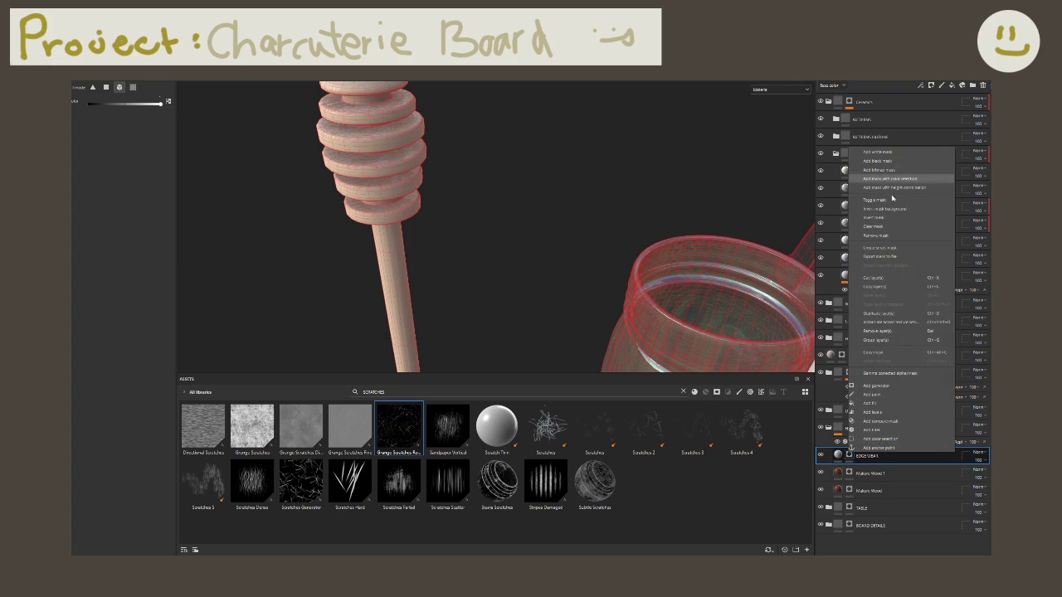
click(890, 386)
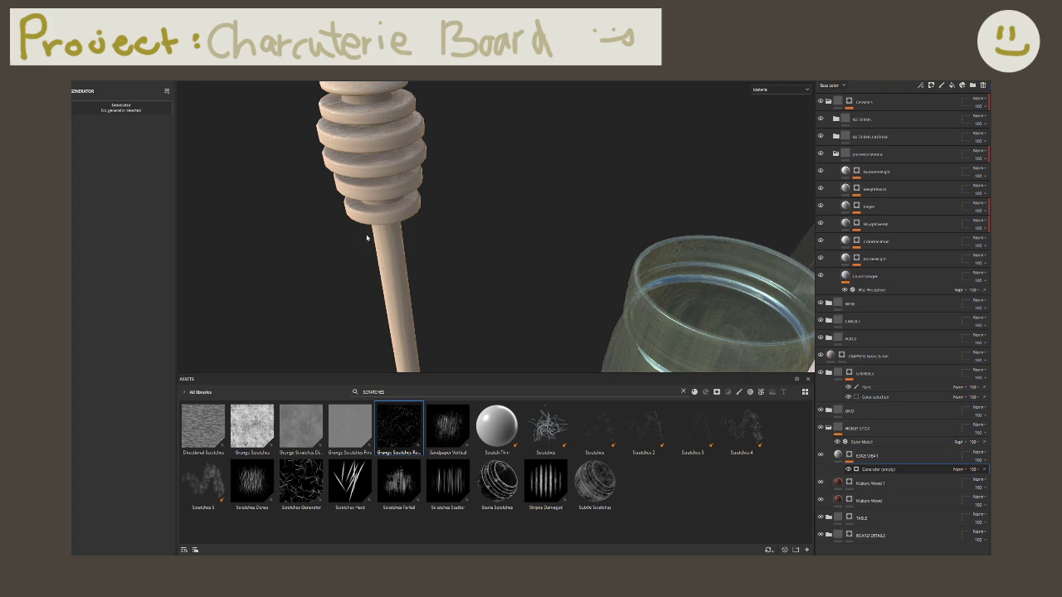
click(127, 105)
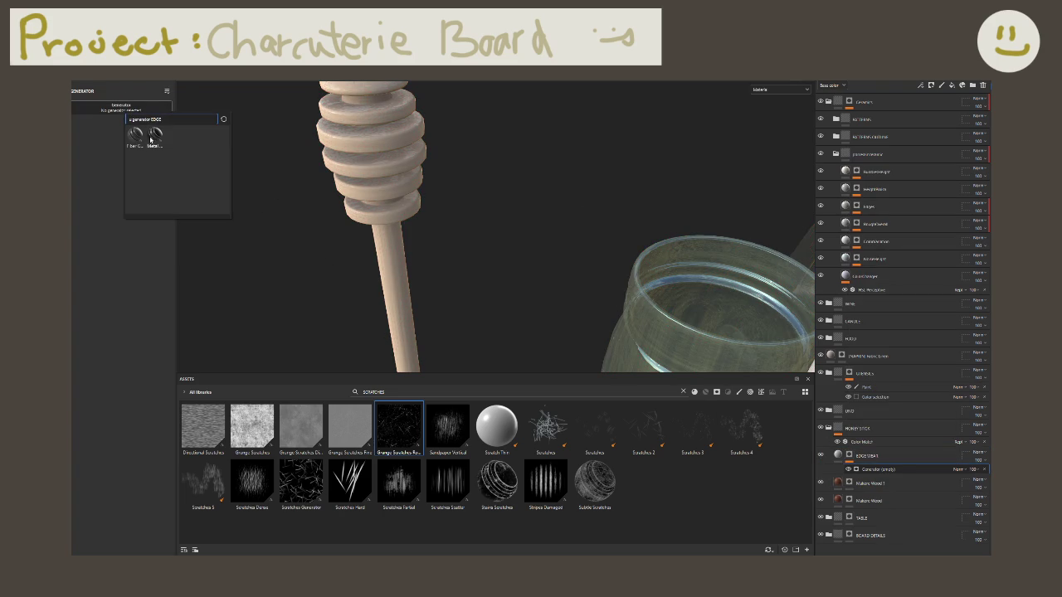
click(154, 135)
alt+drag(417, 169, 863, 466)
click(838, 456)
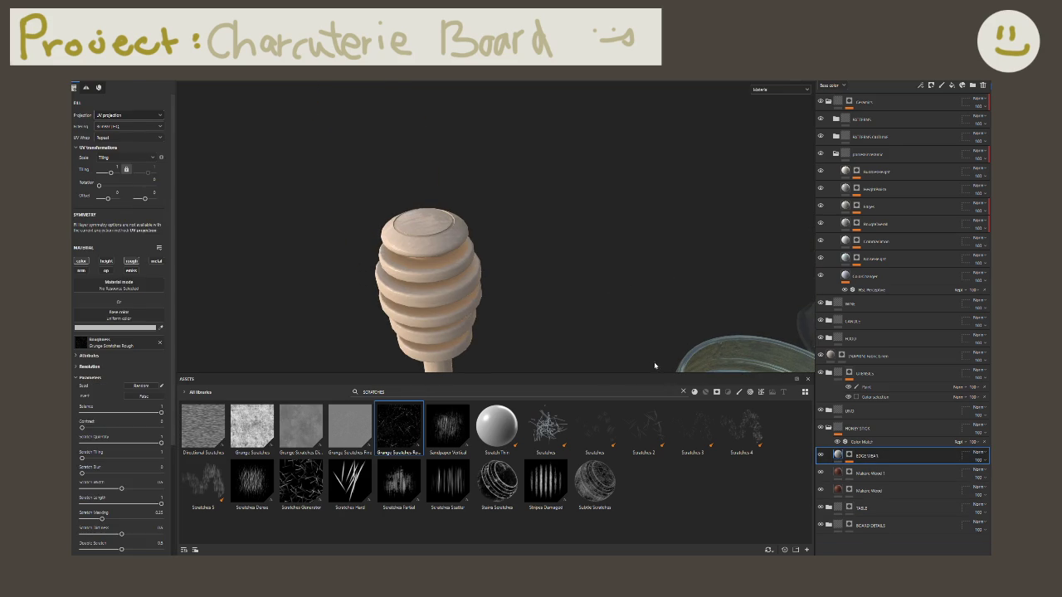
Step: Set the EDGE WEAR base colour to red and inspect the red worn edges on the dipper
click(116, 328)
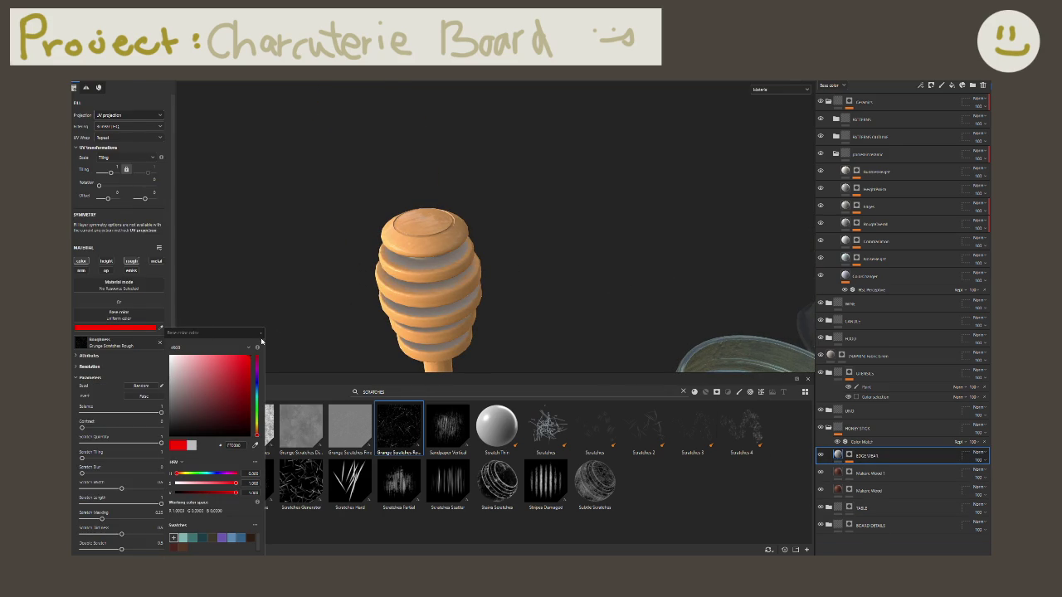
mouse_move(434, 317)
alt+mouse_down()
mouse_move(544, 238)
mouse_move(474, 290)
alt+mouse_up()
alt+right_drag(473, 290, 697, 326)
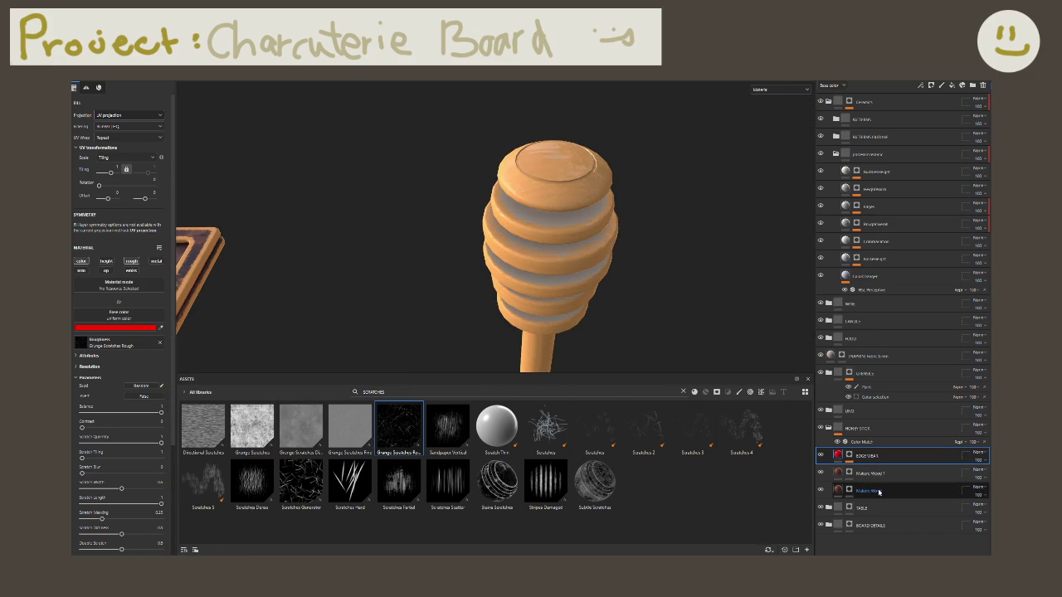
click(851, 459)
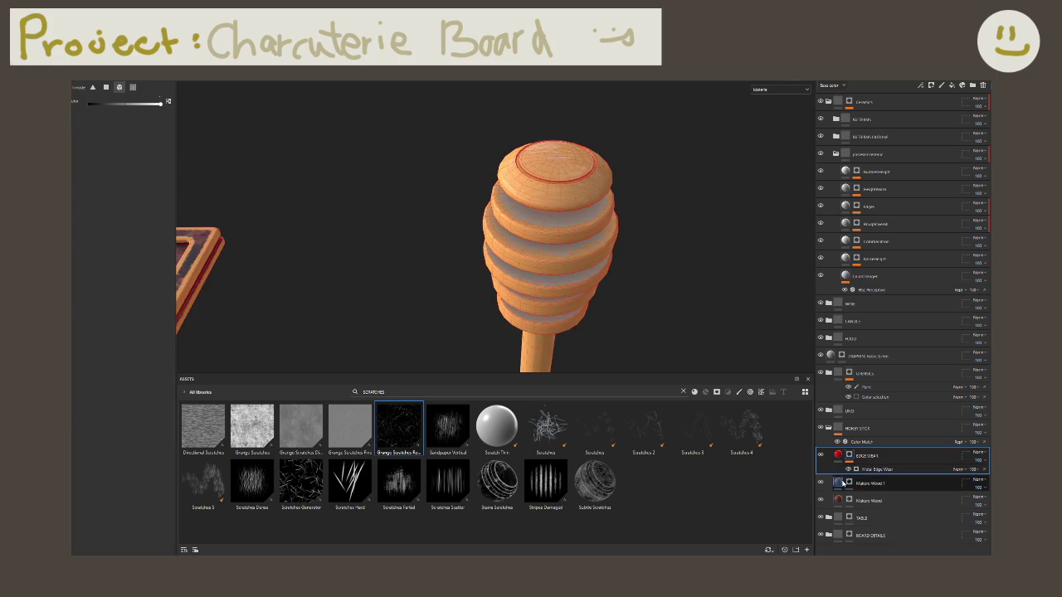
Step: Tune Metal Edge Wear: lower wear level, grunge amount 1, larger grunge scale, AO masking about 0.91
mouse_move(145, 212)
mouse_down()
mouse_move(91, 214)
mouse_move(78, 227)
mouse_up()
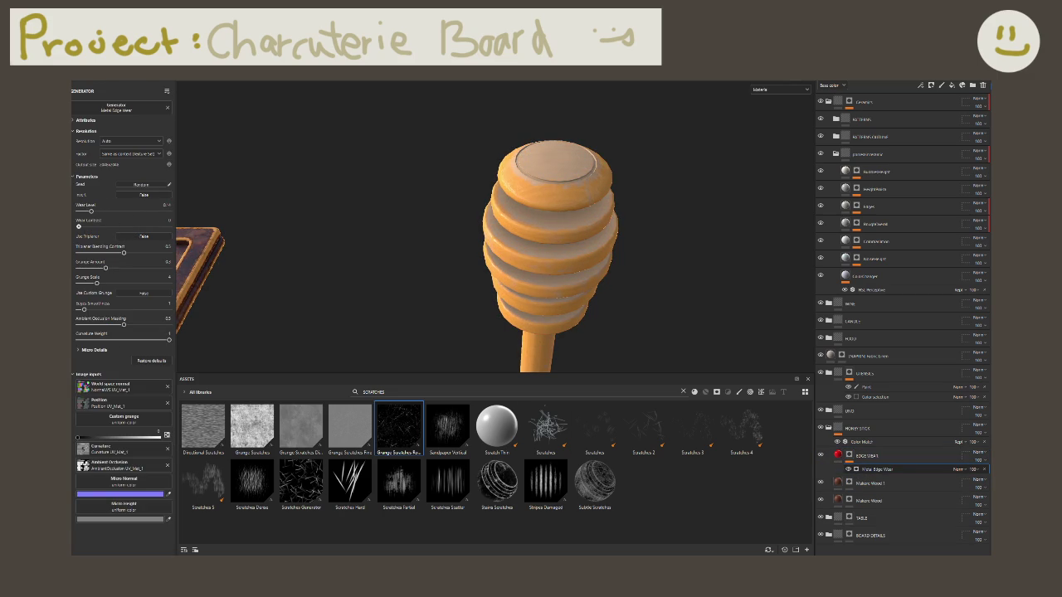
drag(149, 273, 192, 276)
mouse_move(98, 284)
mouse_down()
mouse_move(139, 283)
mouse_move(103, 286)
mouse_up()
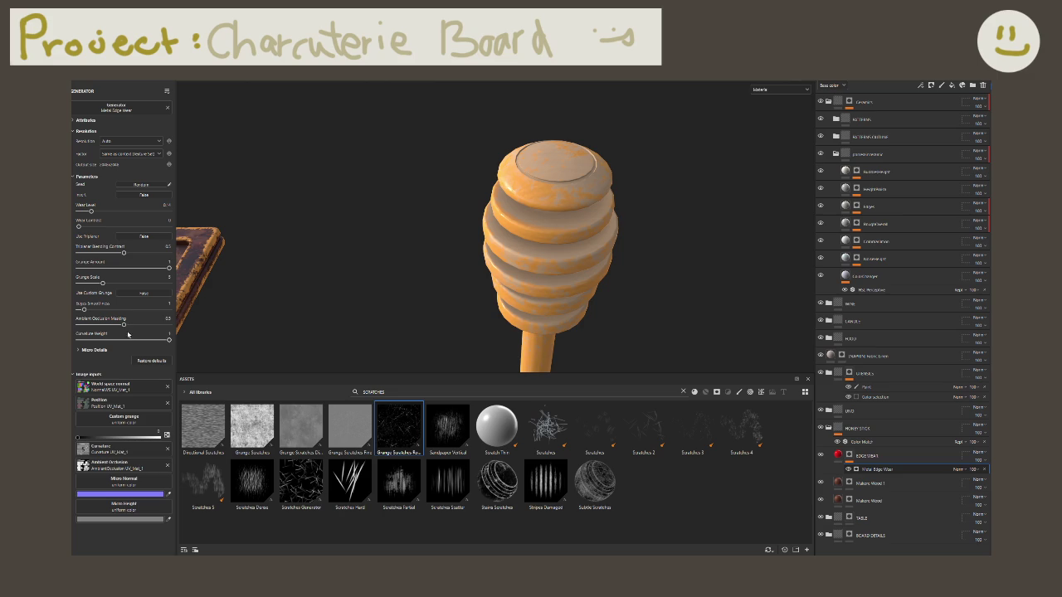
mouse_move(128, 325)
mouse_down()
mouse_move(159, 331)
mouse_move(188, 312)
mouse_up()
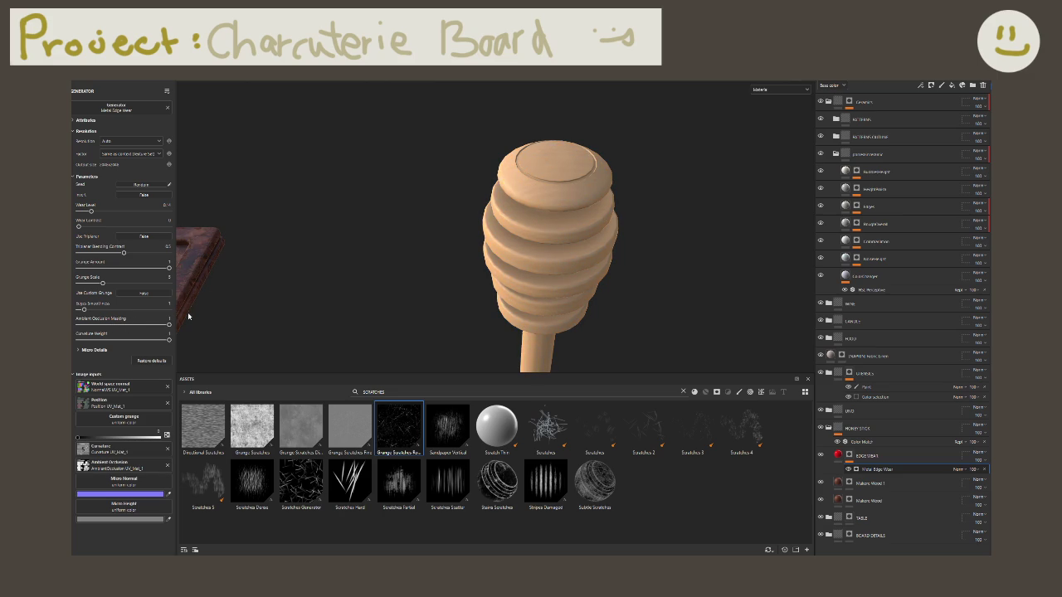
drag(170, 324, 161, 326)
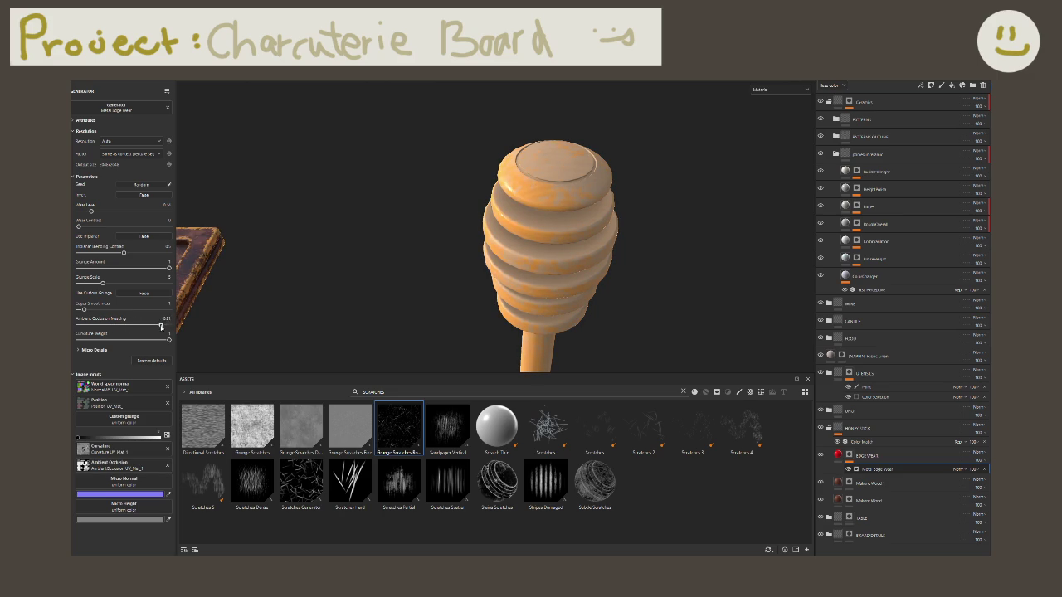
scroll(573, 272, down, 3)
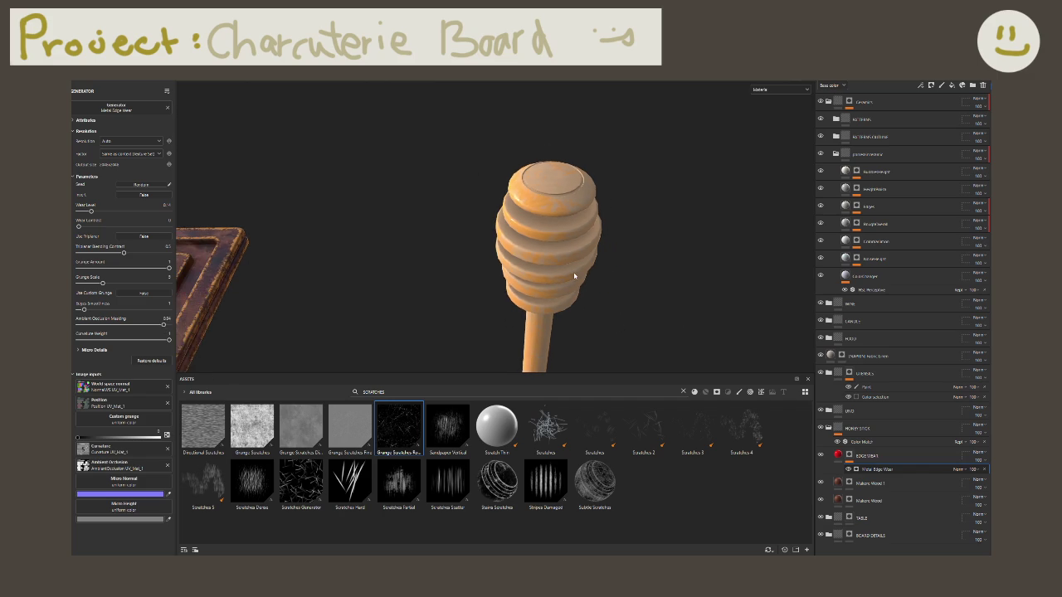
mouse_move(540, 262)
alt+mouse_down()
mouse_move(581, 274)
mouse_move(366, 281)
mouse_move(424, 289)
mouse_move(451, 263)
mouse_move(406, 284)
mouse_move(298, 260)
mouse_move(288, 225)
alt+mouse_up()
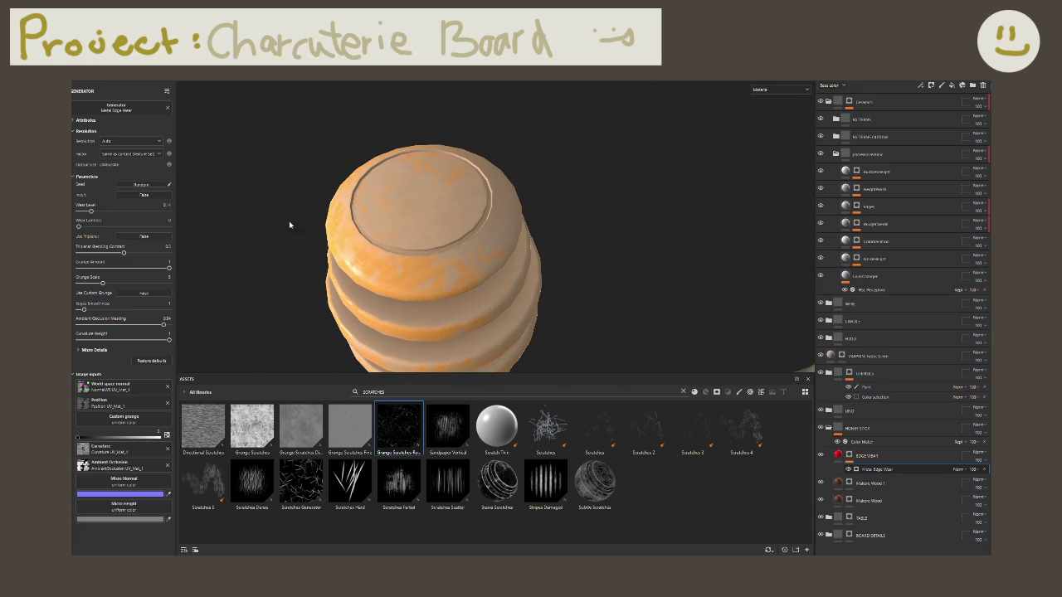
alt+drag(347, 210, 292, 220)
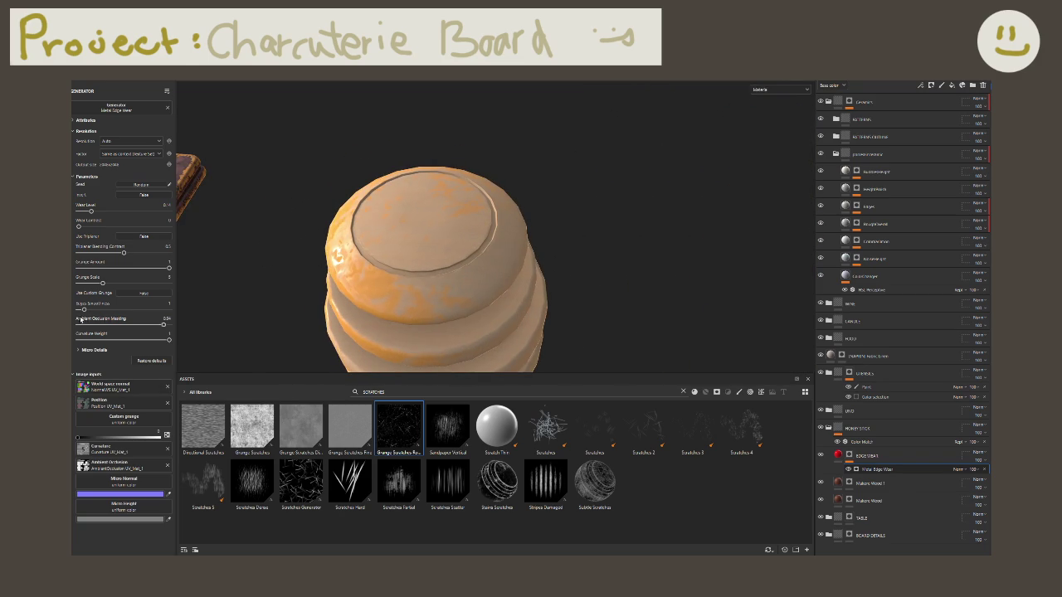
Step: Raise wear contrast to 0.4 and triplanar blending contrast to 0.66, then zoom out
drag(123, 252, 137, 252)
mouse_move(79, 226)
mouse_down()
mouse_move(116, 227)
mouse_move(79, 227)
mouse_move(117, 213)
mouse_up()
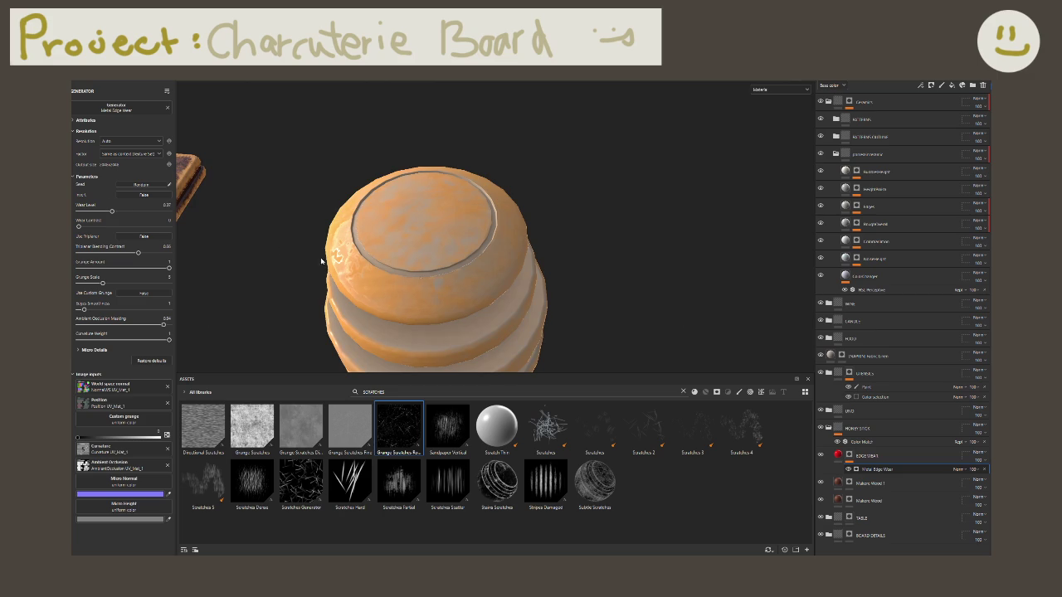
alt+drag(276, 248, 504, 252)
alt+drag(408, 351, 392, 254)
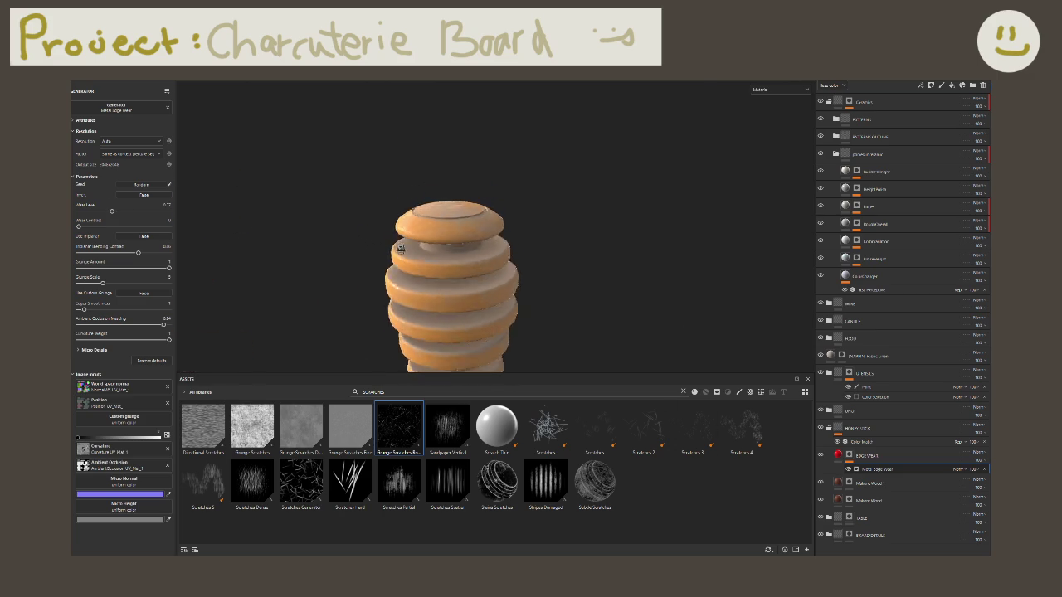
scroll(540, 255, down, 5)
scroll(542, 258, down, 3)
scroll(542, 282, down, 1)
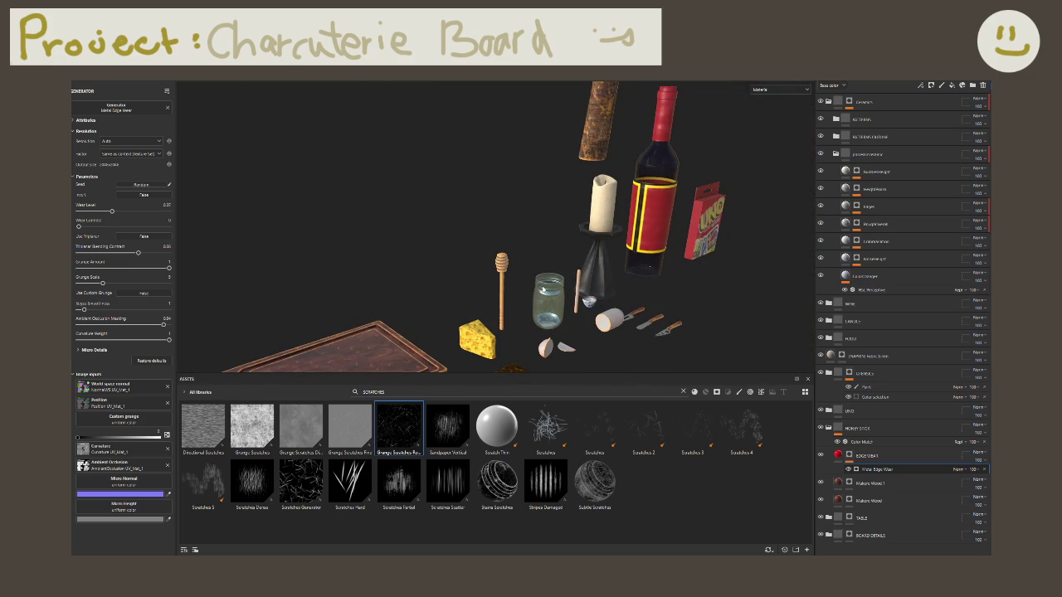
Step: Turn on the HONEY STICK layer's visibility
click(859, 429)
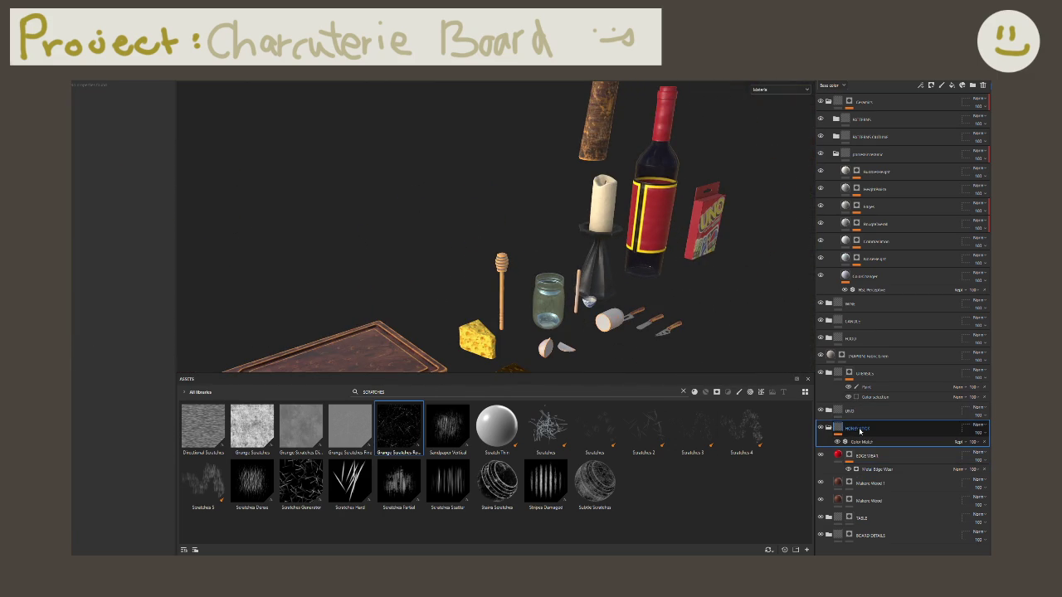
right_click(859, 435)
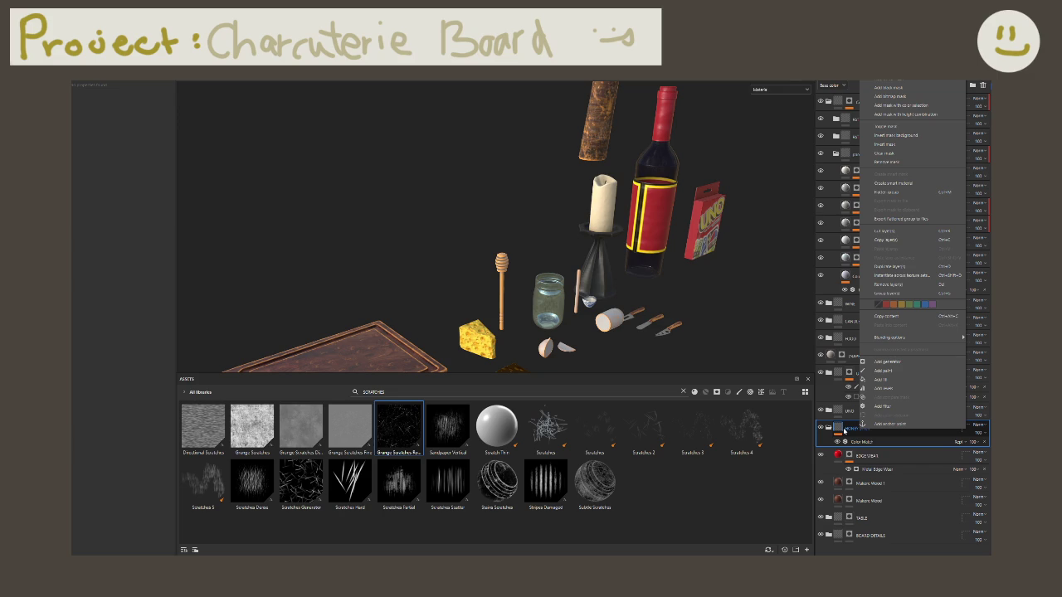
click(890, 184)
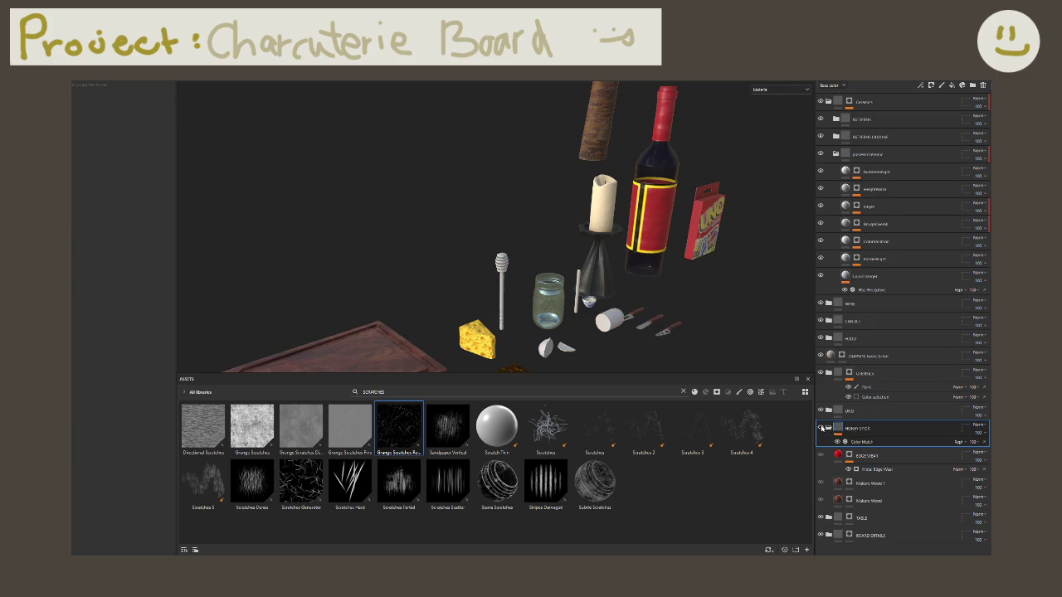
click(821, 428)
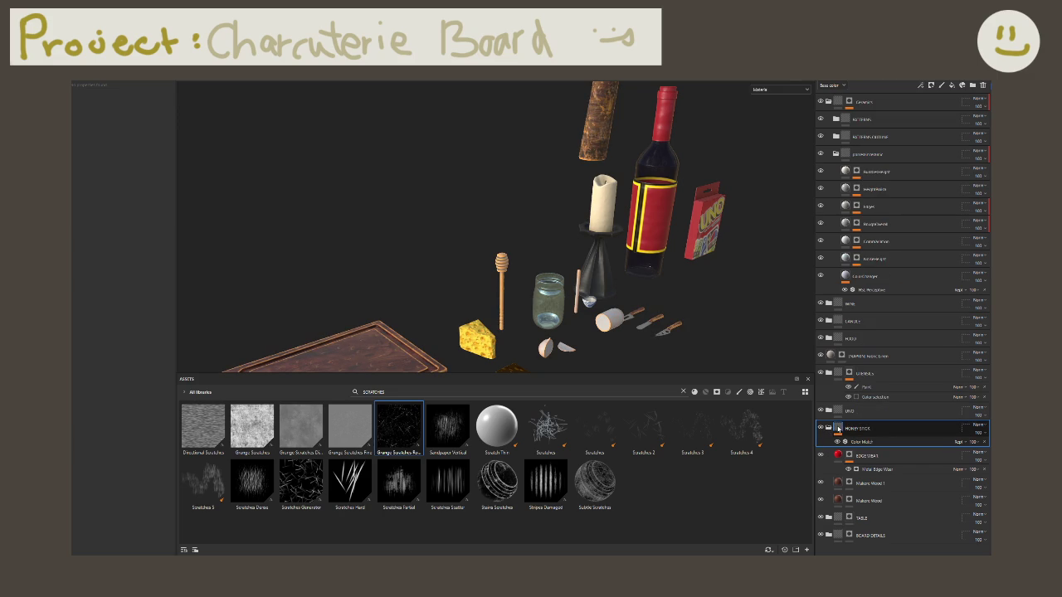
Step: Add a black mask to the HONEY STICK layer
alt+drag(562, 263, 498, 278)
scroll(491, 282, up, 4)
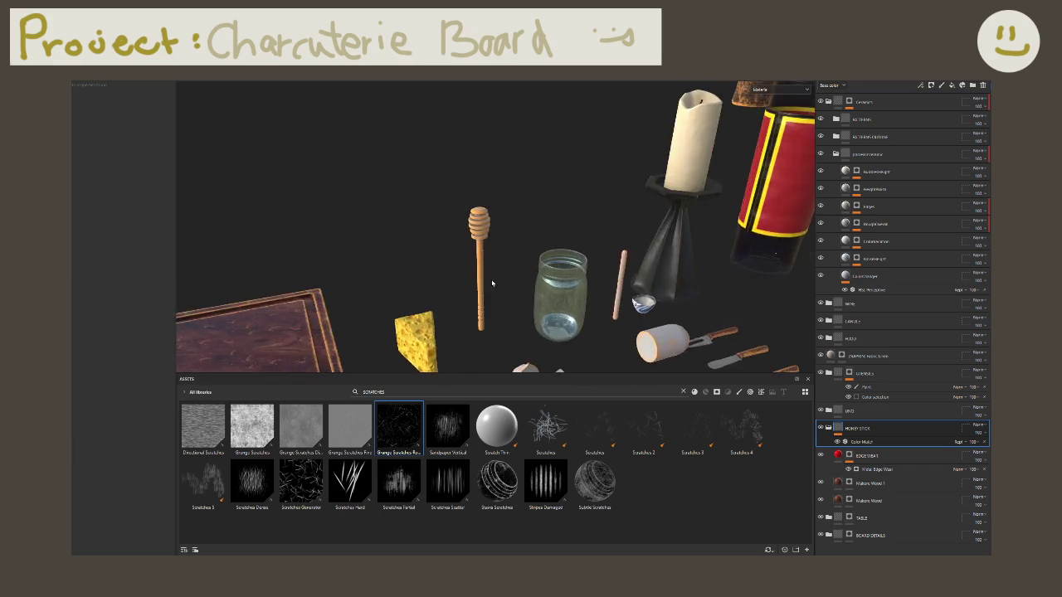
scroll(490, 282, up, 2)
right_click(845, 429)
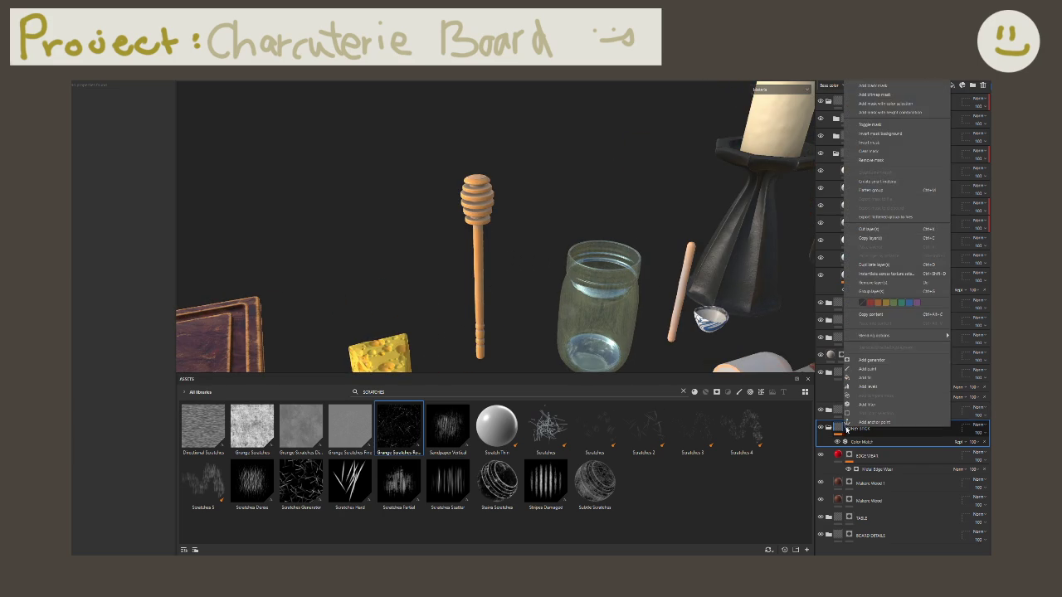
click(873, 86)
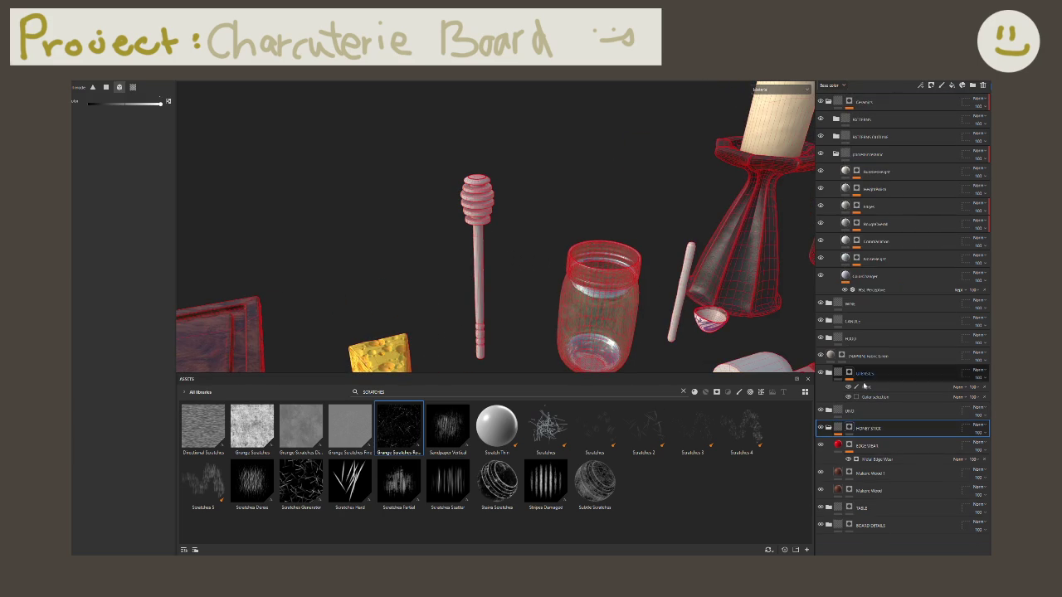
Step: Reveal the honey stick's mask, open Metal Edge Wear, and add a paint layer to EDGE WEAR
drag(386, 184, 502, 233)
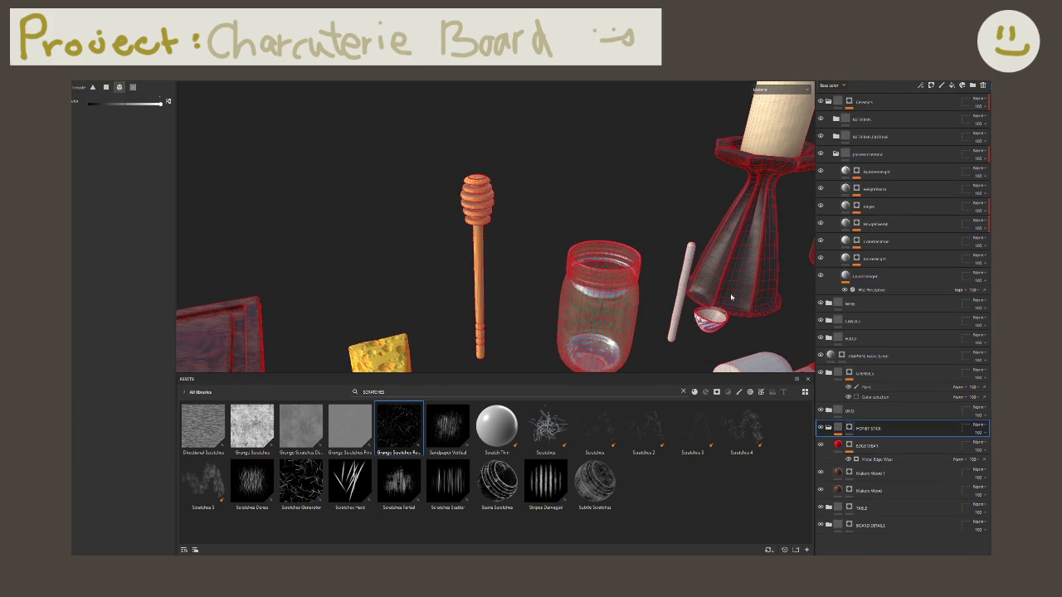
click(873, 460)
scroll(465, 219, up, 3)
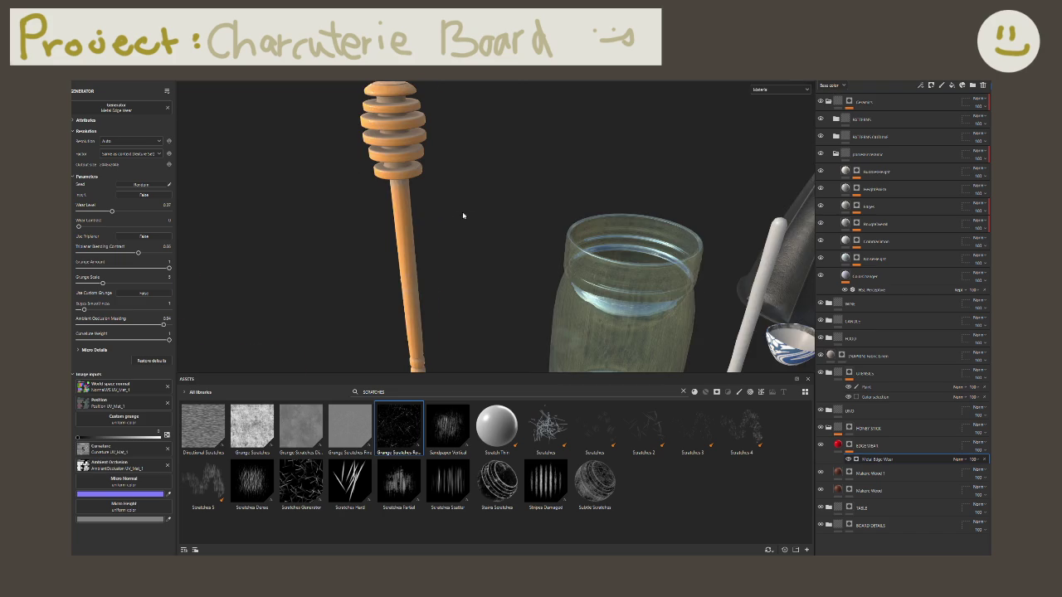
scroll(500, 229, up, 3)
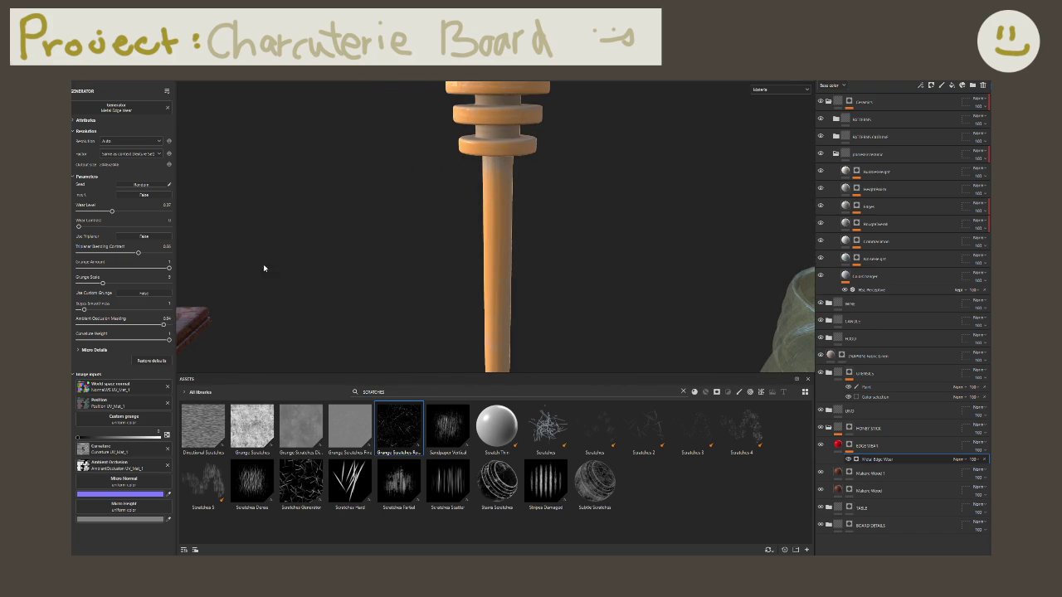
scroll(497, 262, down, 3)
scroll(498, 262, down, 2)
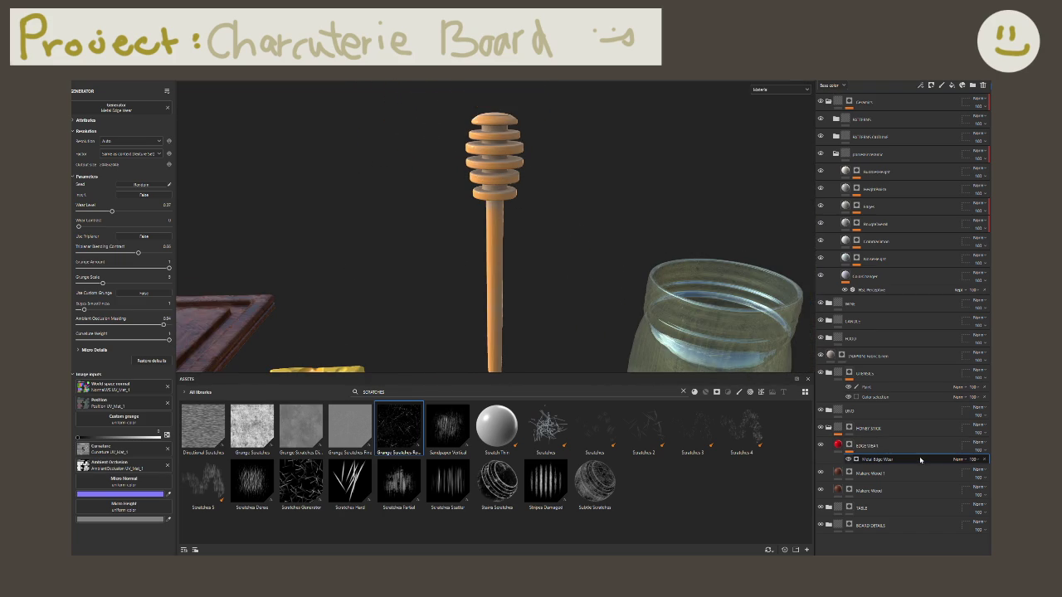
right_click(921, 461)
click(926, 403)
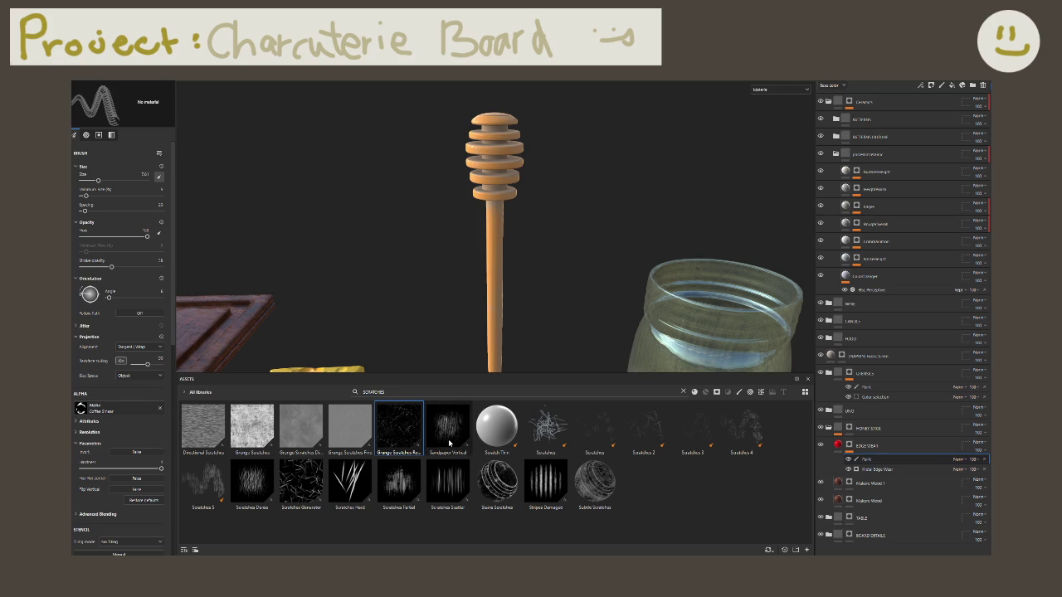
Step: Paint lighter wear on the upper honey stick with a small Smudge Cloud brush at 100 opacity
click(110, 410)
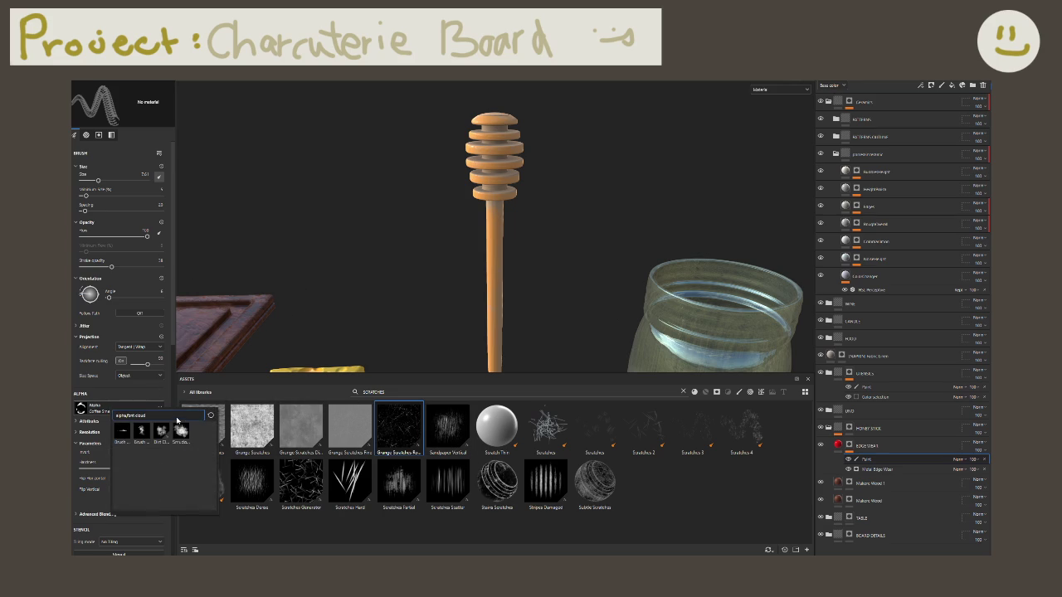
click(181, 431)
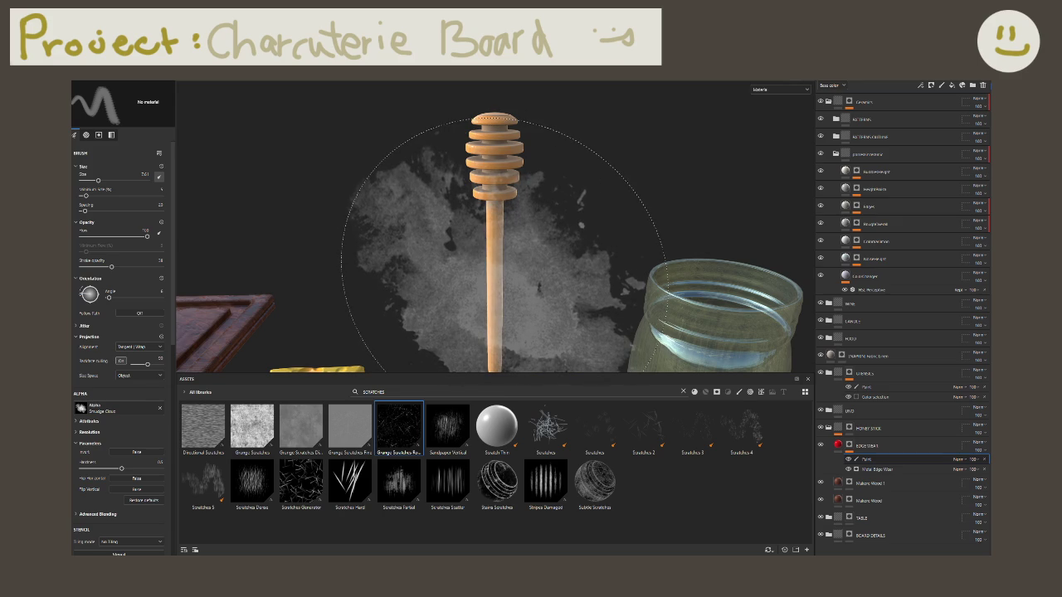
ctrl+right_drag(502, 246, 398, 246)
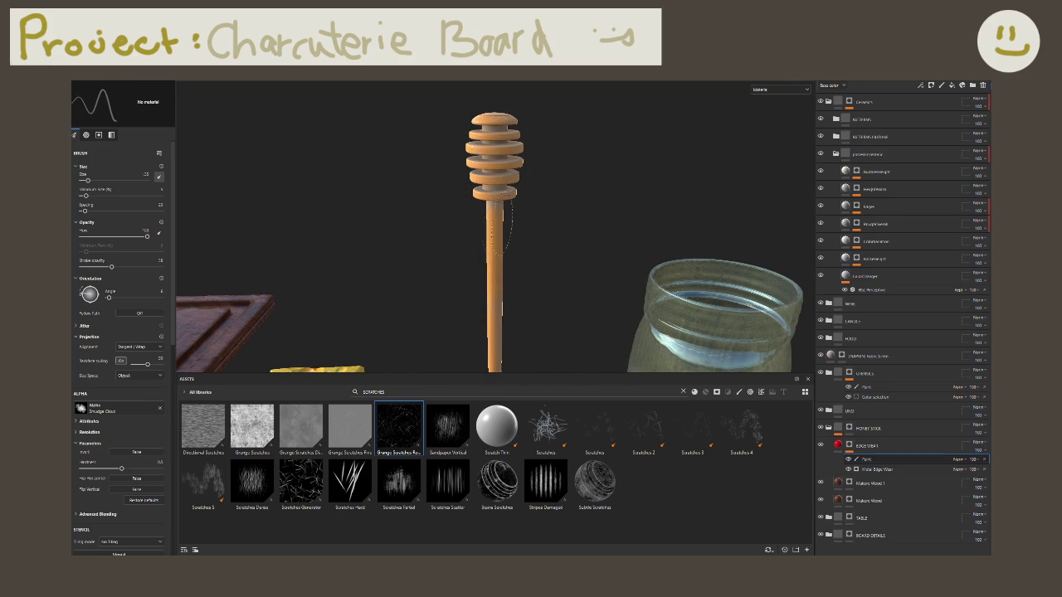
mouse_move(508, 249)
alt+mouse_down()
mouse_move(553, 256)
mouse_move(601, 217)
mouse_move(497, 314)
mouse_move(506, 244)
alt+mouse_up()
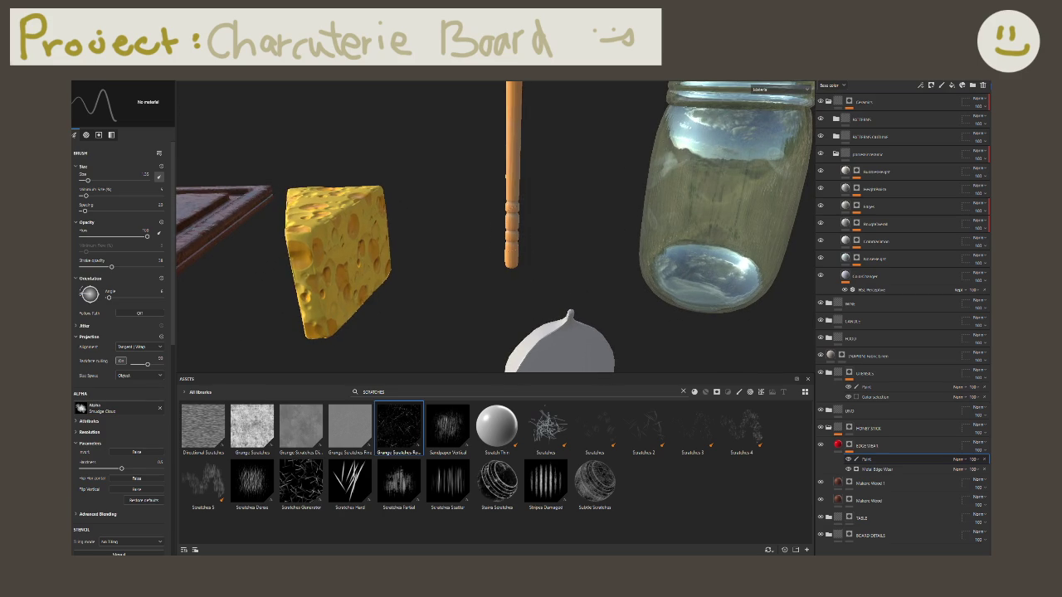
alt+drag(514, 182, 518, 203)
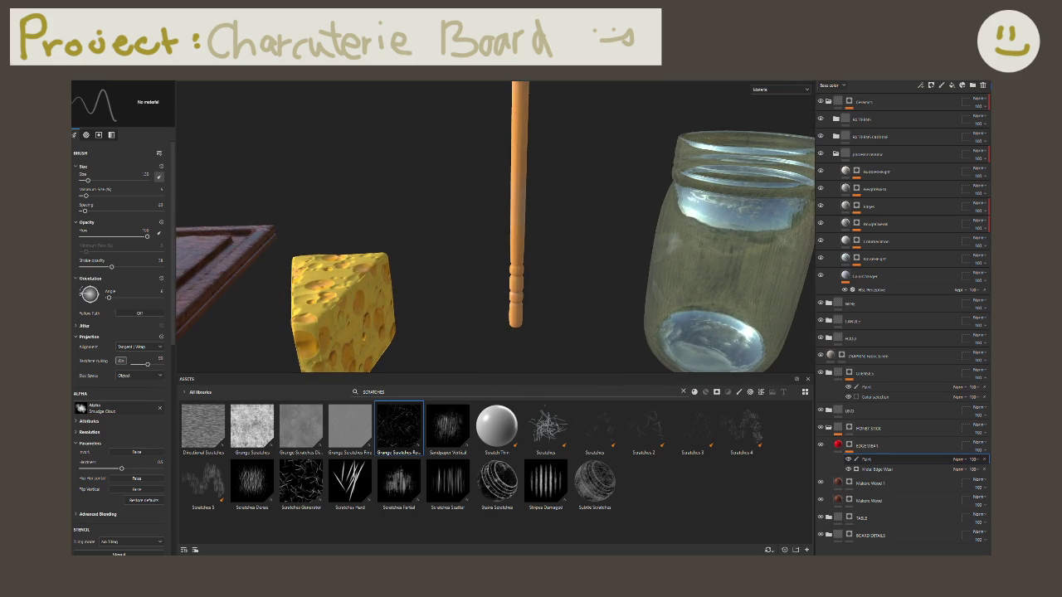
ctrl+drag(326, 81, 381, 83)
drag(515, 178, 517, 112)
mouse_move(531, 232)
alt+mouse_down()
mouse_move(614, 246)
mouse_move(580, 249)
alt+mouse_up()
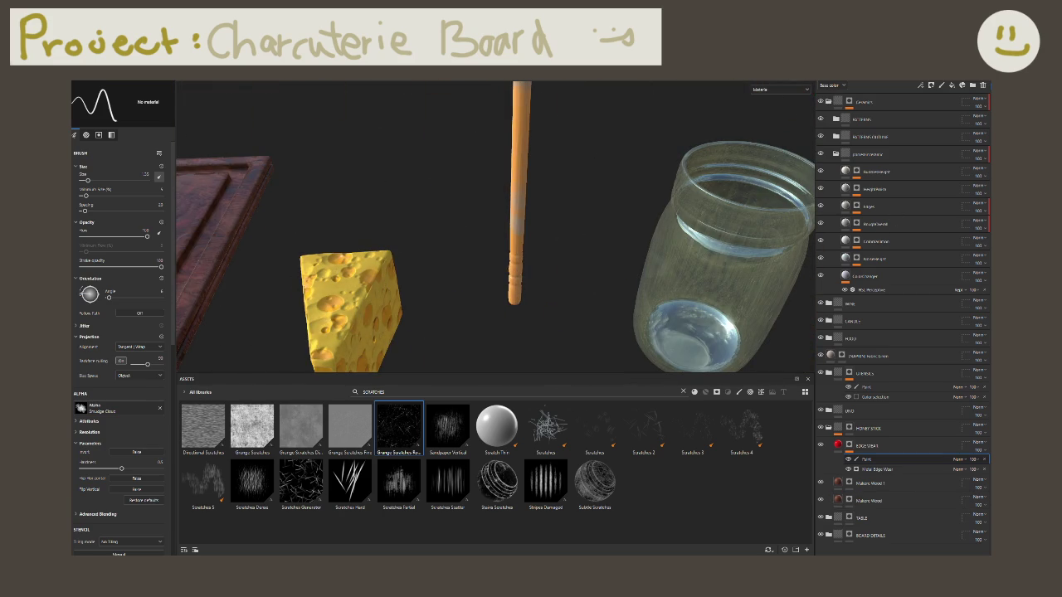
Step: Delete the painted wear layer and add a fill effect inside EDGE WEAR
key(Delete)
mouse_move(607, 273)
alt+mouse_down()
mouse_move(475, 170)
mouse_move(488, 256)
alt+mouse_up()
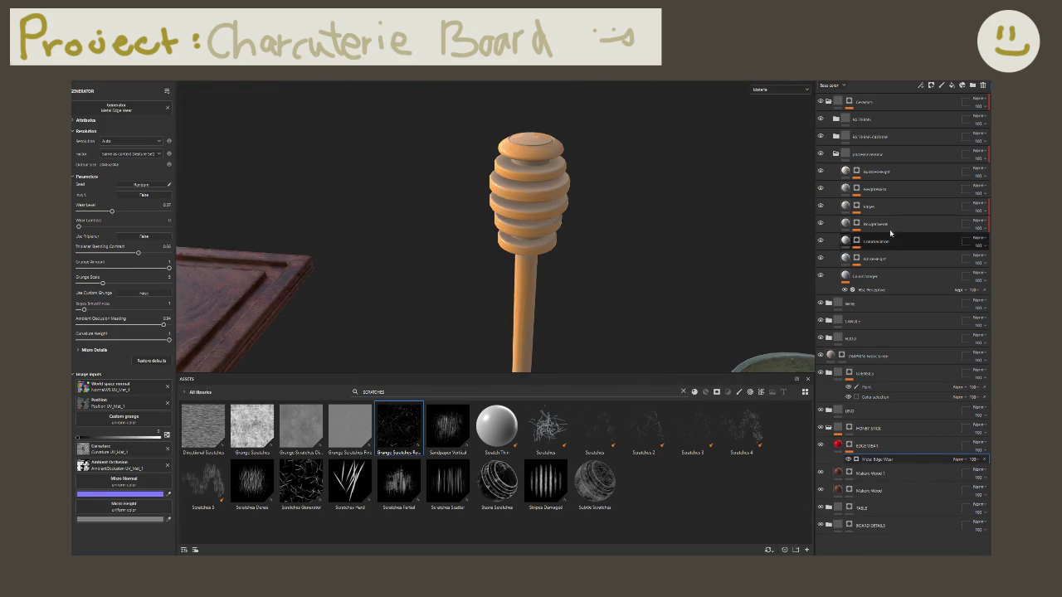
click(931, 86)
click(930, 114)
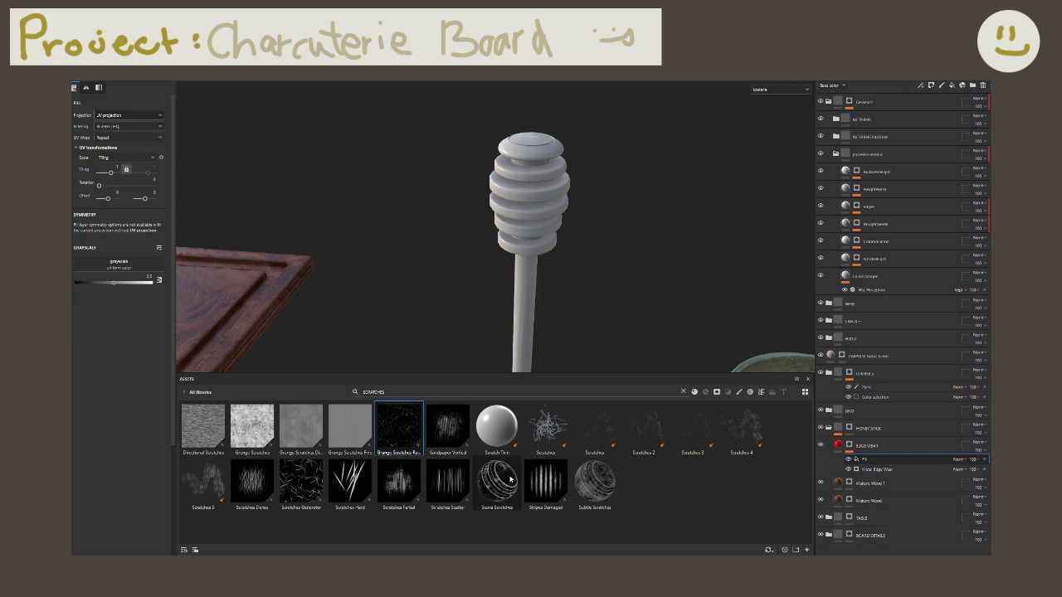
Step: Set the fill's pattern to Grunge Scratches with its balance raised to 1
drag(399, 427, 118, 282)
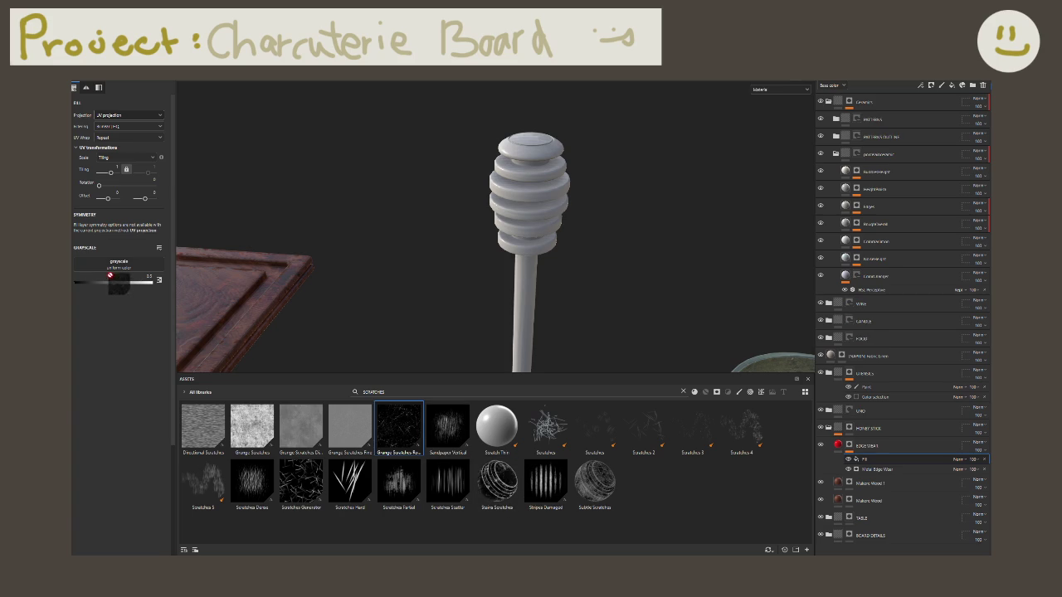
mouse_move(561, 323)
alt+mouse_down()
mouse_move(465, 235)
mouse_move(545, 294)
alt+mouse_up()
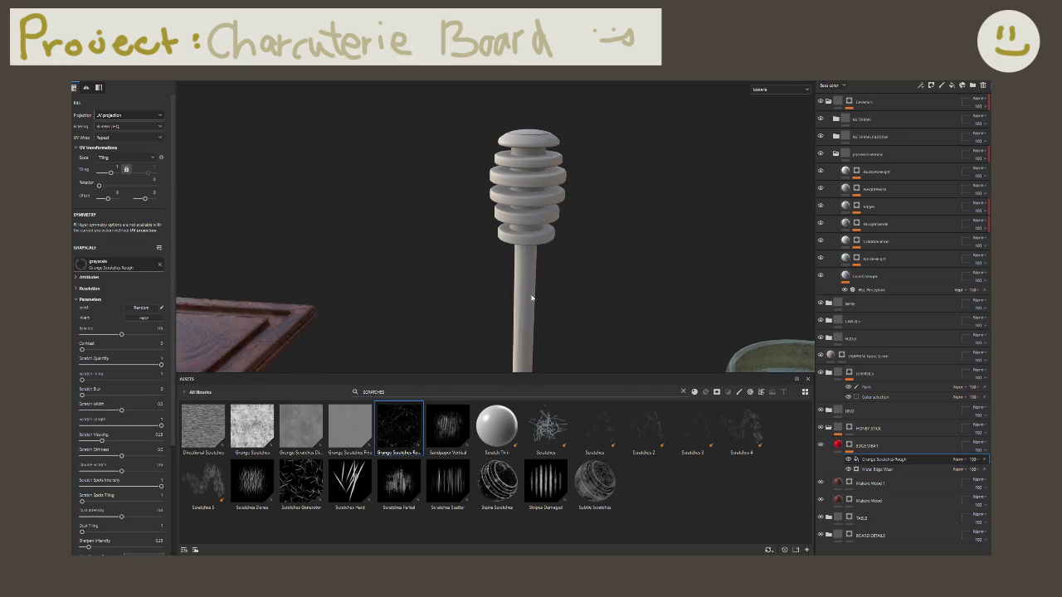
drag(252, 428, 90, 247)
scroll(555, 223, up, 2)
scroll(555, 223, up, 2)
mouse_move(555, 224)
alt+mouse_down()
mouse_move(600, 232)
mouse_move(562, 244)
mouse_move(487, 201)
mouse_move(400, 197)
alt+mouse_up()
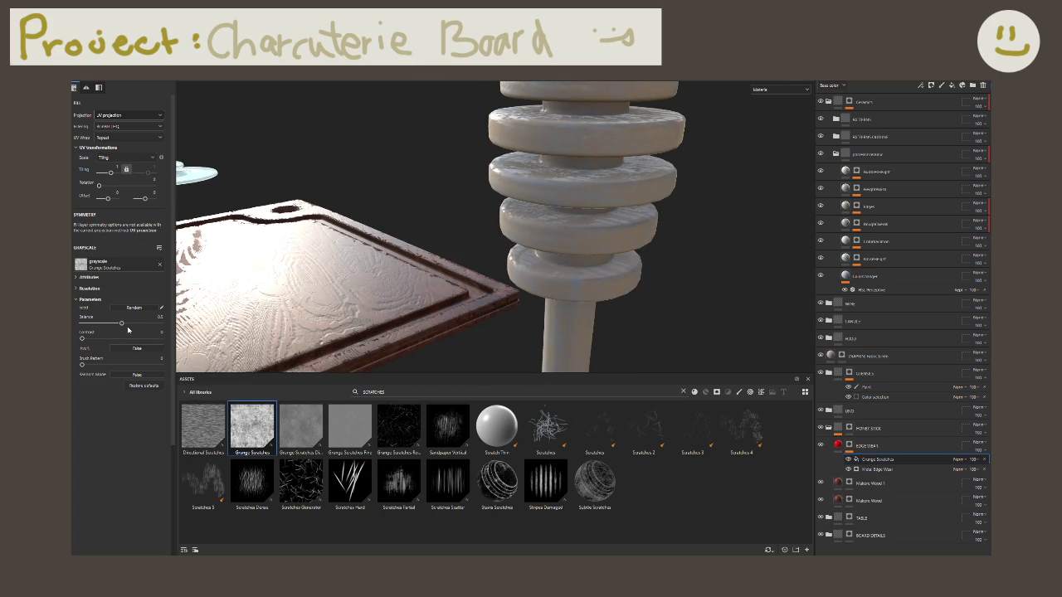
mouse_move(141, 323)
mouse_down()
mouse_move(161, 323)
mouse_move(81, 323)
mouse_move(122, 323)
mouse_up()
click(963, 459)
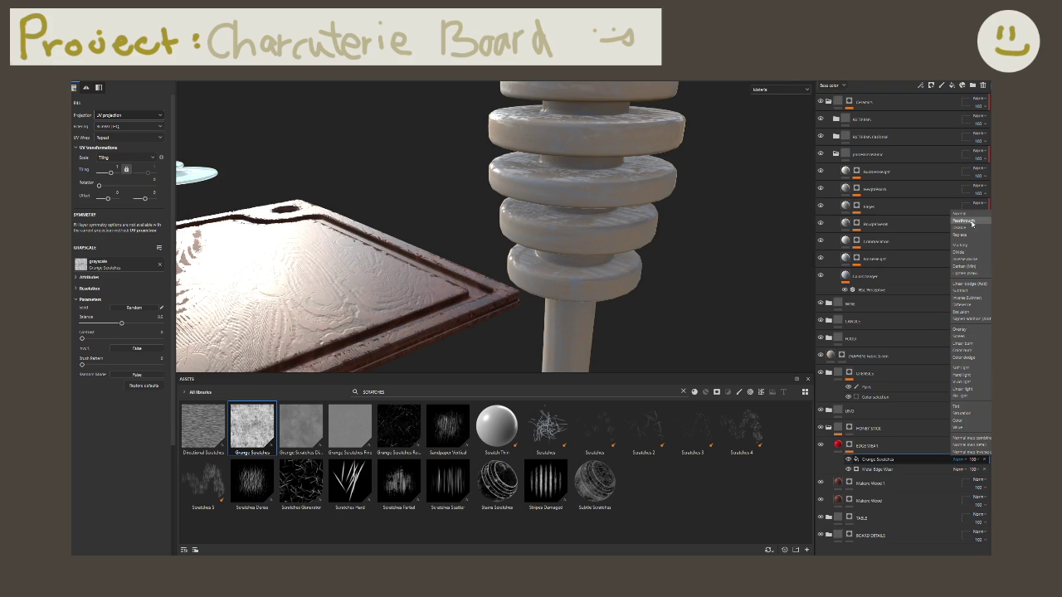
Step: Set the Grunge Scratches fill to subtract from the edge wear and frame the honey stick to check it
click(971, 291)
alt+drag(777, 273, 729, 246)
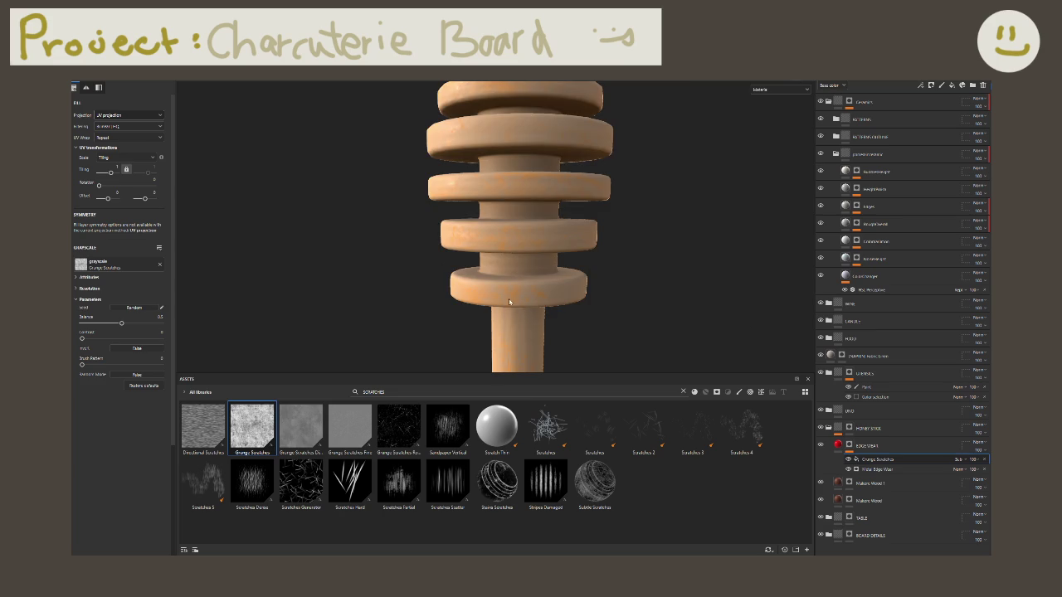
key(f)
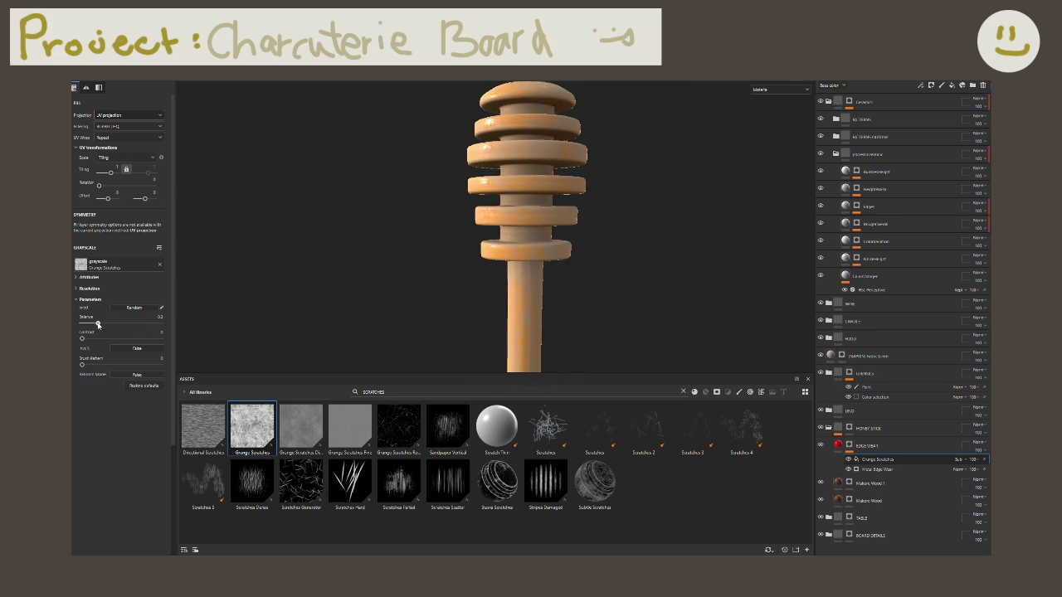
mouse_move(533, 354)
alt+mouse_down()
mouse_move(571, 199)
mouse_move(541, 217)
alt+mouse_up()
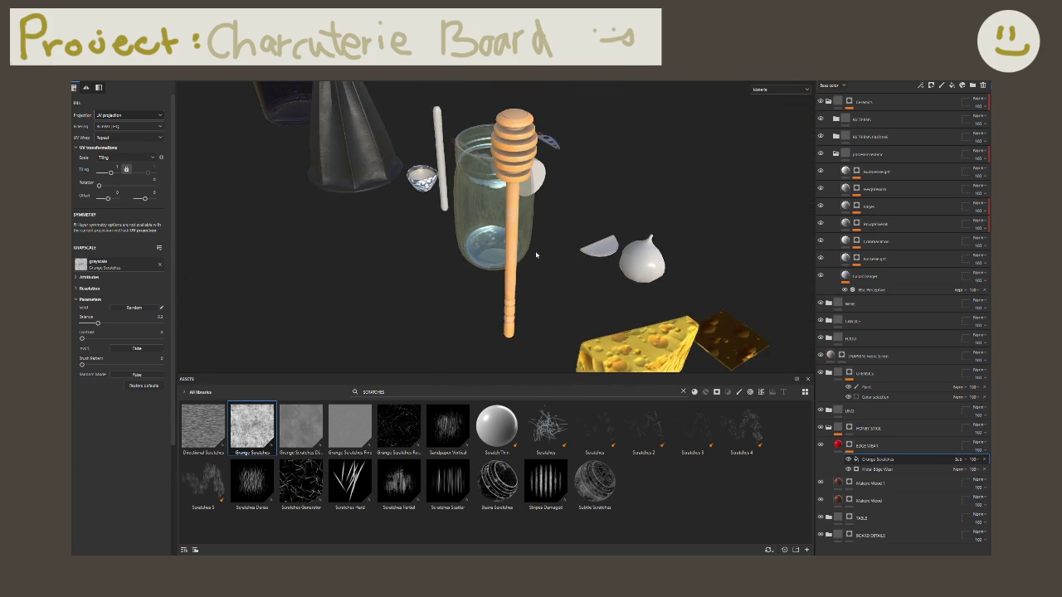
scroll(540, 217, up, 3)
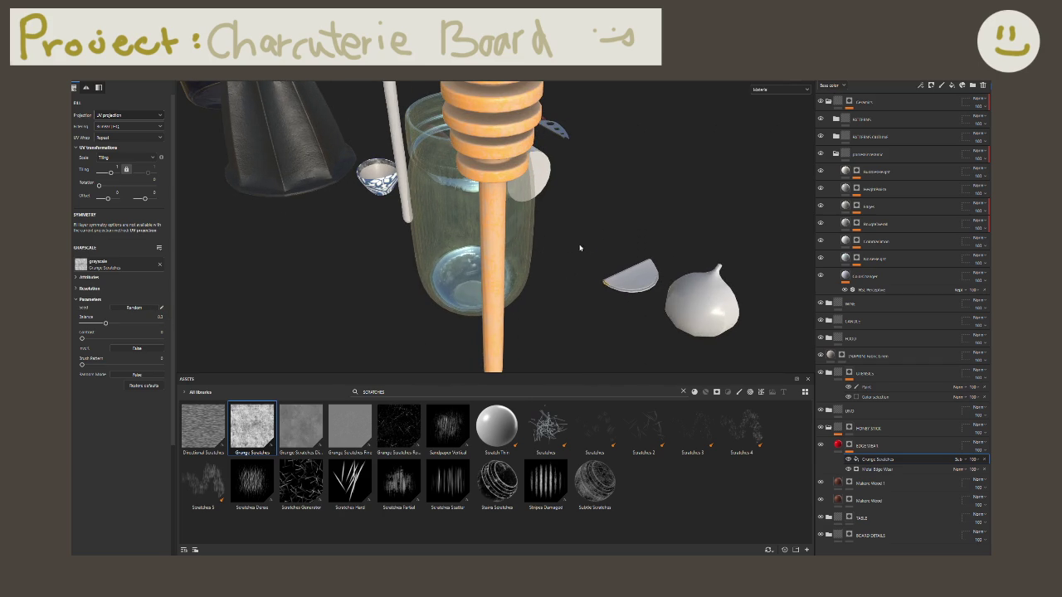
alt+drag(594, 237, 477, 267)
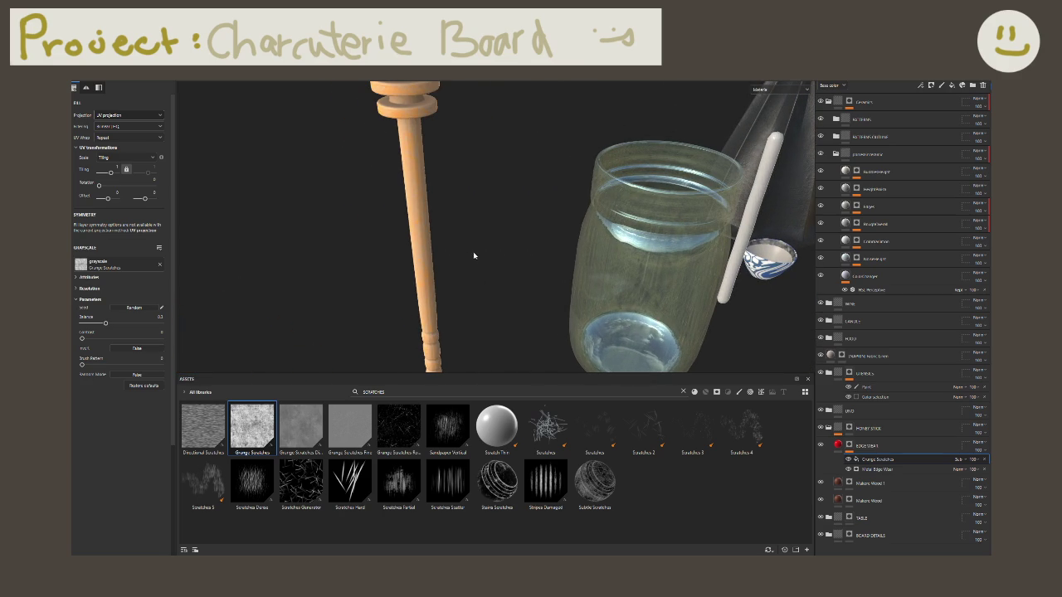
click(867, 446)
Step: Try different edge wear base colours, from white through stronger blue shades
scroll(526, 254, up, 3)
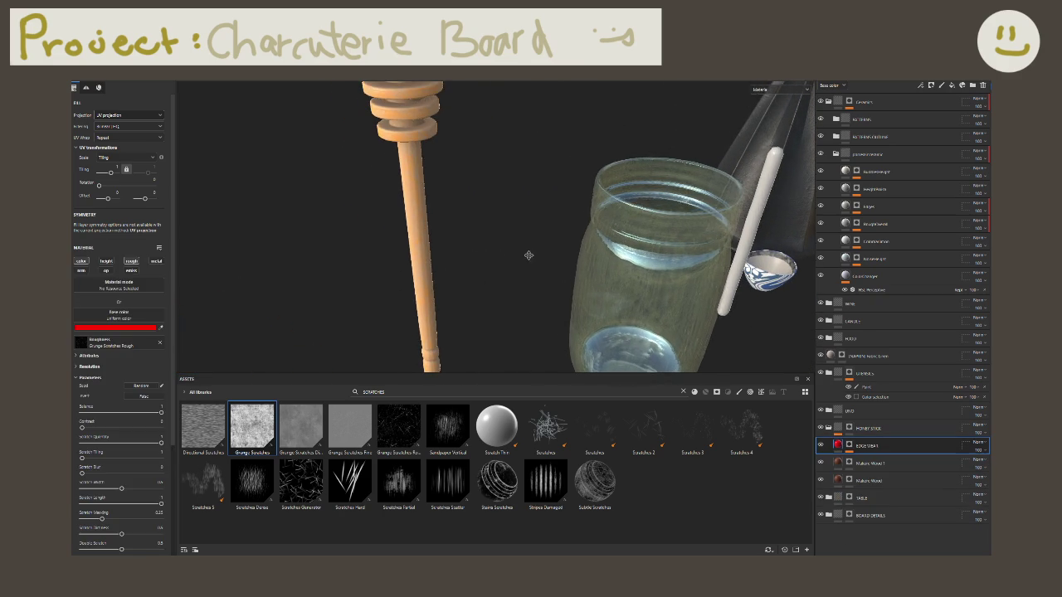
click(113, 330)
drag(192, 378, 119, 297)
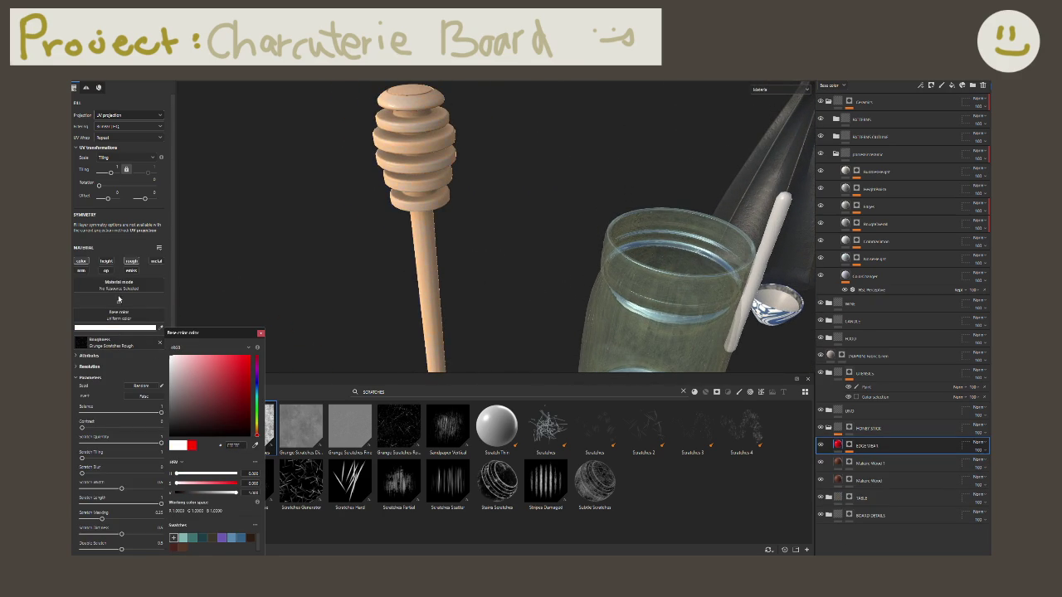
scroll(359, 222, up, 2)
mouse_move(259, 404)
mouse_down()
mouse_move(257, 434)
mouse_move(258, 390)
mouse_up()
click(227, 384)
alt+drag(415, 348, 477, 316)
mouse_move(227, 383)
mouse_down()
mouse_move(267, 381)
mouse_move(233, 390)
mouse_move(236, 373)
mouse_move(202, 379)
mouse_move(200, 355)
mouse_up()
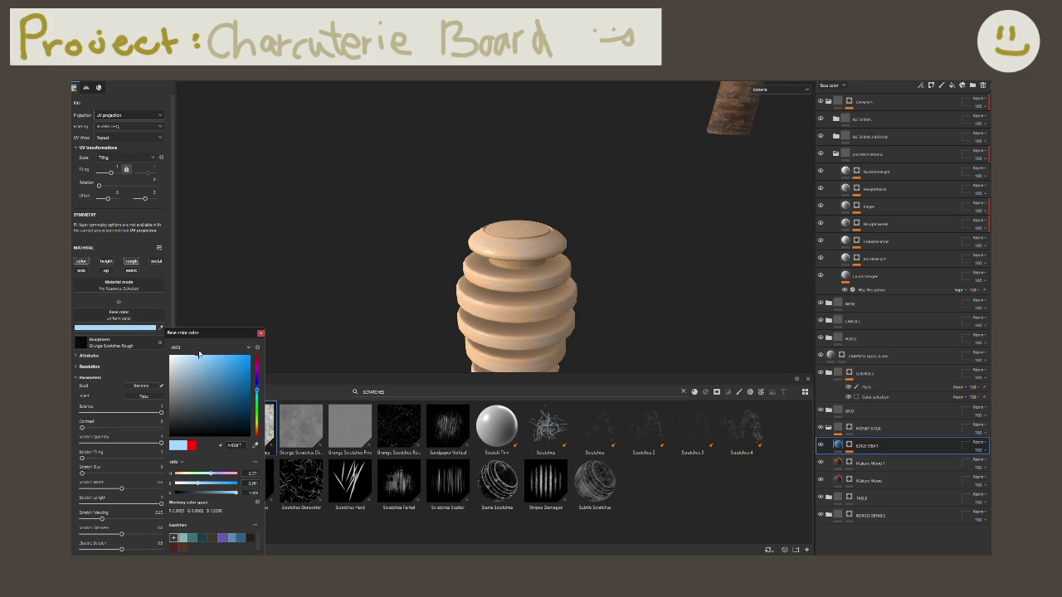
alt+drag(585, 244, 265, 400)
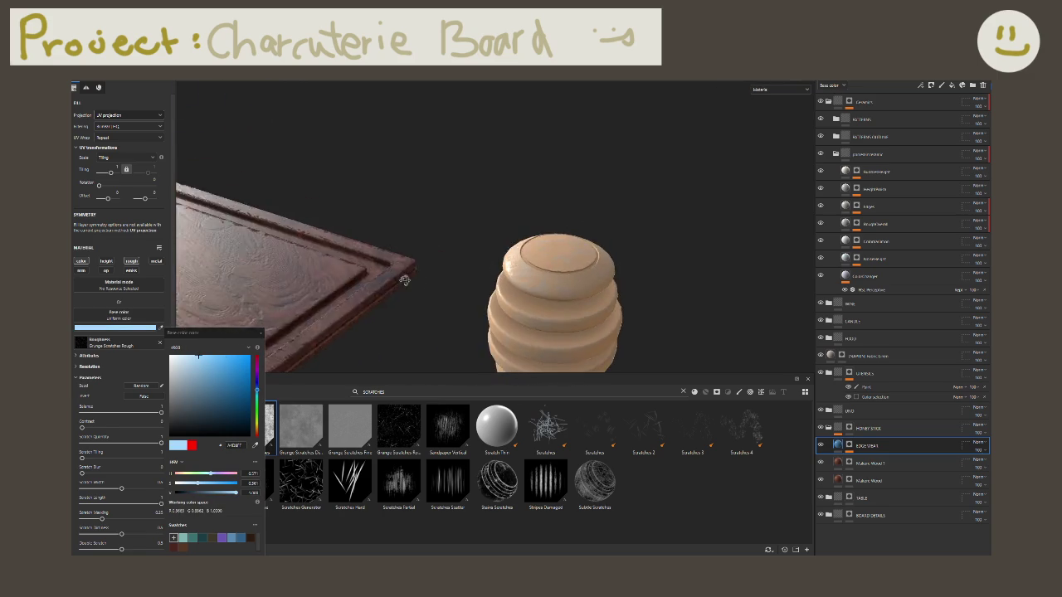
drag(201, 379, 238, 365)
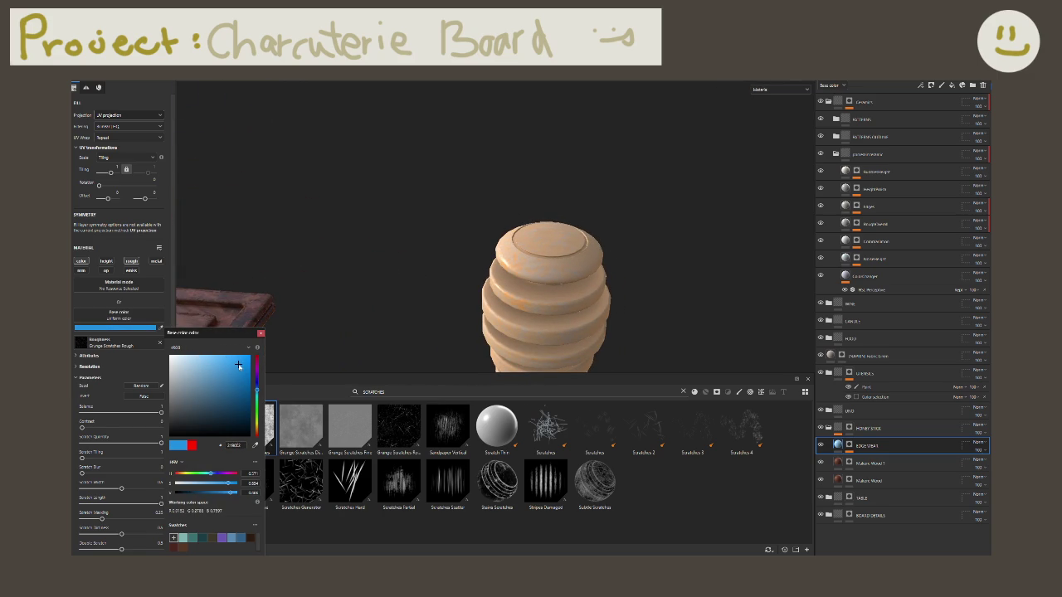
Step: Move the edge wear layer above the HONEY STICK folder and lighten its wear to pale tan
drag(863, 446, 863, 429)
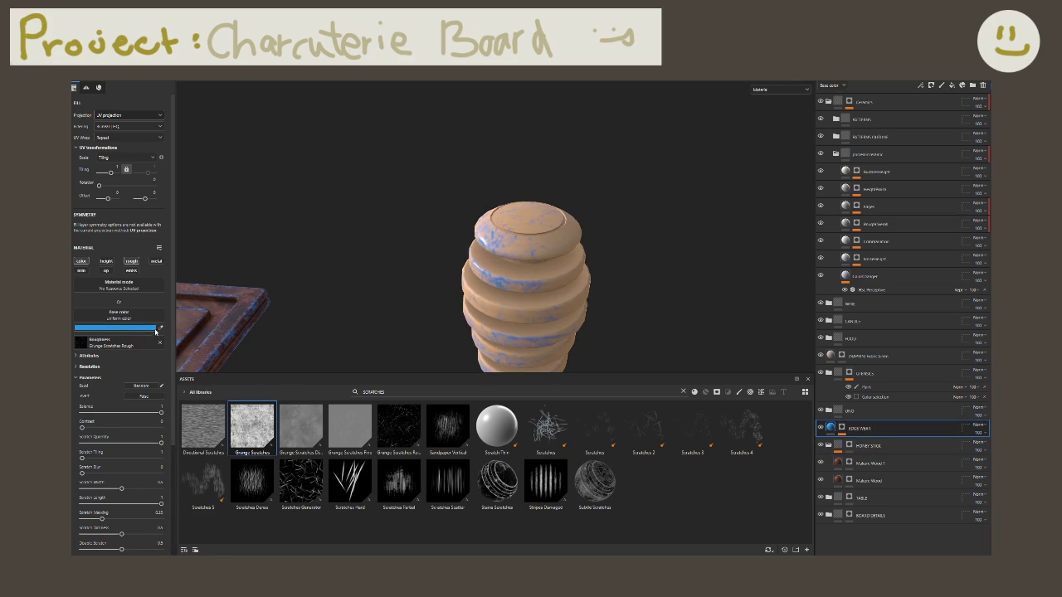
click(569, 254)
alt+right_drag(538, 278, 589, 253)
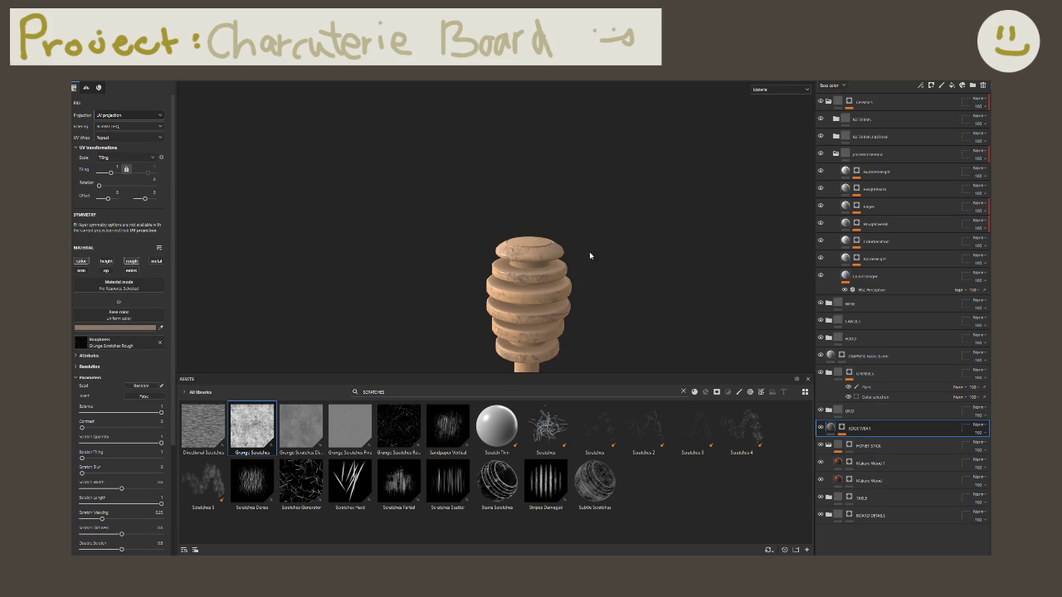
click(152, 329)
drag(189, 388, 182, 364)
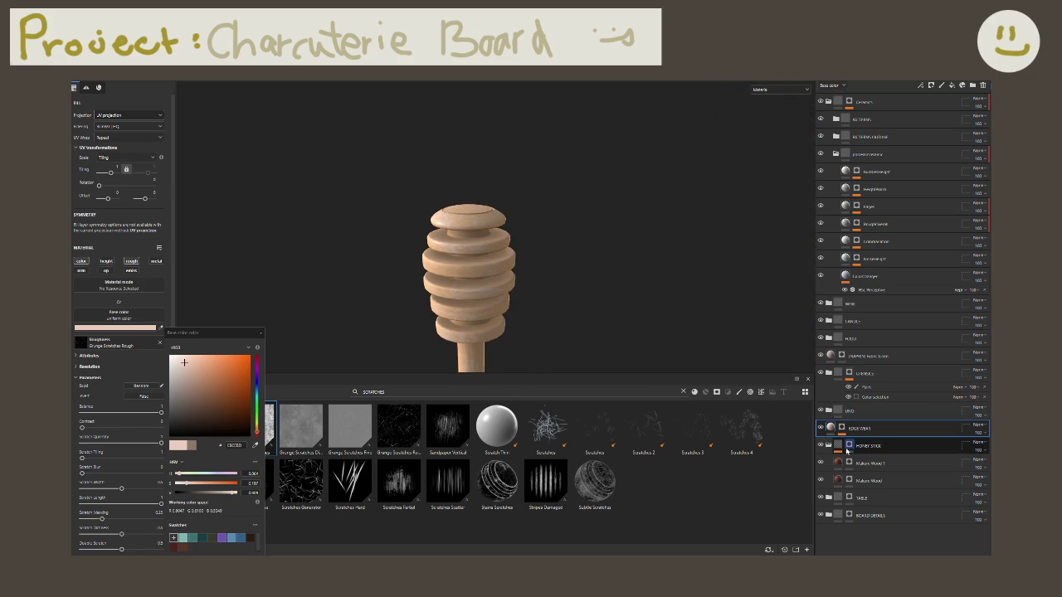
click(830, 446)
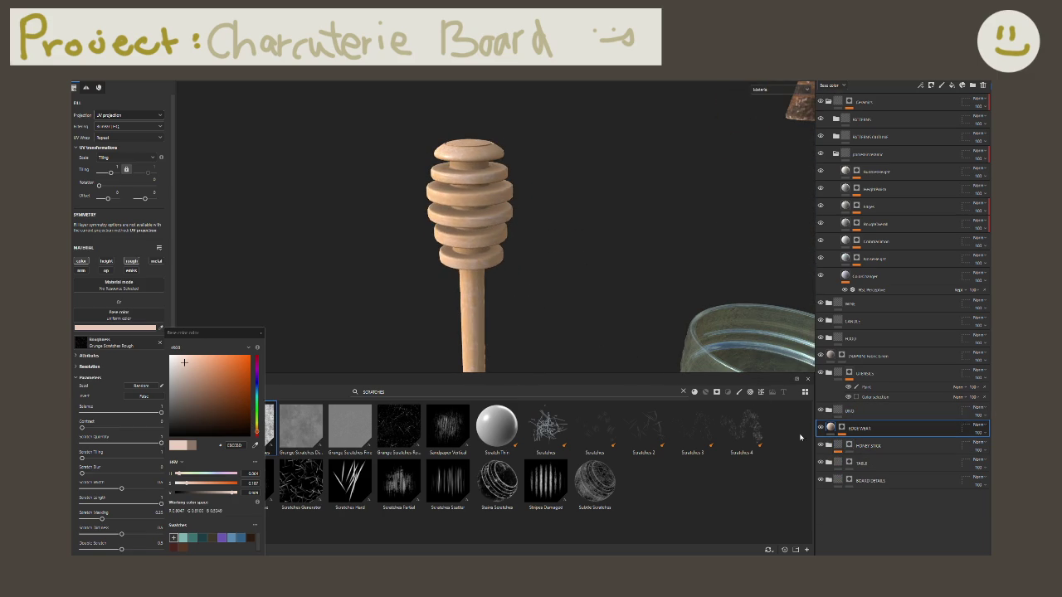
Step: Rename the EDGE WEAR layer above the HONEY STICK folder to 'HONEY STICK EDGE WEAR'
double_click(861, 428)
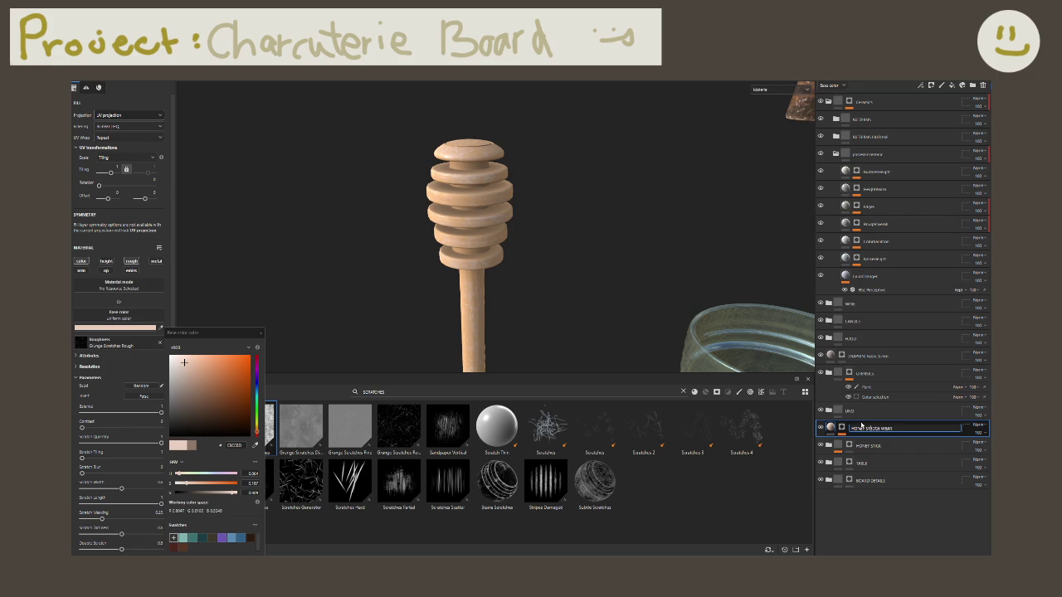
key(Return)
mouse_move(602, 326)
alt+mouse_down()
mouse_move(416, 257)
mouse_move(573, 254)
alt+mouse_up()
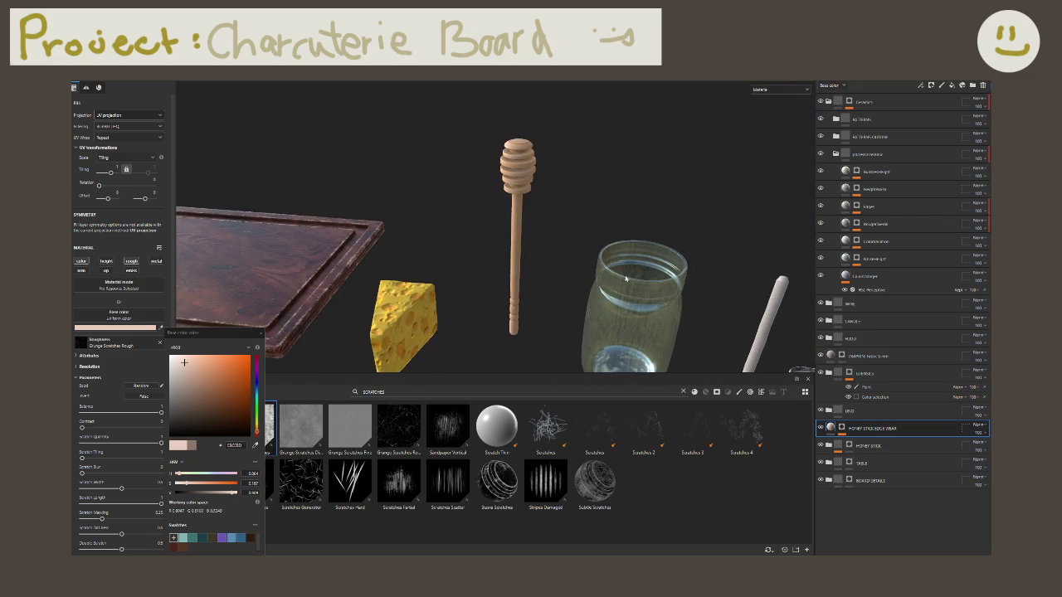
Step: Add a black mask with a paint effect to the HONEY STICK EDGE WEAR layer
right_click(876, 429)
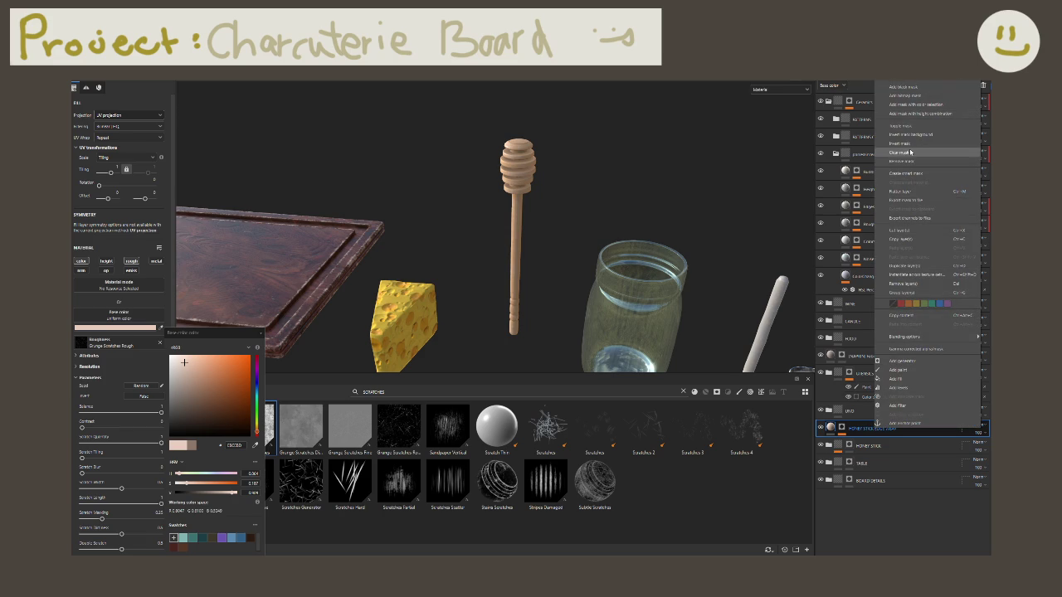
click(903, 87)
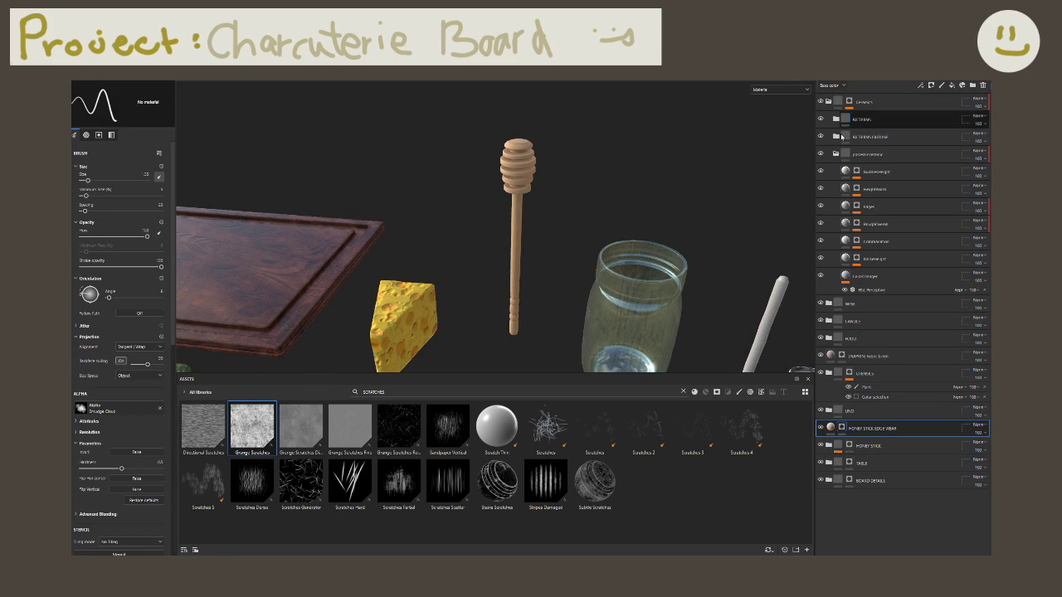
click(842, 429)
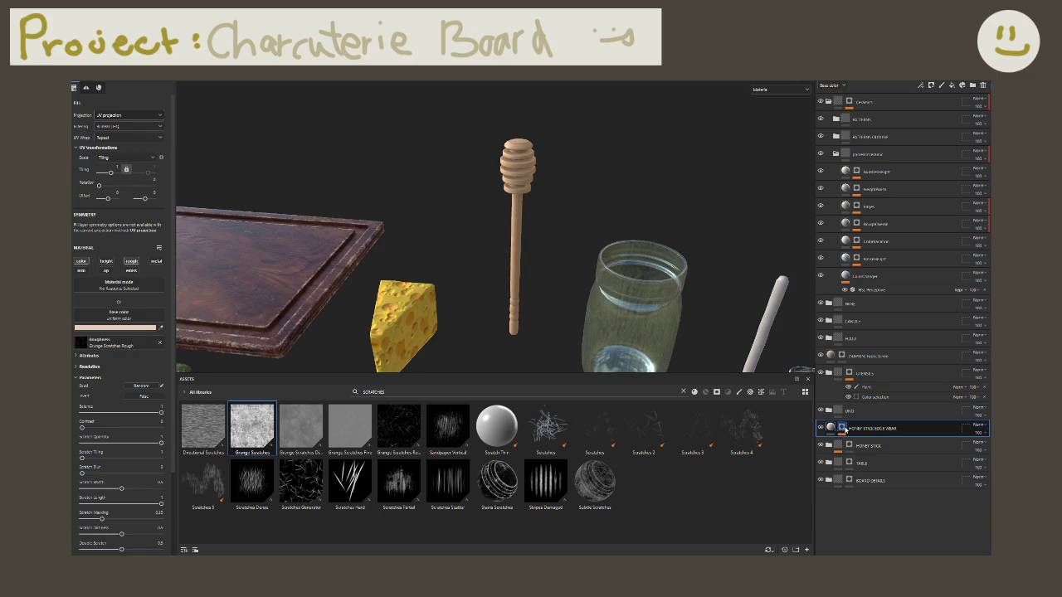
click(841, 429)
click(865, 441)
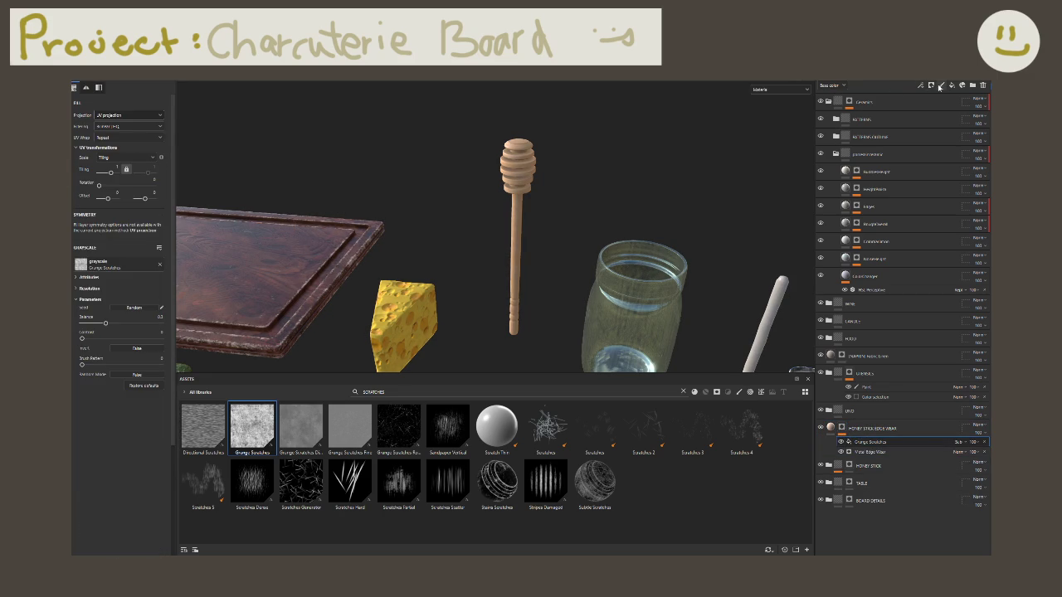
click(940, 87)
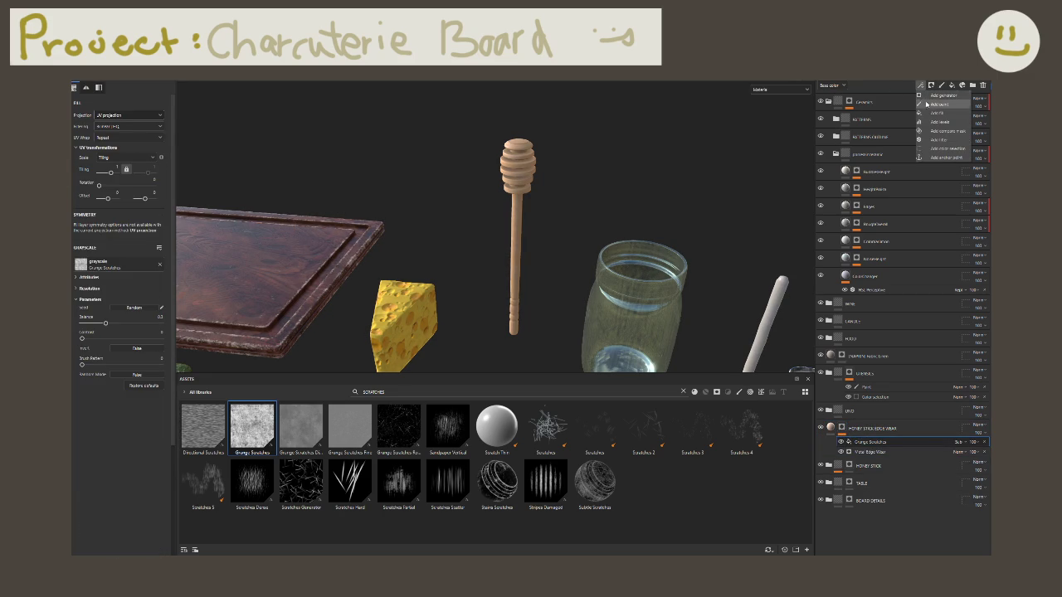
click(942, 96)
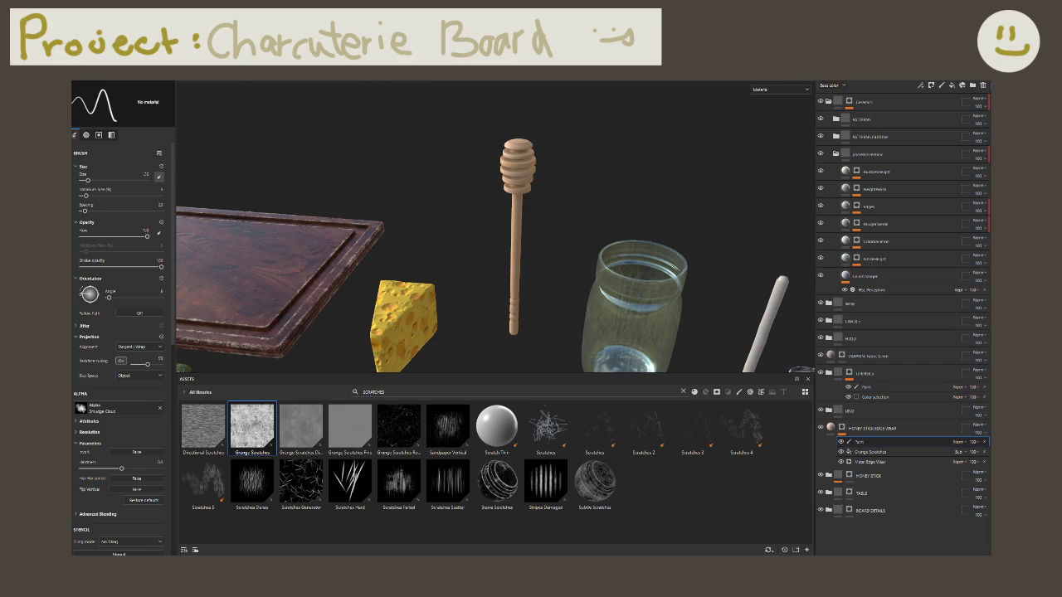
Step: Polygon-fill the honey dipper into the HONEY STICK EDGE WEAR mask
key(f)
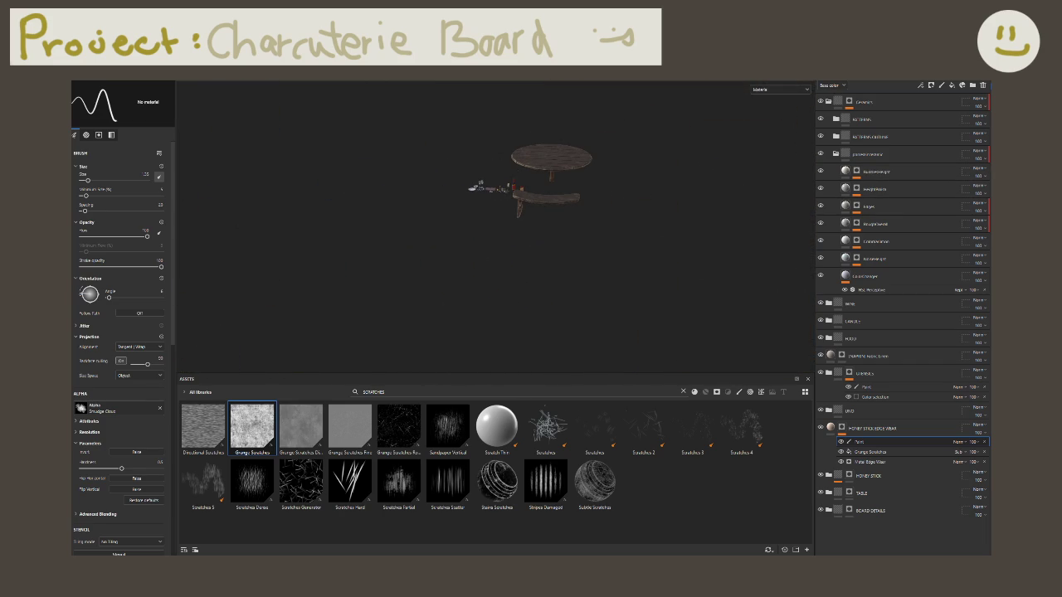
key(4)
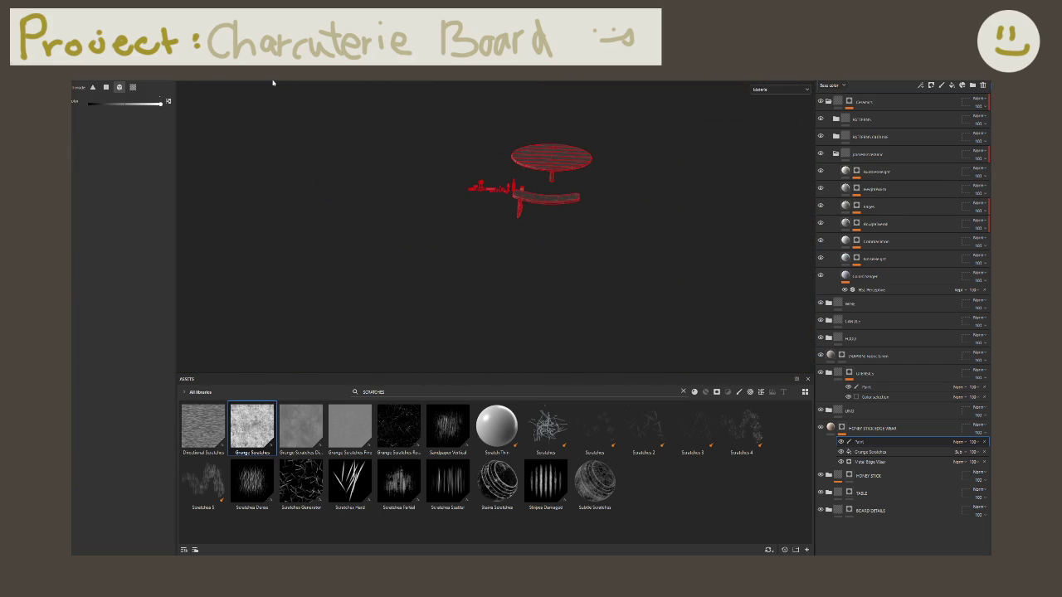
drag(391, 119, 696, 285)
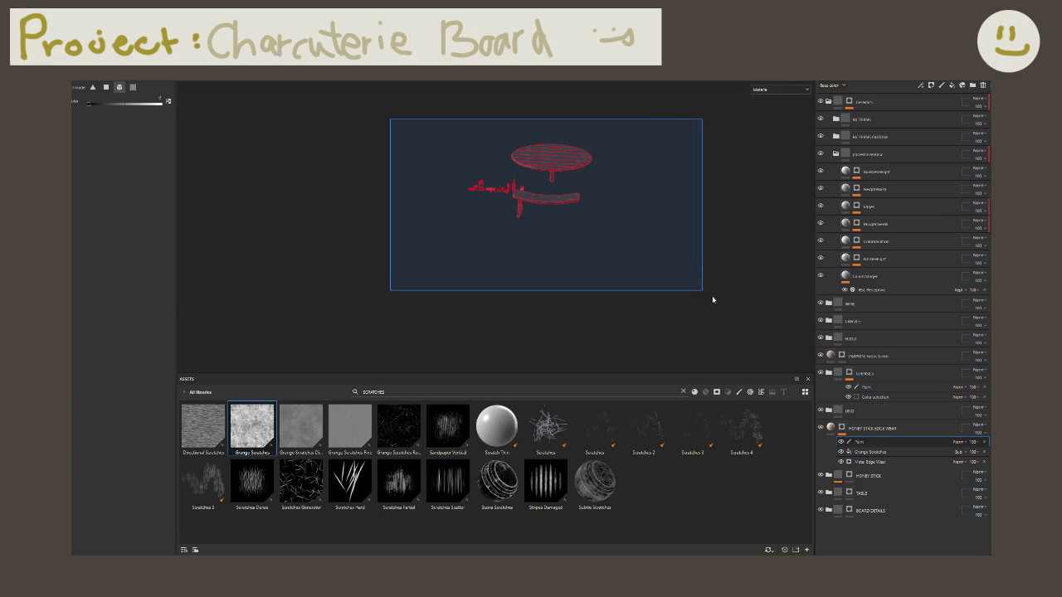
key(f)
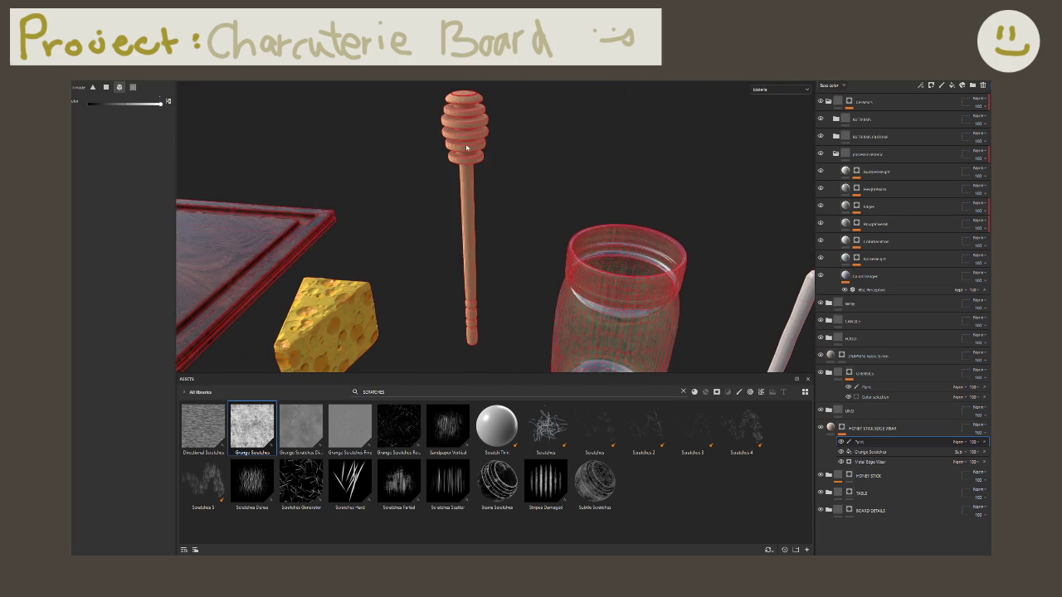
click(466, 147)
Step: Check the mask effects and delete the paint effect from the mask
click(917, 428)
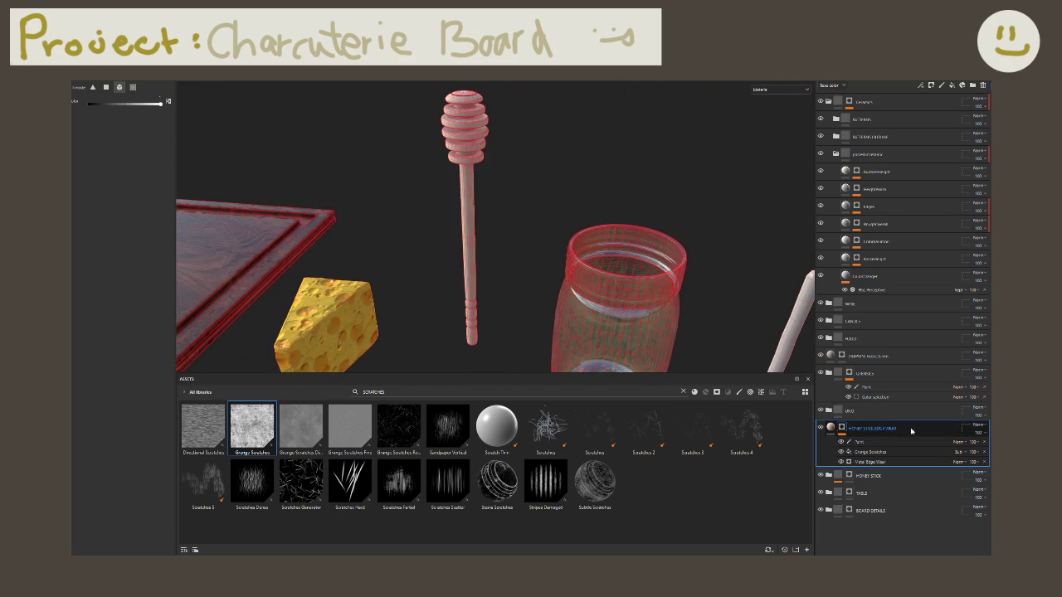
click(833, 429)
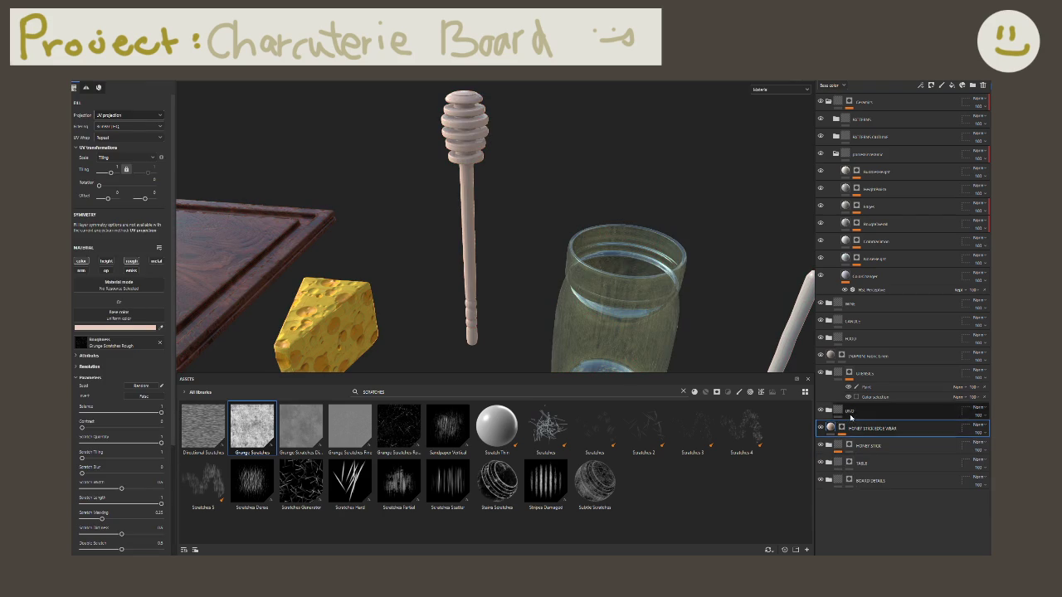
click(844, 429)
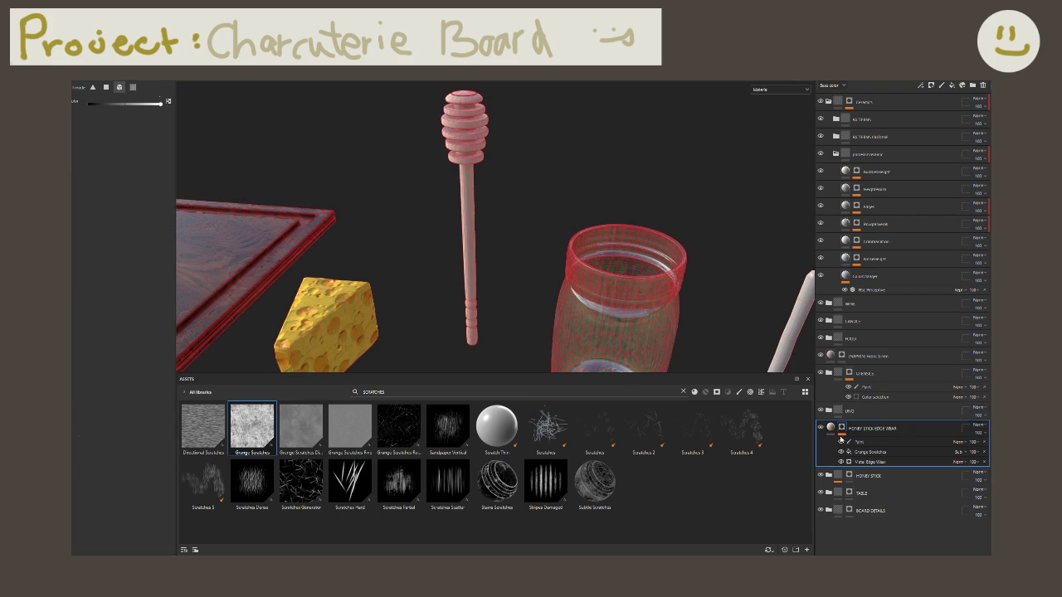
click(830, 429)
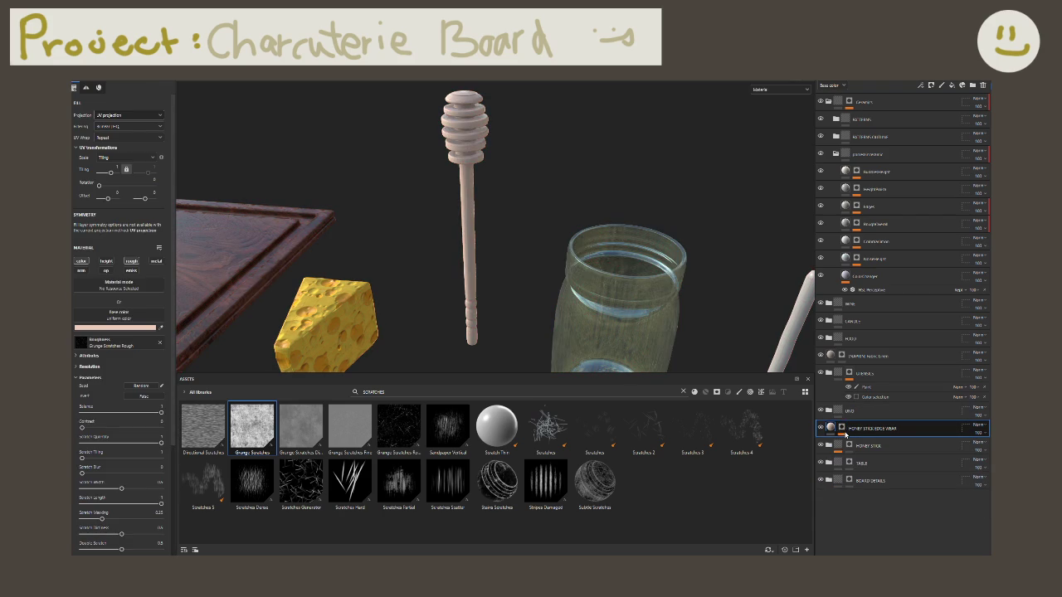
click(842, 431)
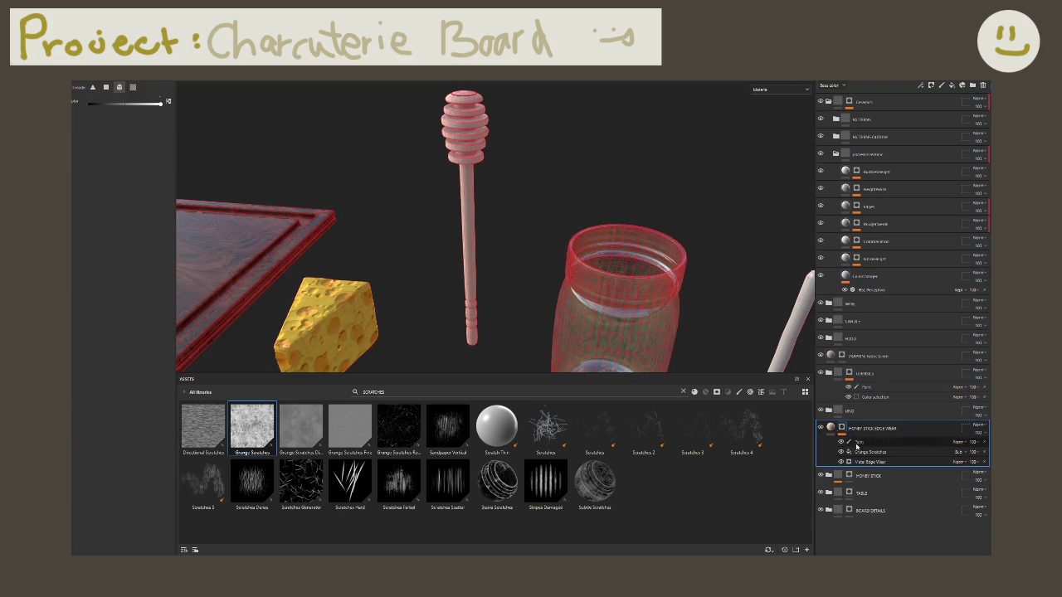
click(863, 478)
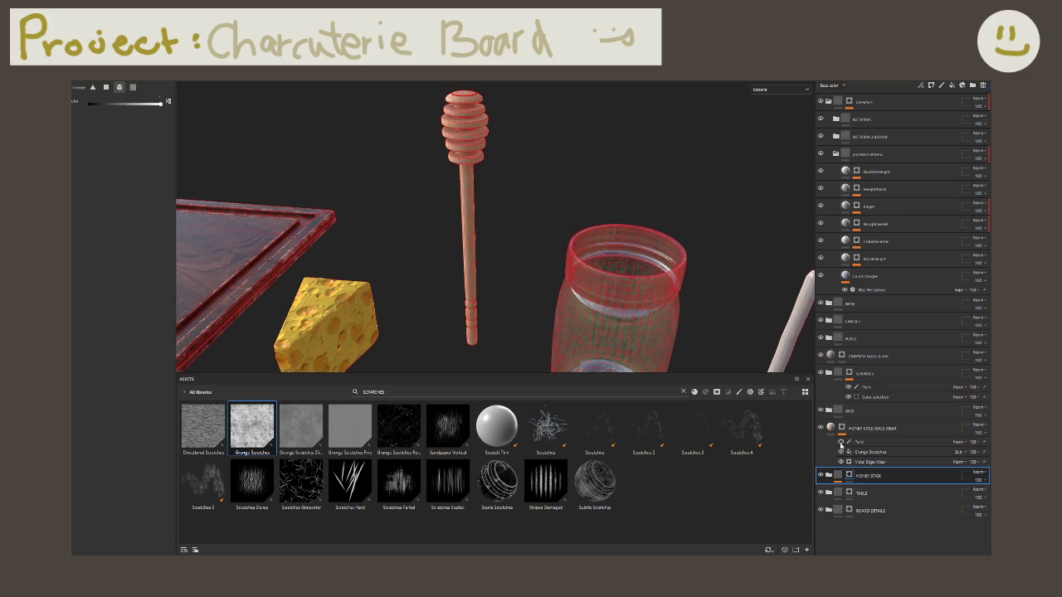
key(f)
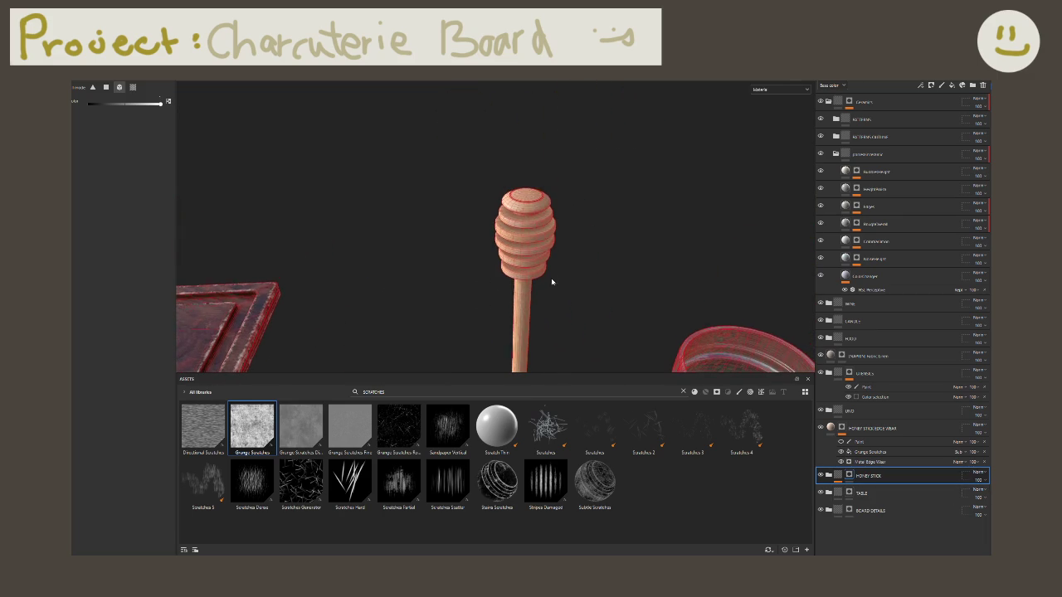
click(841, 443)
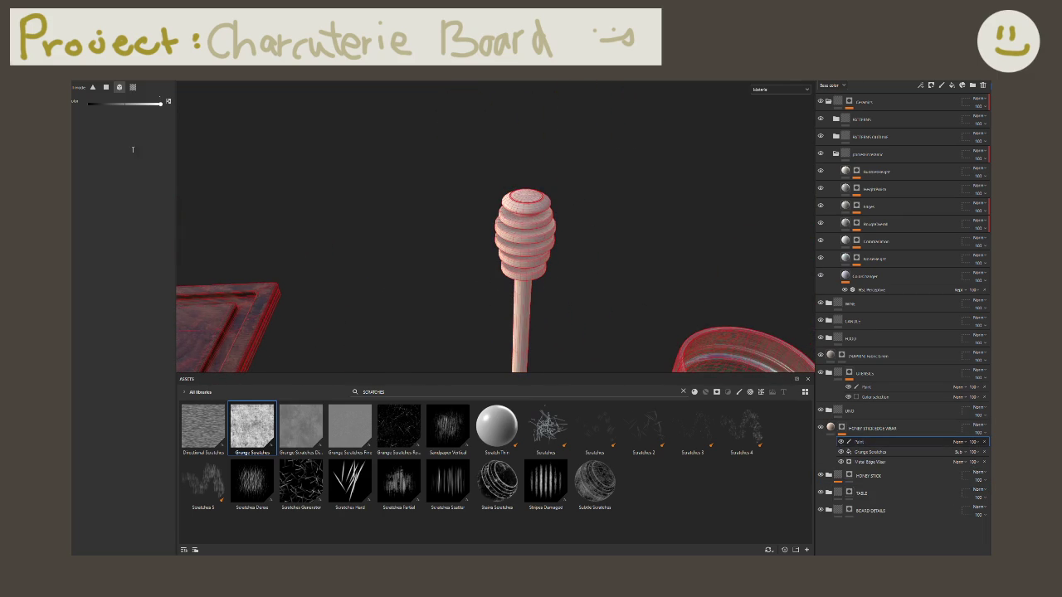
key(1)
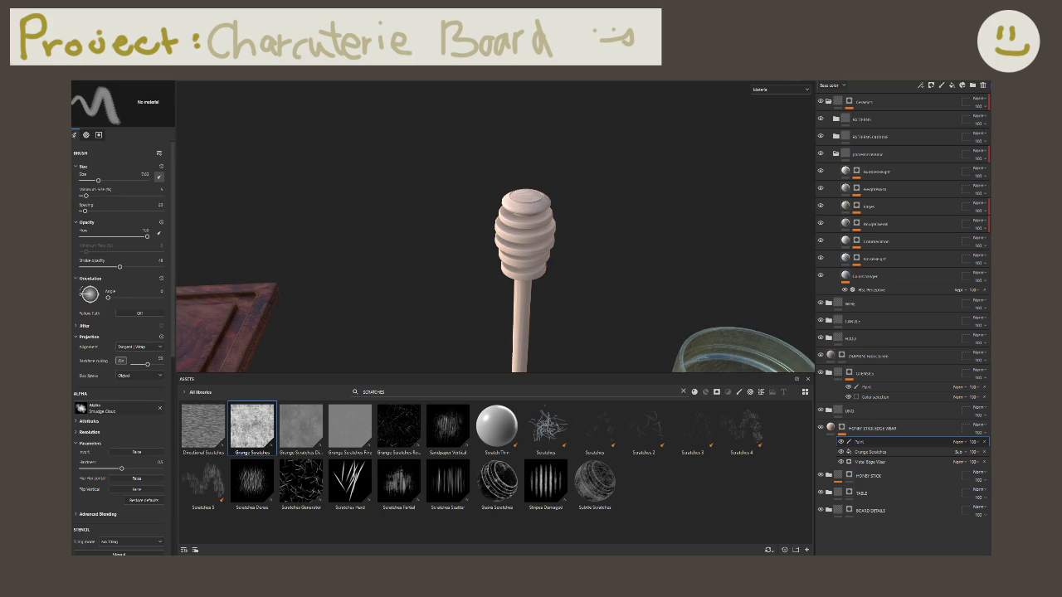
key(Delete)
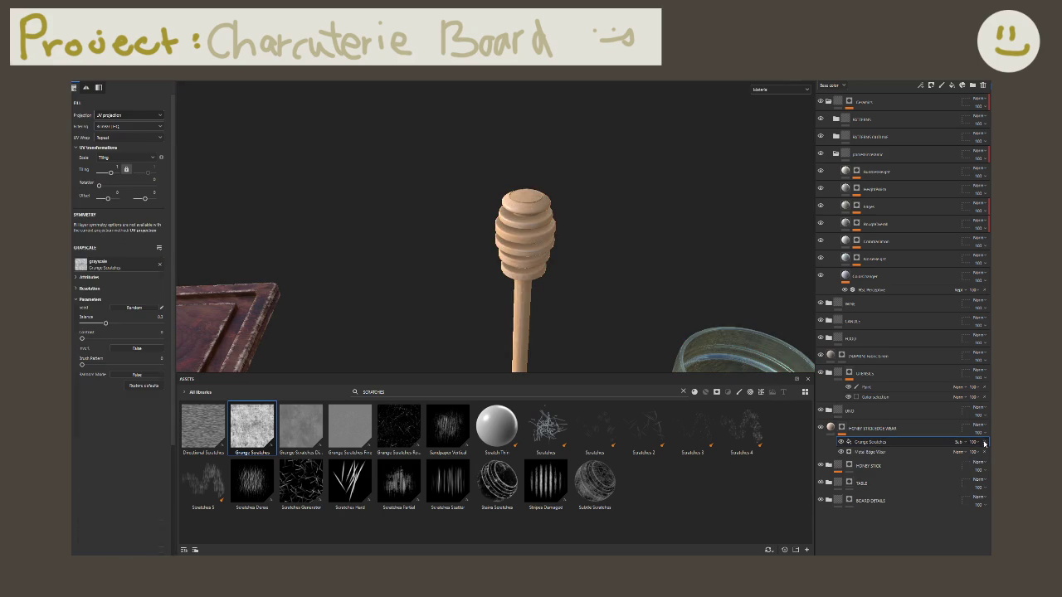
scroll(521, 239, down, 3)
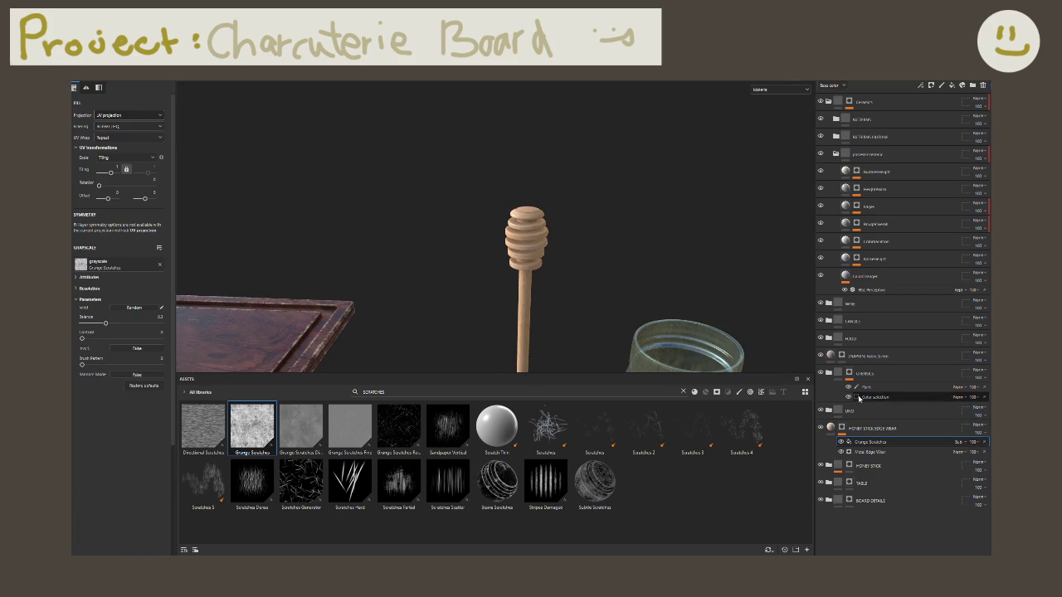
Step: Group the HONEY STICK EDGE WEAR layer into a new folder with Ctrl+G
click(872, 428)
key(ctrl+g)
right_click(871, 430)
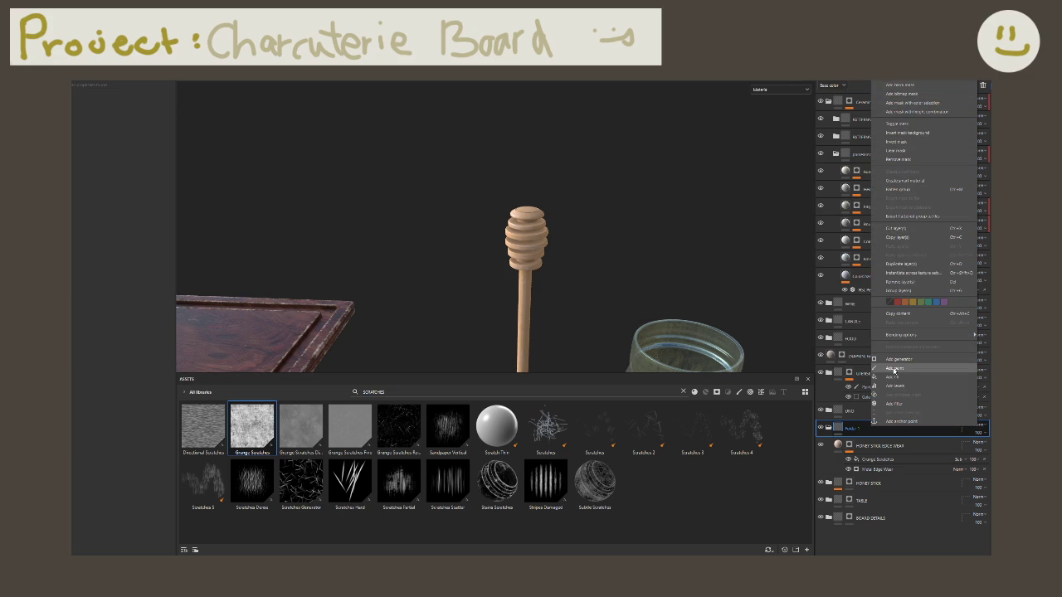
Step: Add a black mask to the new folder and polygon-fill the honey stick into it
click(918, 85)
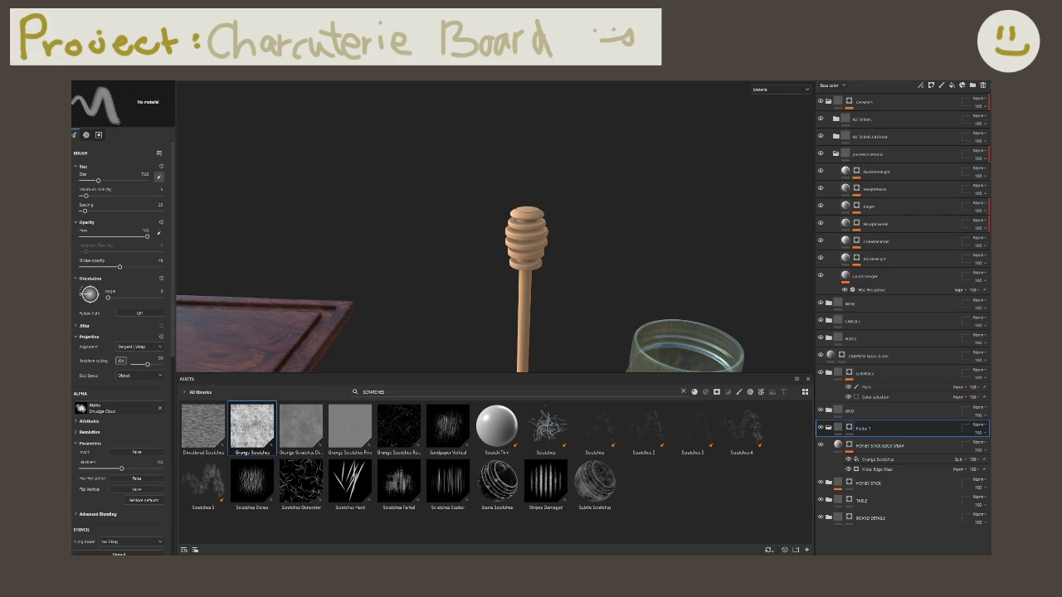
key(4)
drag(493, 154, 614, 320)
drag(880, 446, 829, 426)
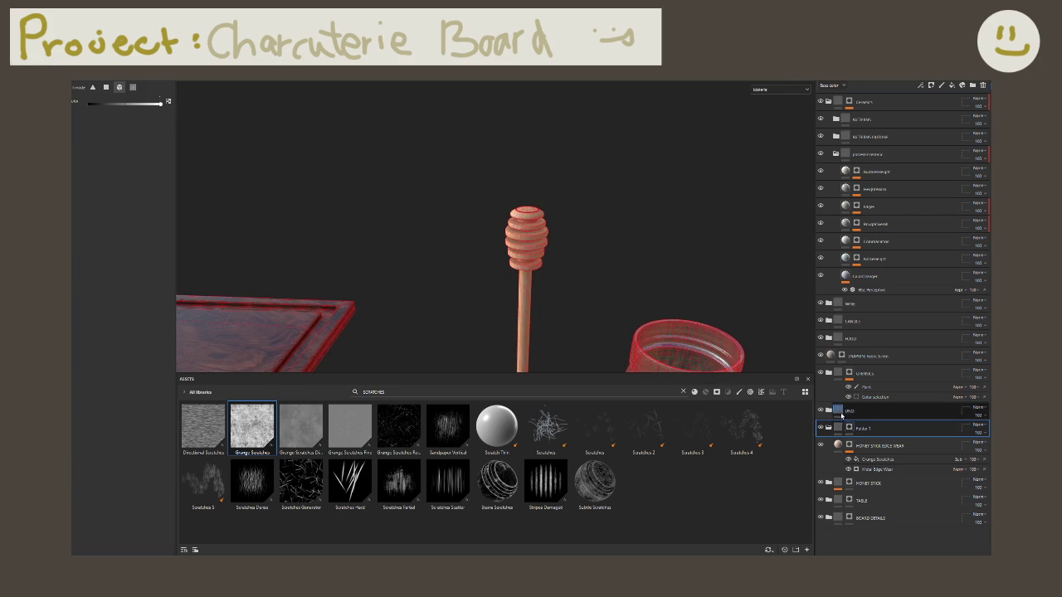
click(830, 410)
key(f)
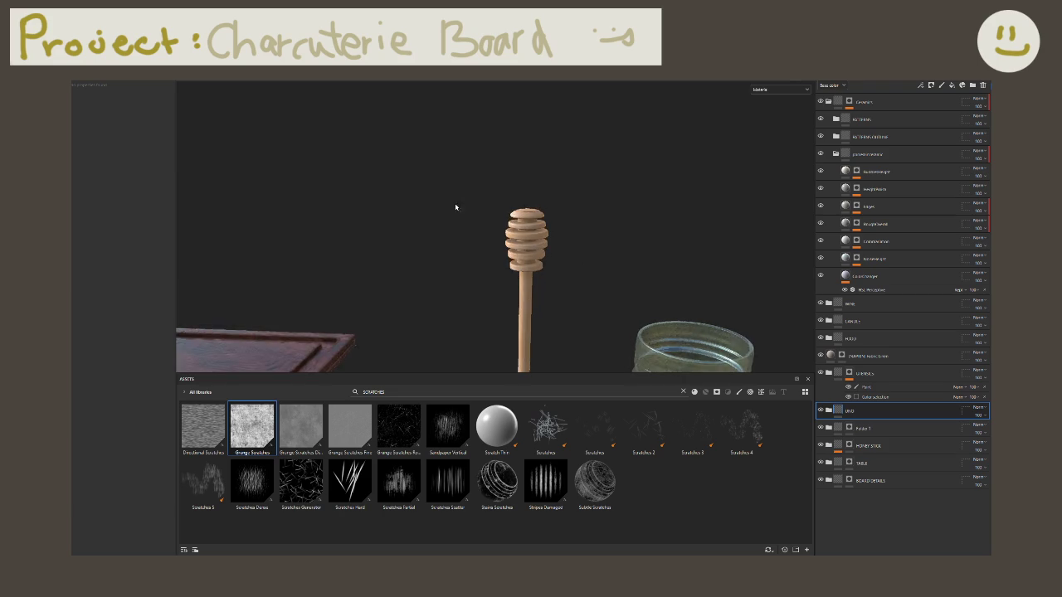
scroll(546, 264, down, 2)
scroll(552, 261, down, 2)
scroll(557, 257, down, 2)
Step: Rename the new folder 'HONEYSTICK EDGE WEAR'
click(867, 428)
double_click(867, 428)
text(HONEYSTICK EDGE WEAR)
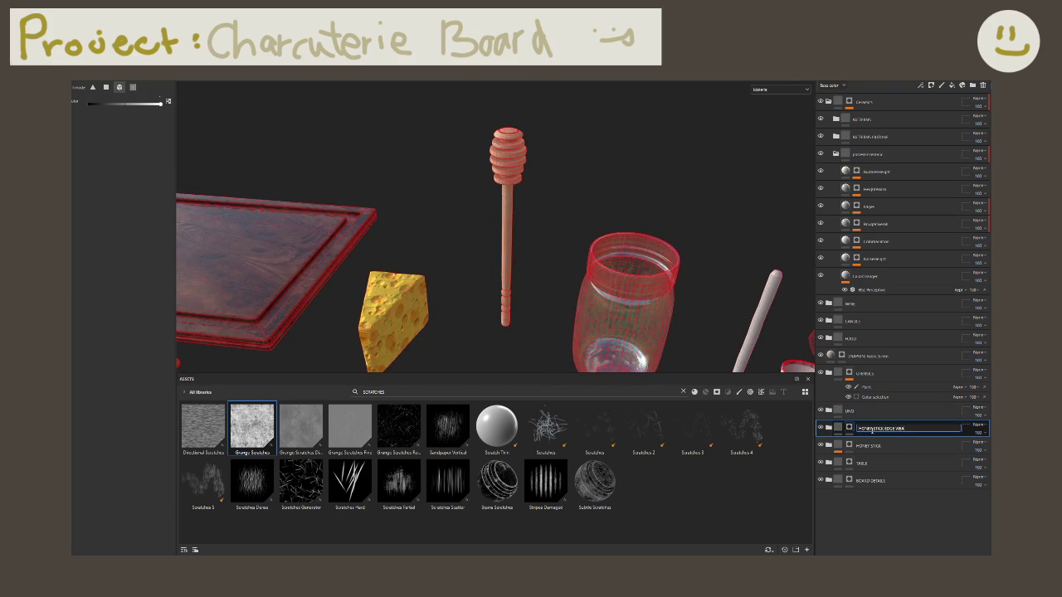
key(Return)
click(881, 445)
click(882, 428)
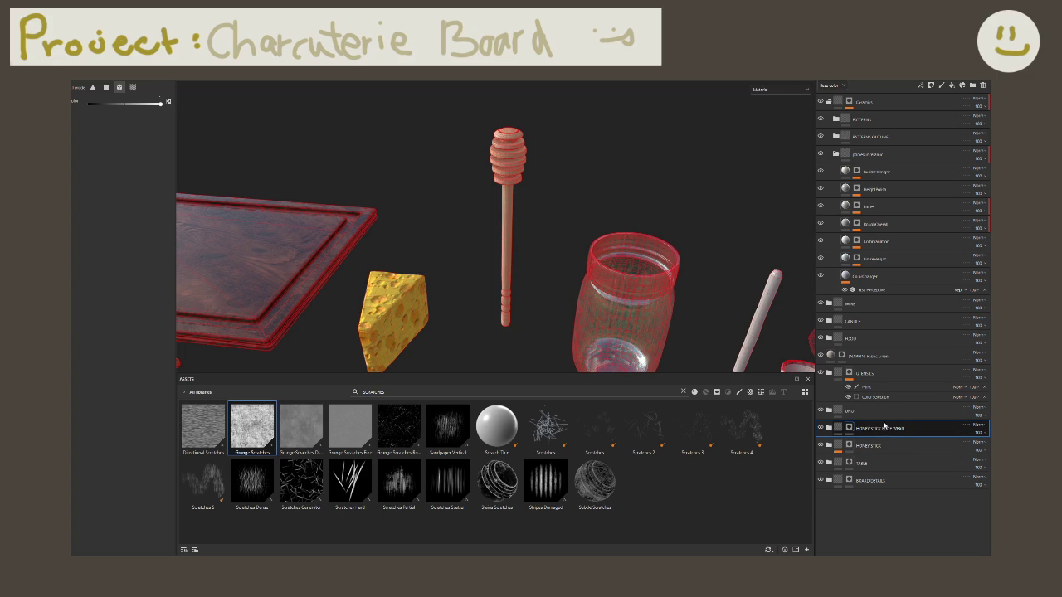
click(827, 411)
Step: Enable the roughness channel on UNO BASE and set roughness to 0.1
mouse_move(681, 295)
middle_down()
mouse_move(522, 249)
mouse_move(407, 256)
mouse_move(363, 190)
mouse_move(429, 270)
mouse_move(453, 274)
middle_up()
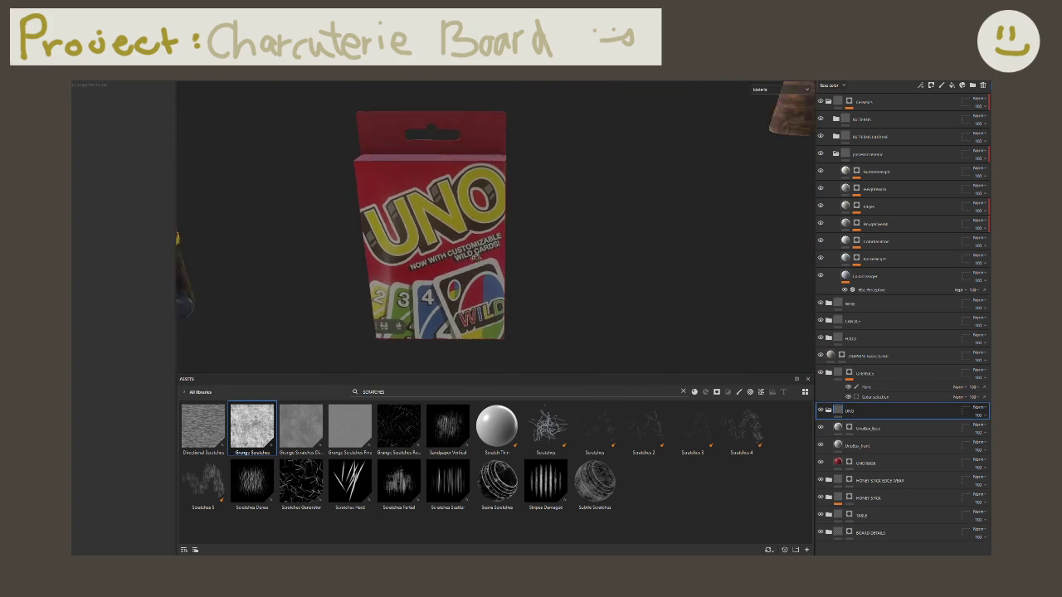
click(878, 445)
mouse_move(638, 347)
alt+mouse_down()
mouse_move(540, 301)
mouse_move(648, 273)
mouse_move(930, 283)
mouse_move(551, 294)
alt+mouse_up()
click(852, 465)
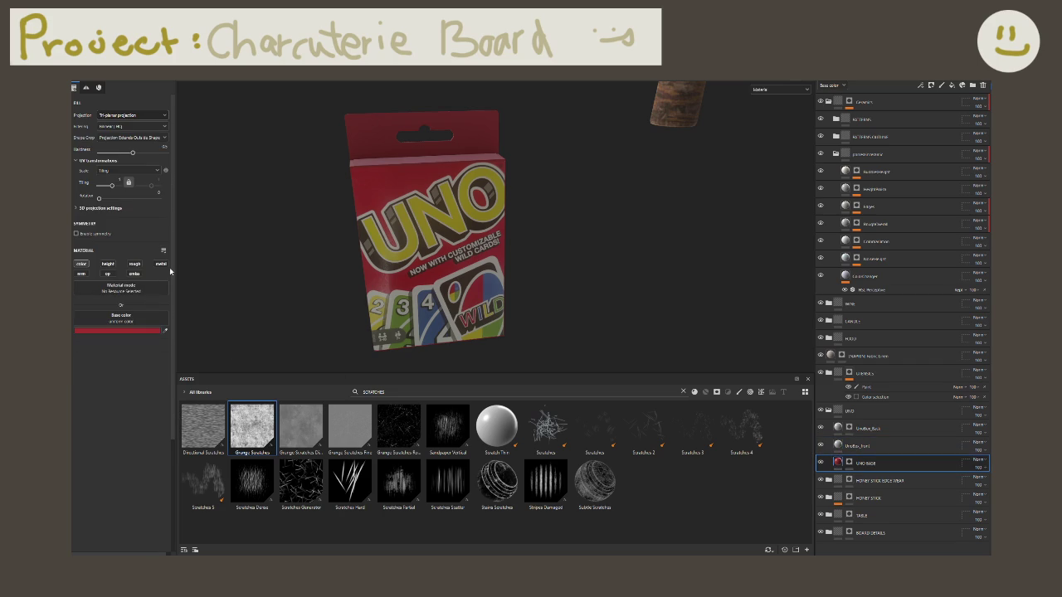
click(134, 264)
drag(99, 364, 74, 379)
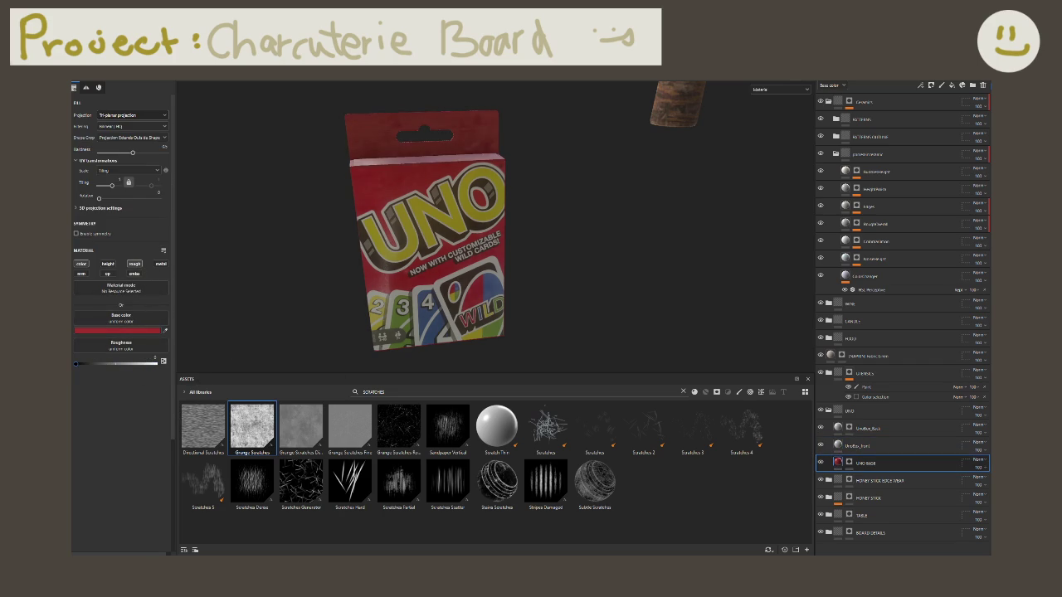
click(90, 364)
alt+drag(413, 267, 432, 250)
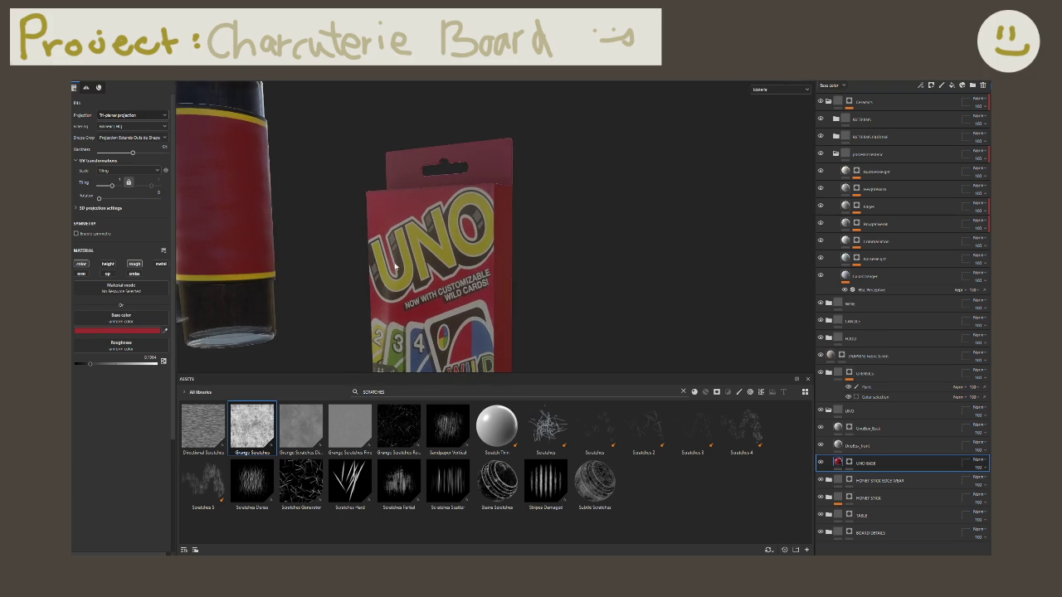
click(151, 359)
text(0.1)
key(Return)
Step: Raise the UNO BASE roughness to 0.15 and check the box front
mouse_move(530, 249)
alt+mouse_down()
mouse_move(564, 291)
mouse_move(633, 263)
mouse_move(569, 219)
mouse_move(564, 268)
mouse_move(588, 261)
alt+mouse_up()
click(859, 446)
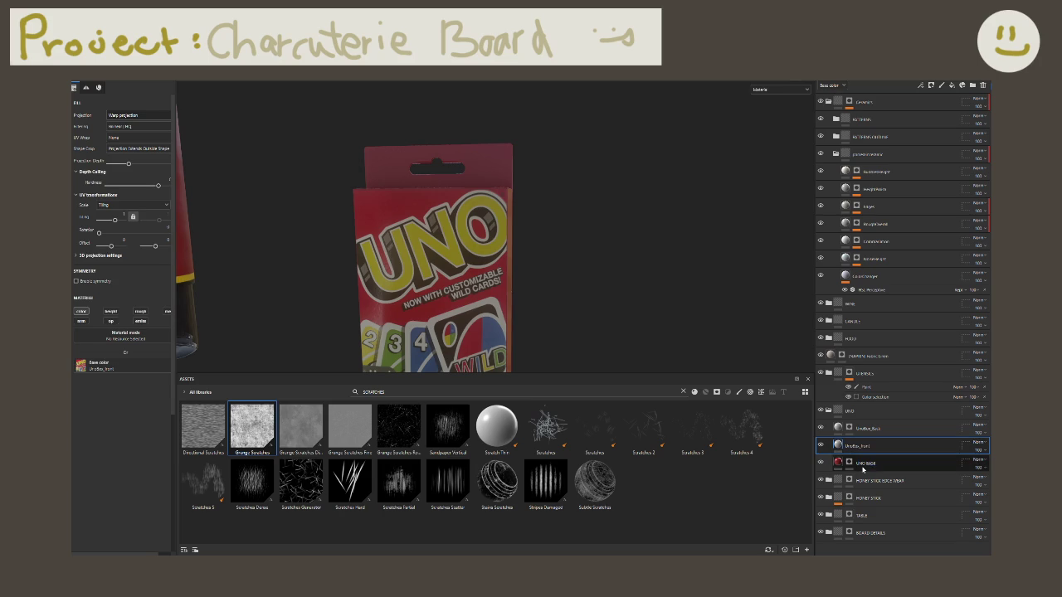
click(863, 463)
mouse_move(720, 339)
alt+mouse_down()
mouse_move(549, 329)
mouse_move(473, 308)
mouse_move(534, 286)
mouse_move(279, 307)
mouse_move(294, 301)
mouse_move(235, 294)
alt+mouse_up()
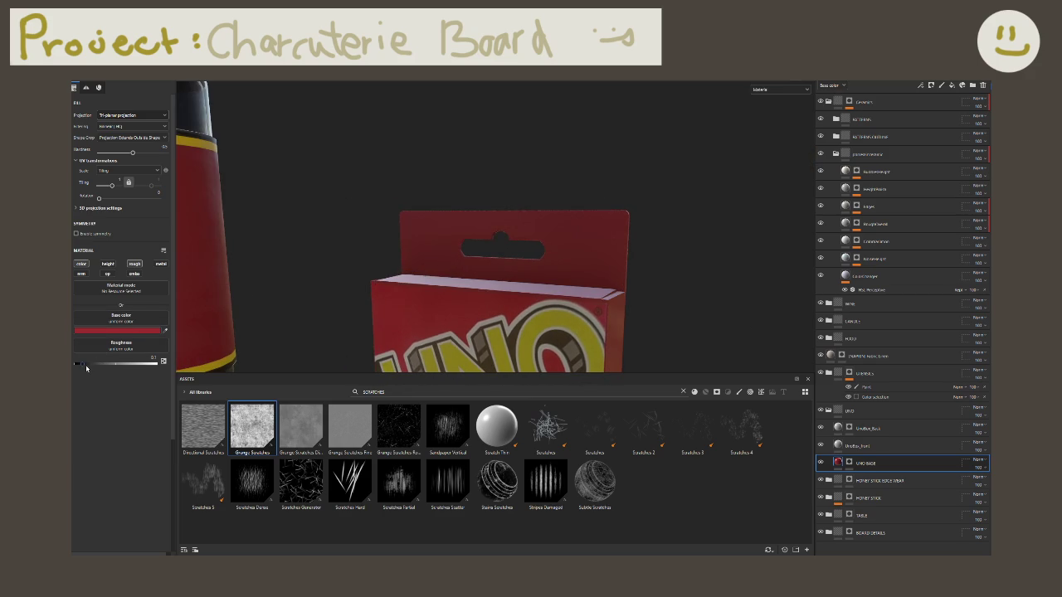
click(150, 358)
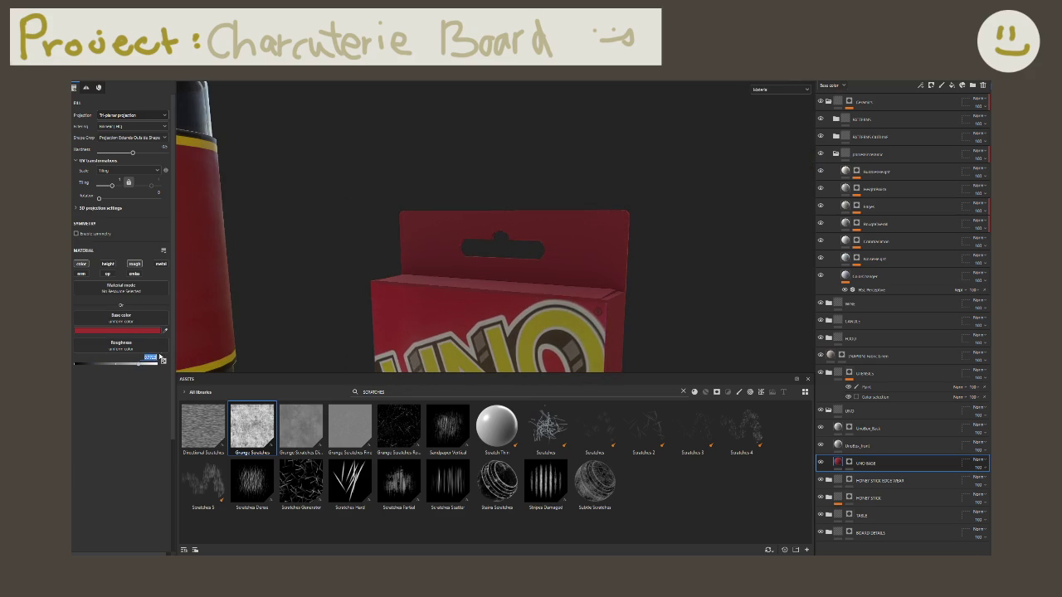
text(0.15)
key(Return)
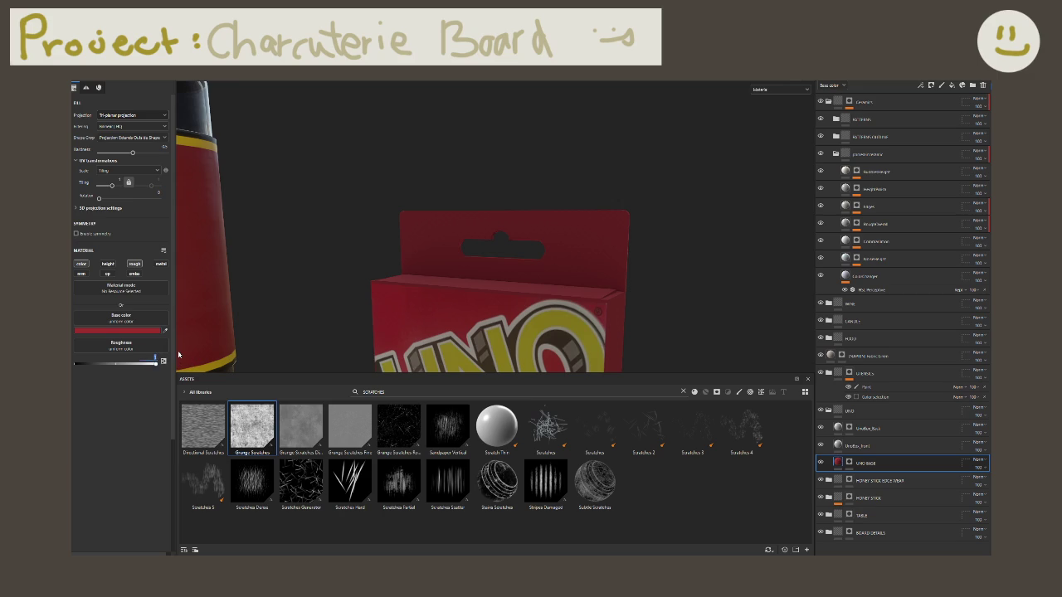
mouse_move(604, 310)
alt+mouse_down()
mouse_move(562, 222)
mouse_move(578, 264)
mouse_move(617, 230)
alt+mouse_up()
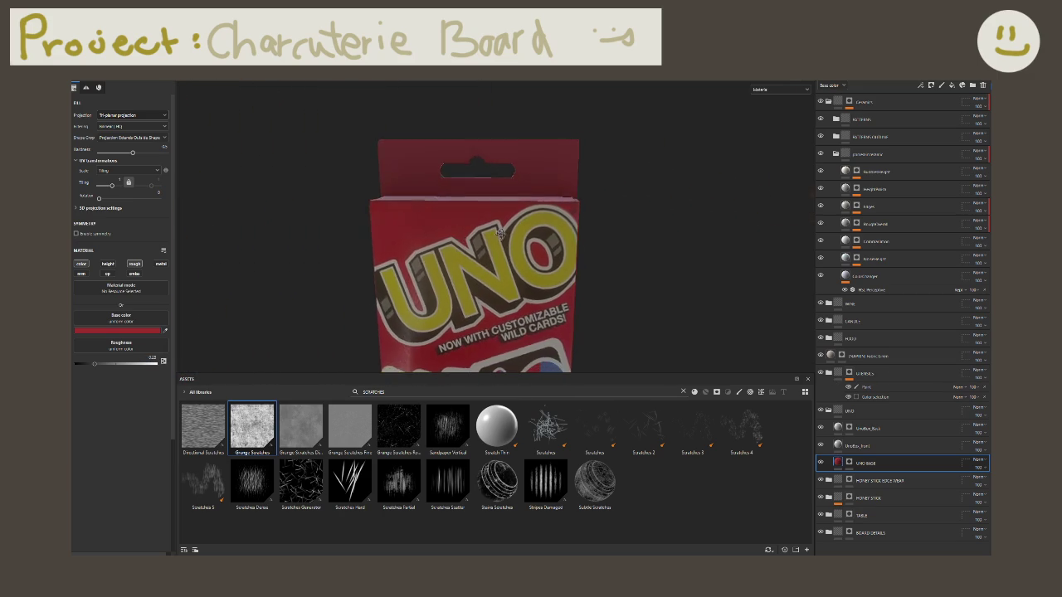
right_click(877, 467)
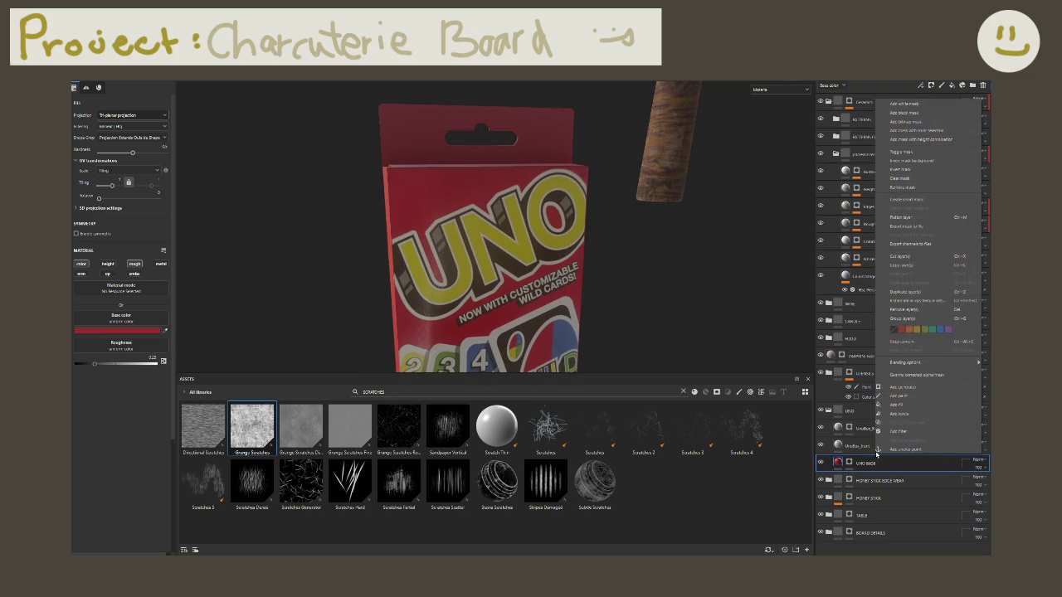
Step: Add a blue fill layer named 'UNO EDGE WEAR' above UnoBox_Back
click(869, 431)
right_click(874, 429)
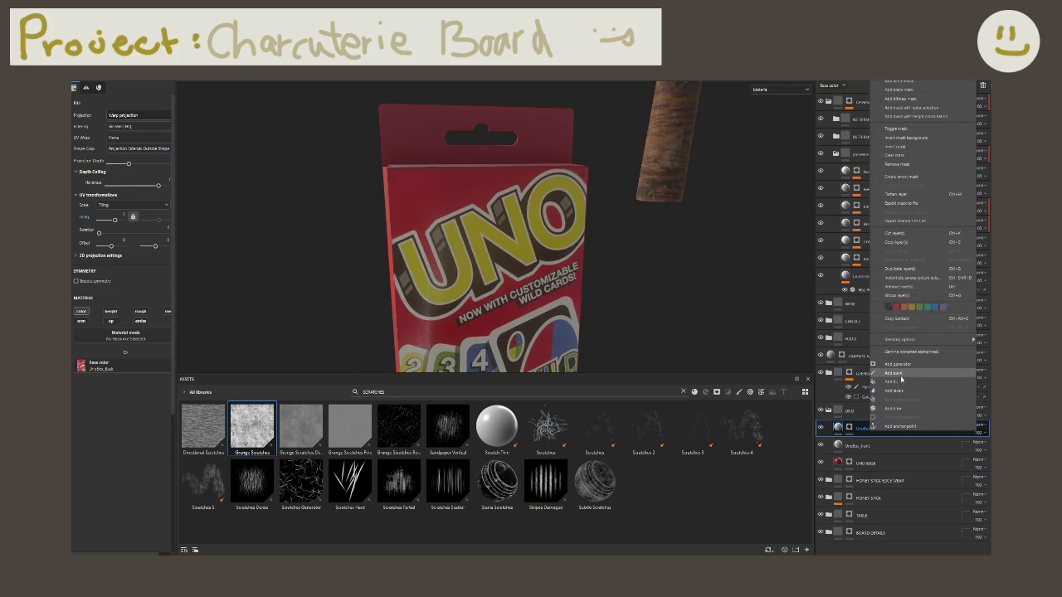
key(Escape)
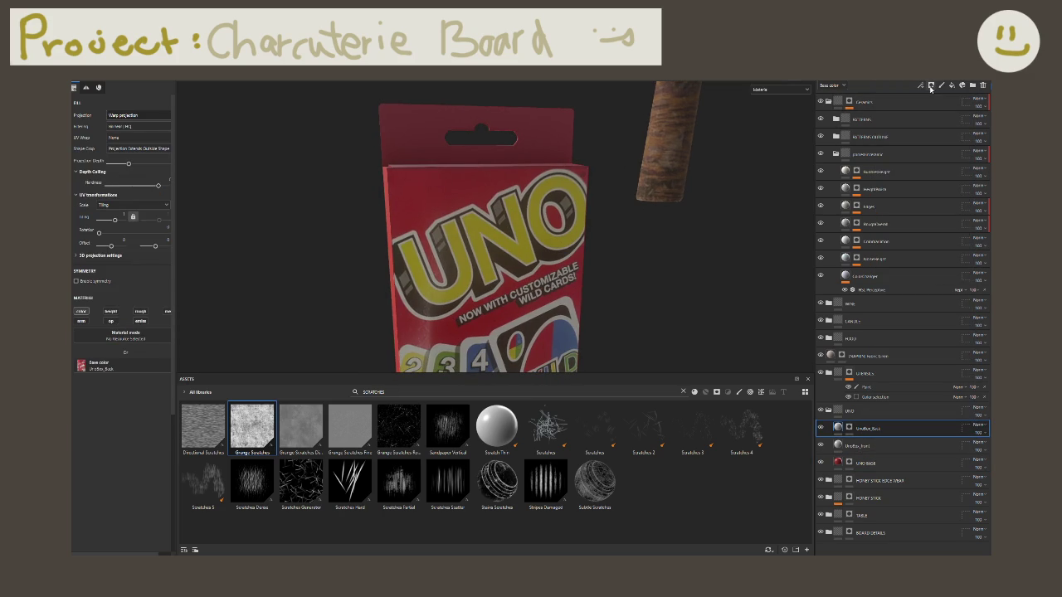
click(962, 85)
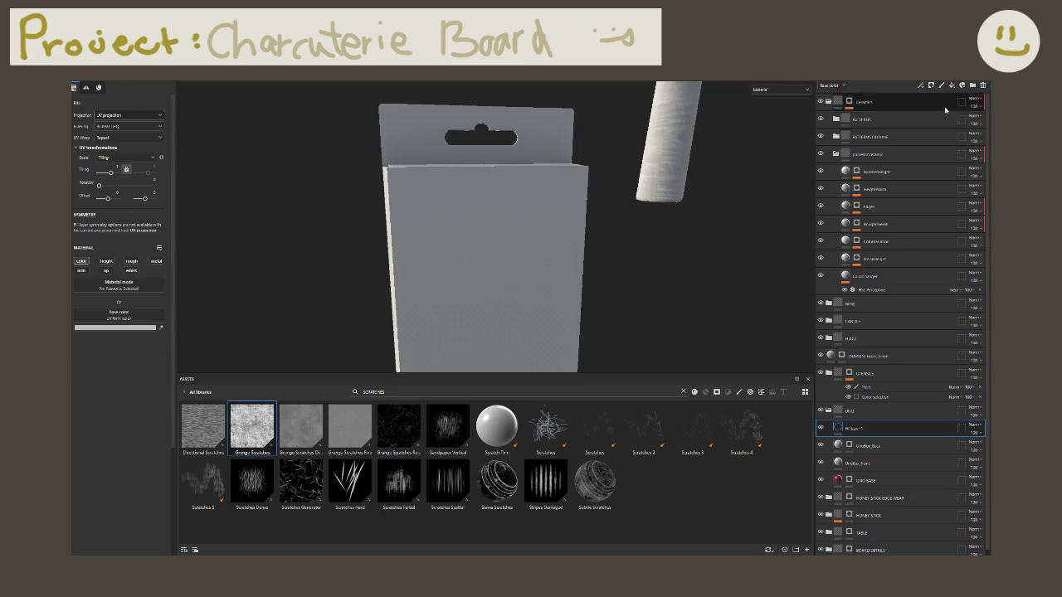
double_click(856, 428)
text(UNO EDGE WEAR)
key(Return)
click(125, 328)
click(258, 391)
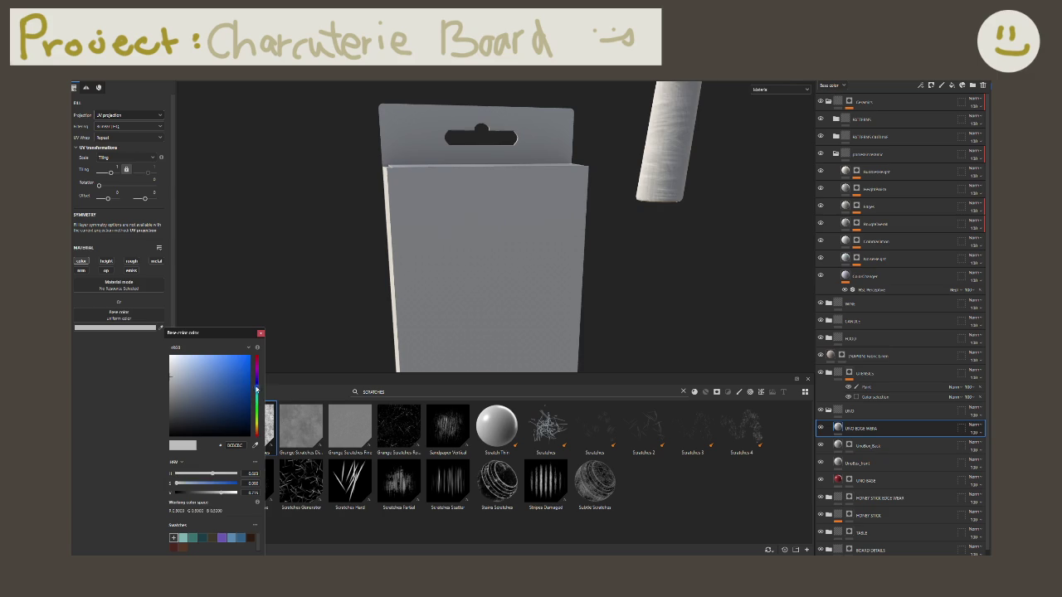
click(290, 344)
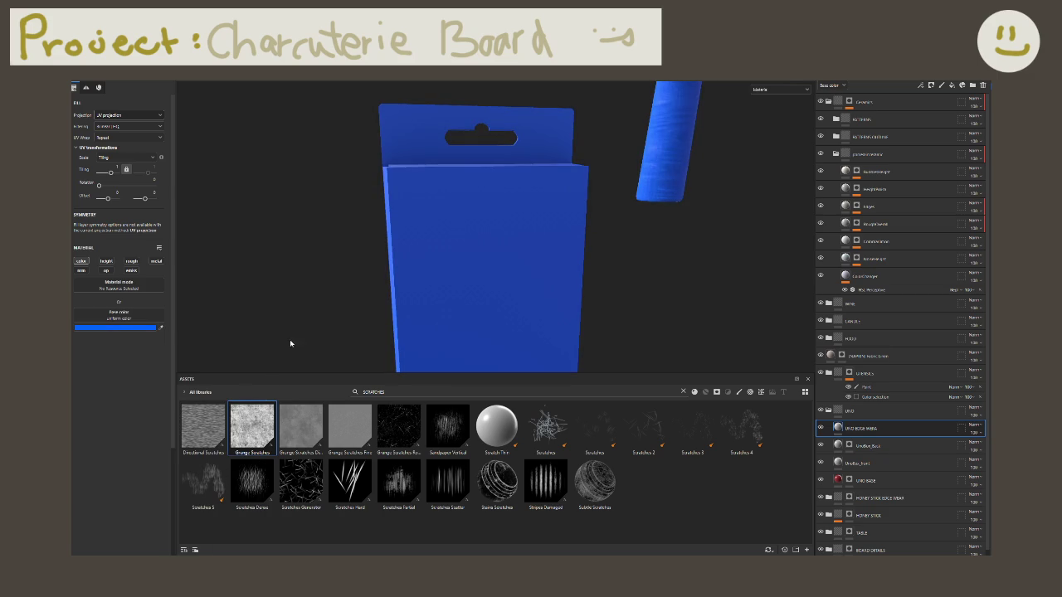
Step: Give UNO EDGE WEAR a black mask driven by the Metal Edge Wear generator
right_click(863, 427)
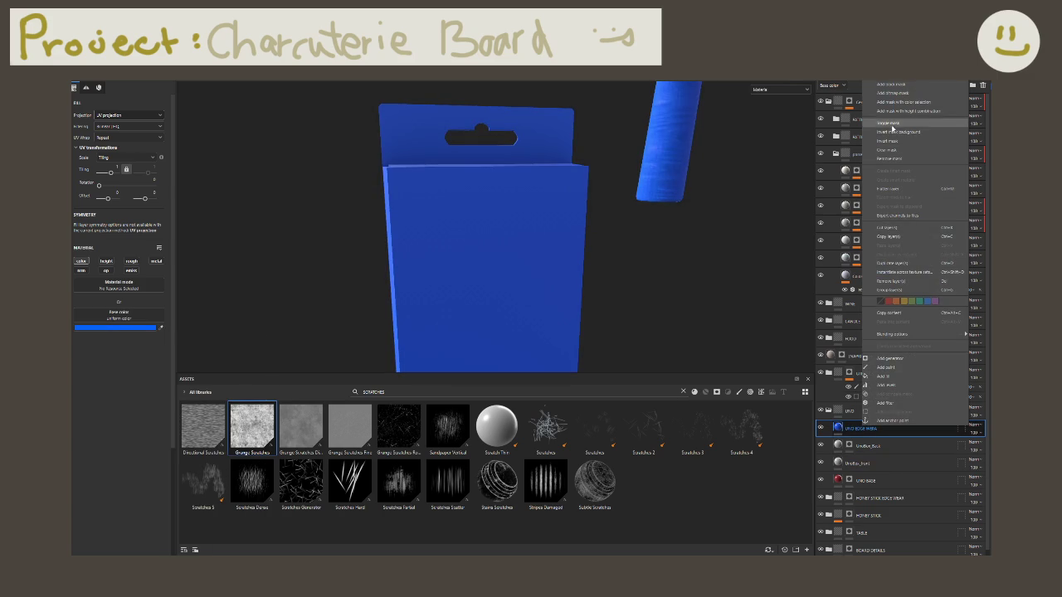
click(892, 84)
key(ctrl+z)
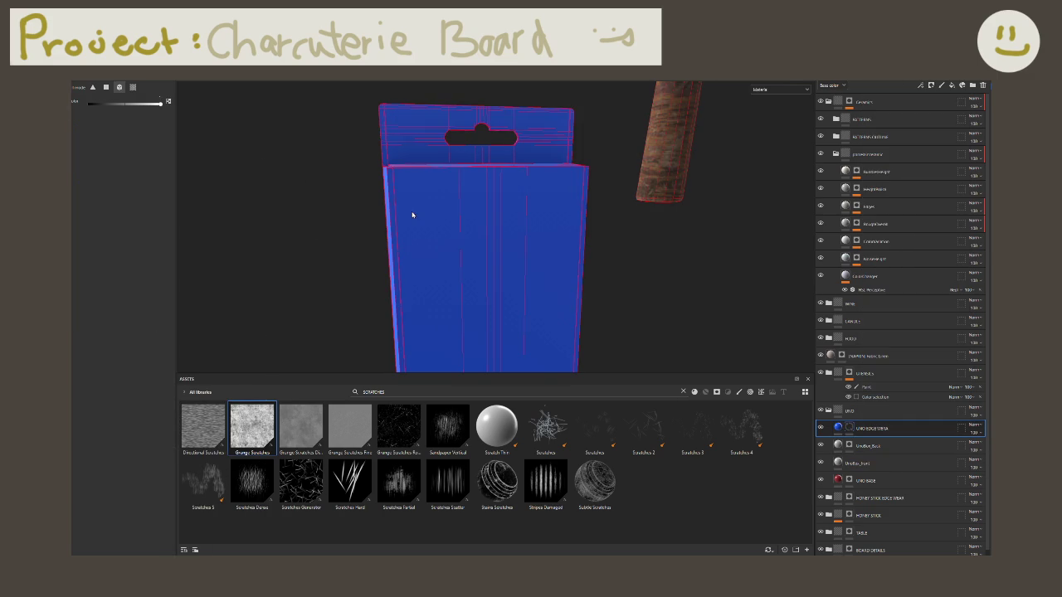
right_click(852, 427)
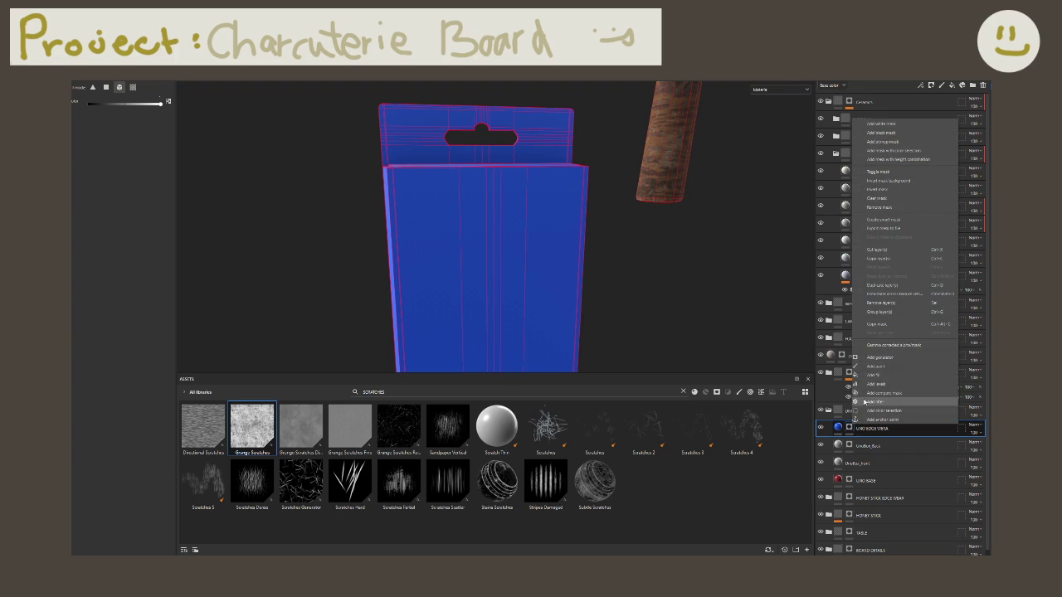
click(867, 362)
click(121, 107)
click(180, 127)
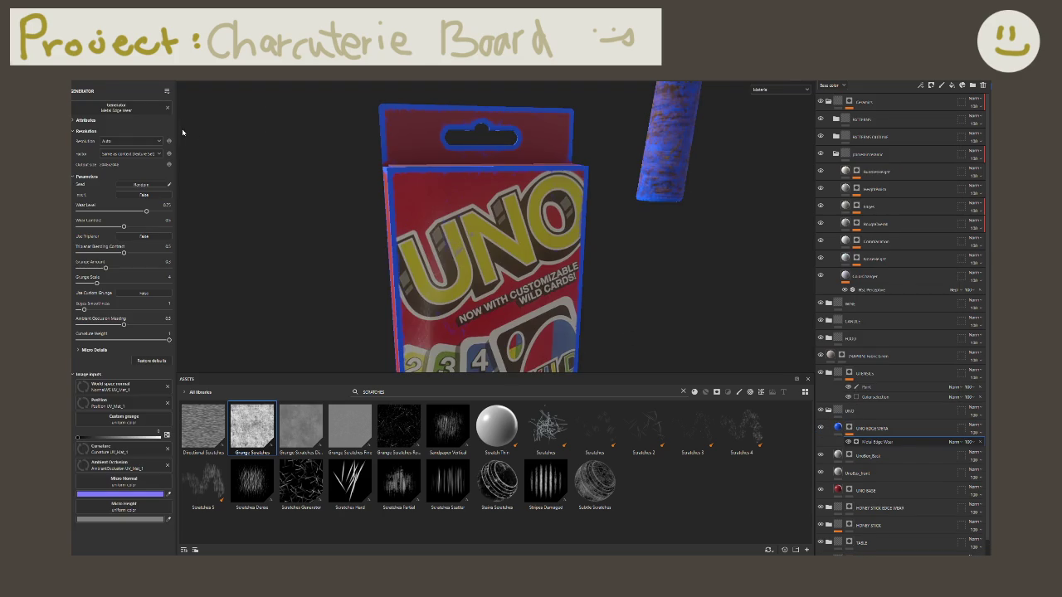
scroll(469, 213, down, 3)
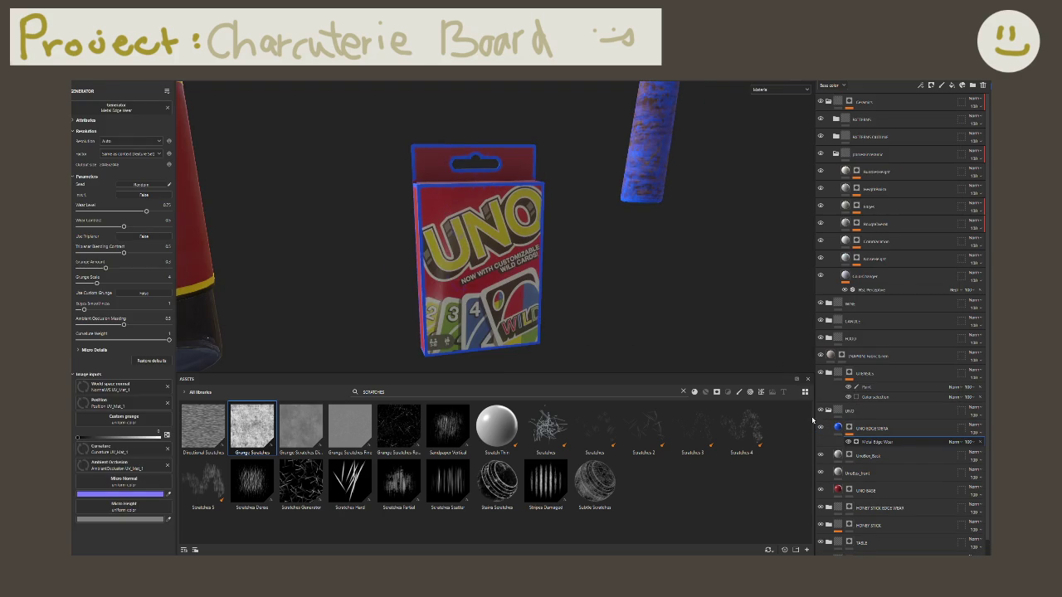
click(858, 411)
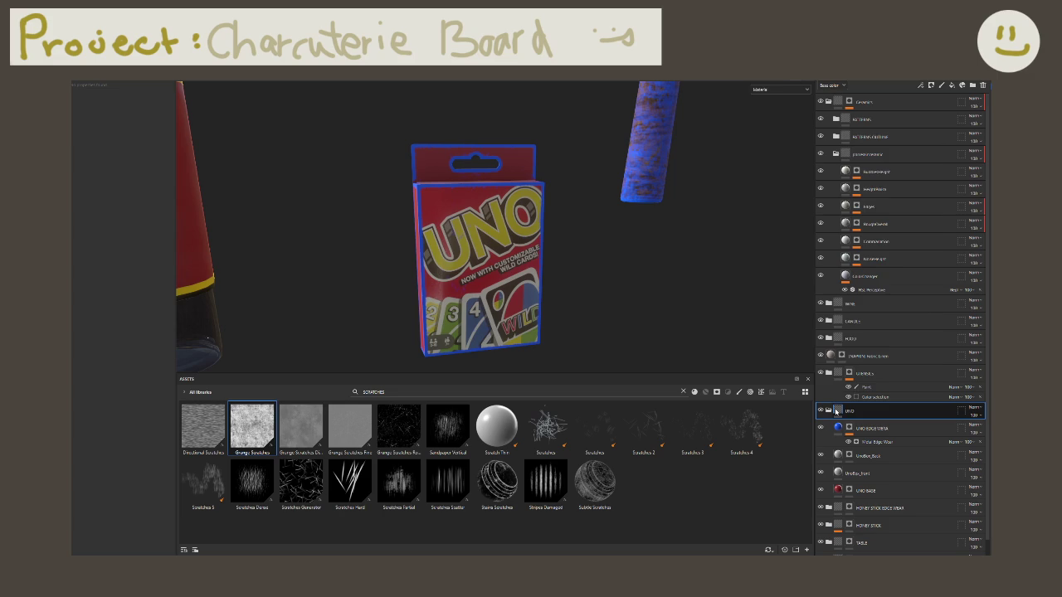
right_click(836, 412)
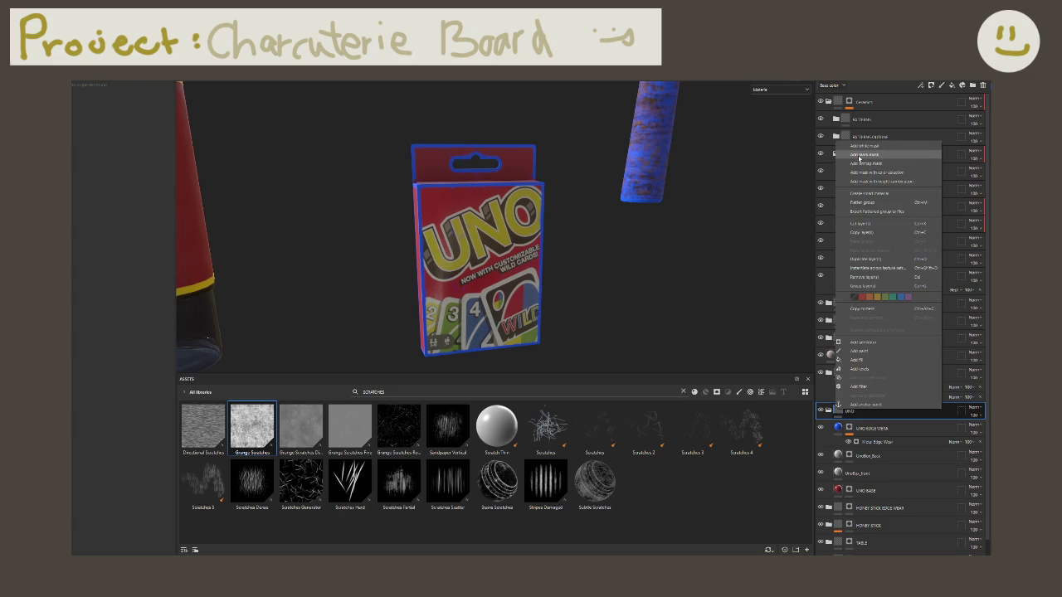
click(859, 155)
key(ctrl+z)
key(ctrl+z)
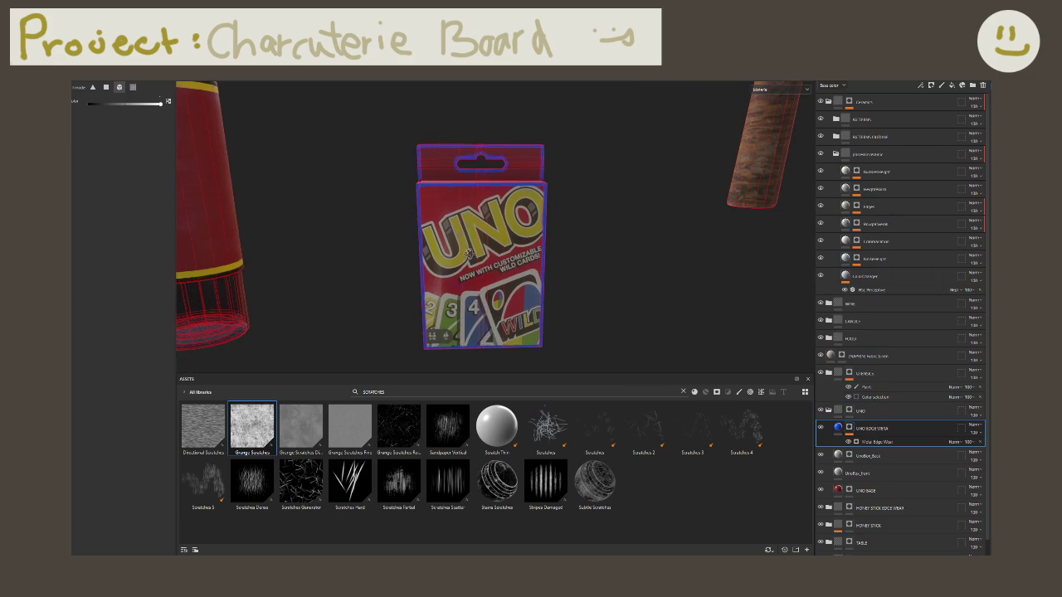
Step: Raise the Metal Edge Wear level to 0.32 and remove its grunge
click(877, 441)
scroll(432, 272, up, 2)
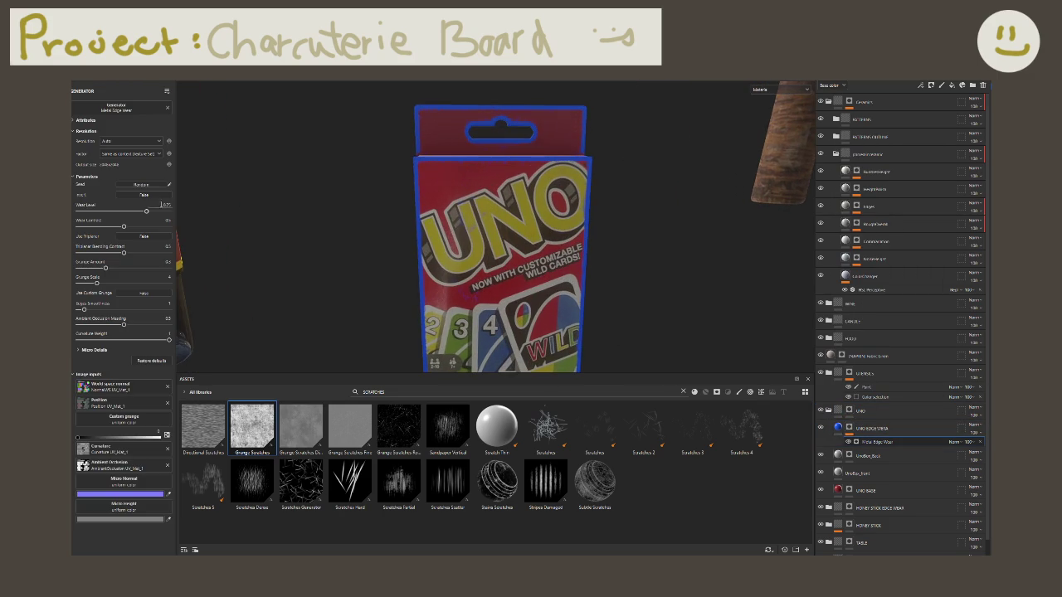
scroll(442, 249, up, 1)
drag(146, 211, 159, 213)
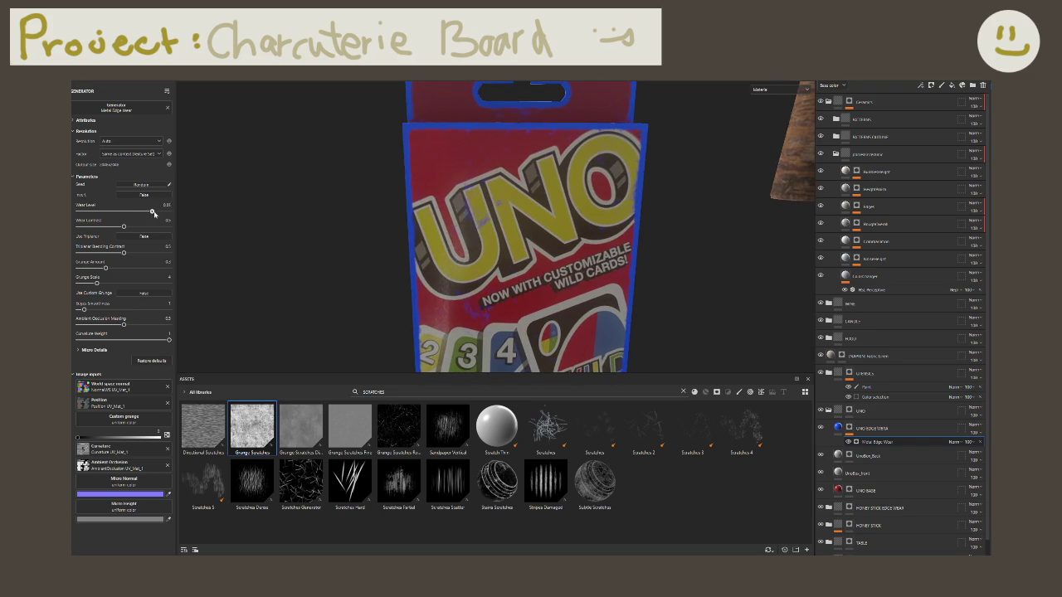
mouse_move(289, 215)
alt+mouse_down()
mouse_move(174, 243)
mouse_move(134, 213)
mouse_move(95, 214)
mouse_move(91, 226)
alt+mouse_up()
mouse_move(114, 272)
mouse_down()
mouse_move(157, 269)
mouse_move(78, 269)
mouse_move(138, 270)
mouse_move(116, 285)
mouse_move(108, 310)
mouse_move(139, 310)
mouse_move(88, 311)
mouse_move(92, 319)
mouse_up()
drag(93, 213, 108, 221)
Step: Set edge smoothness 0.89, tweak AO masking, max grunge amount, and wear level 0.40
drag(92, 310, 204, 318)
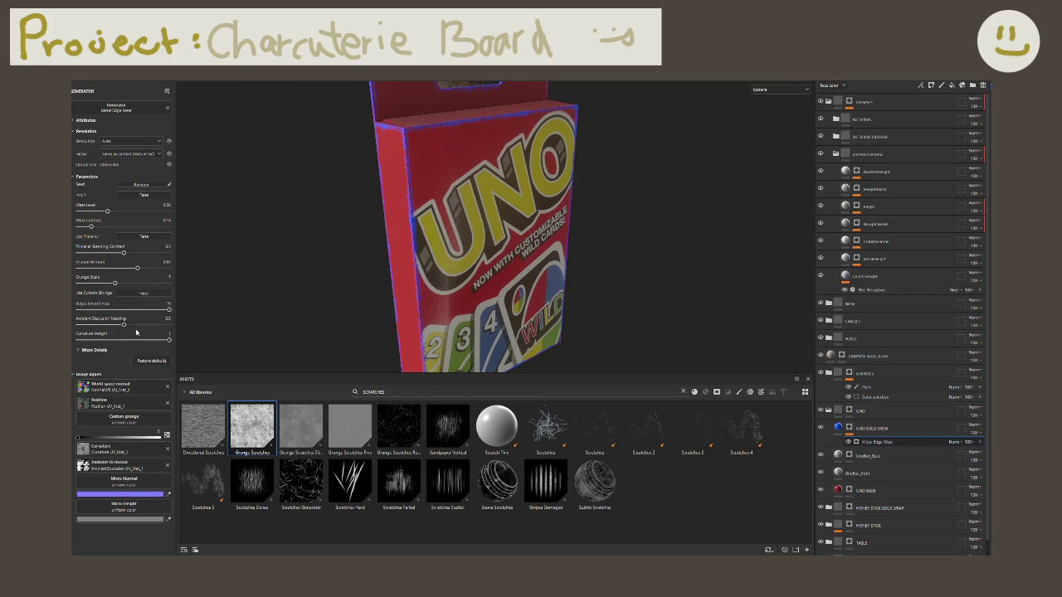
mouse_move(122, 326)
mouse_down()
mouse_move(95, 327)
mouse_move(145, 326)
mouse_move(86, 337)
mouse_move(77, 325)
mouse_up()
mouse_move(137, 271)
mouse_down()
mouse_move(171, 270)
mouse_move(123, 285)
mouse_move(127, 254)
mouse_move(138, 254)
mouse_up()
drag(115, 212, 122, 214)
mouse_move(454, 236)
alt+mouse_down()
mouse_move(171, 232)
mouse_move(116, 215)
alt+mouse_up()
alt+drag(448, 253, 428, 256)
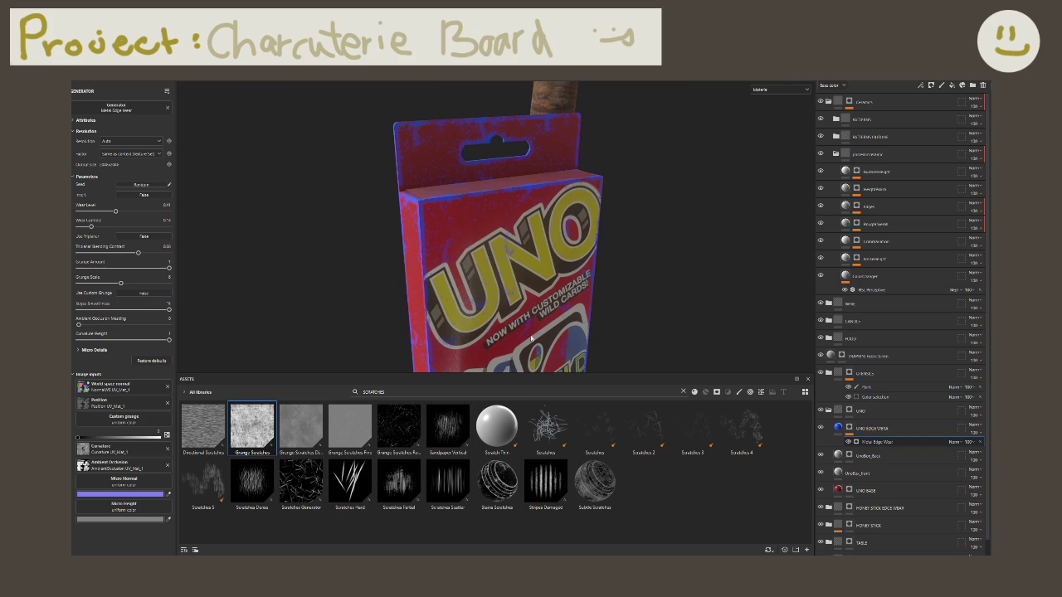
click(872, 428)
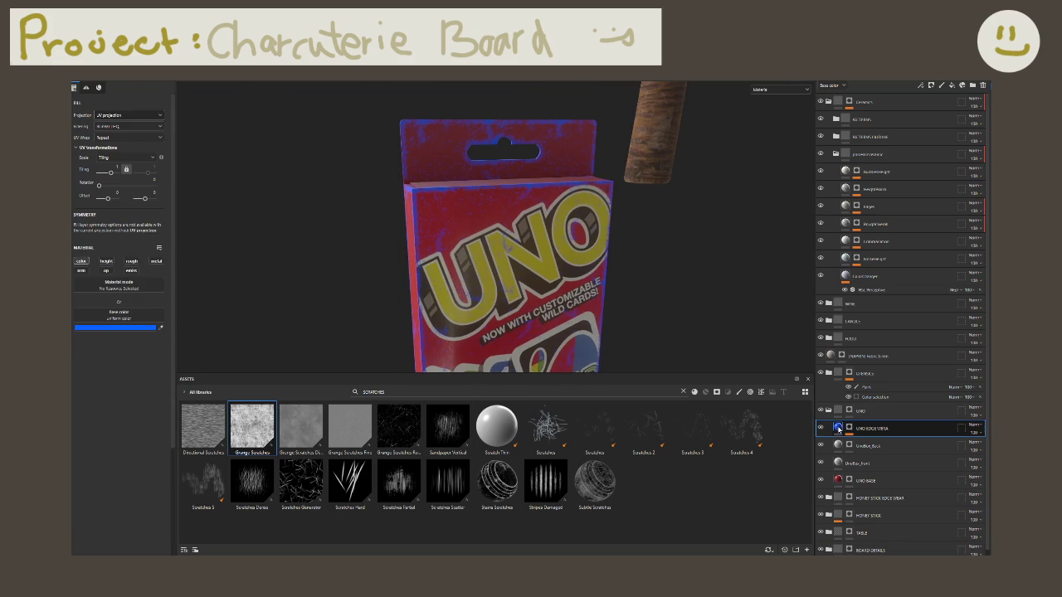
Step: Make the UNO EDGE WEAR base colour white and duplicate the layer
click(125, 329)
click(130, 333)
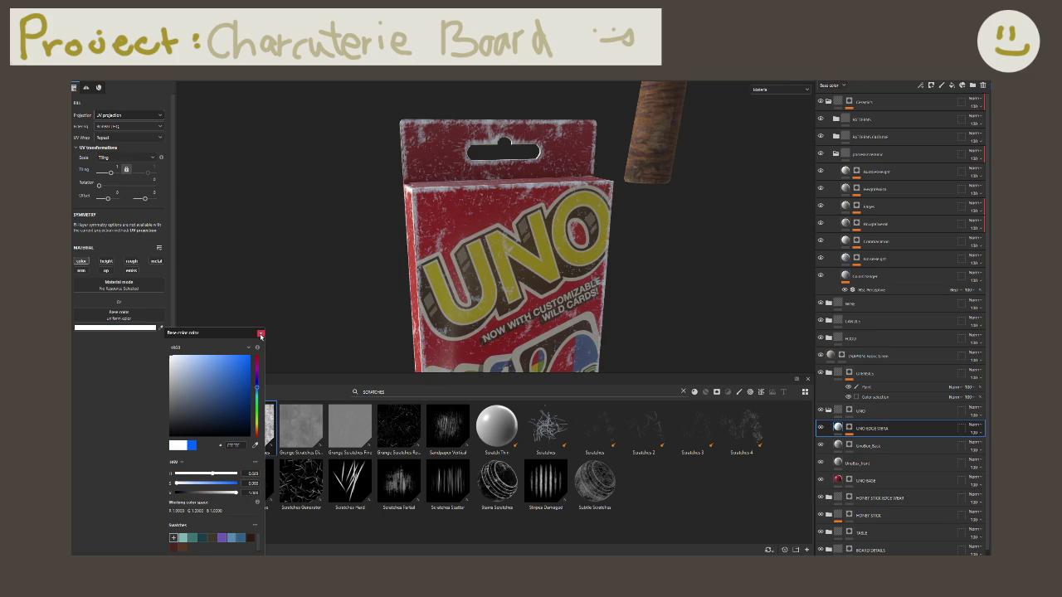
click(261, 335)
click(968, 426)
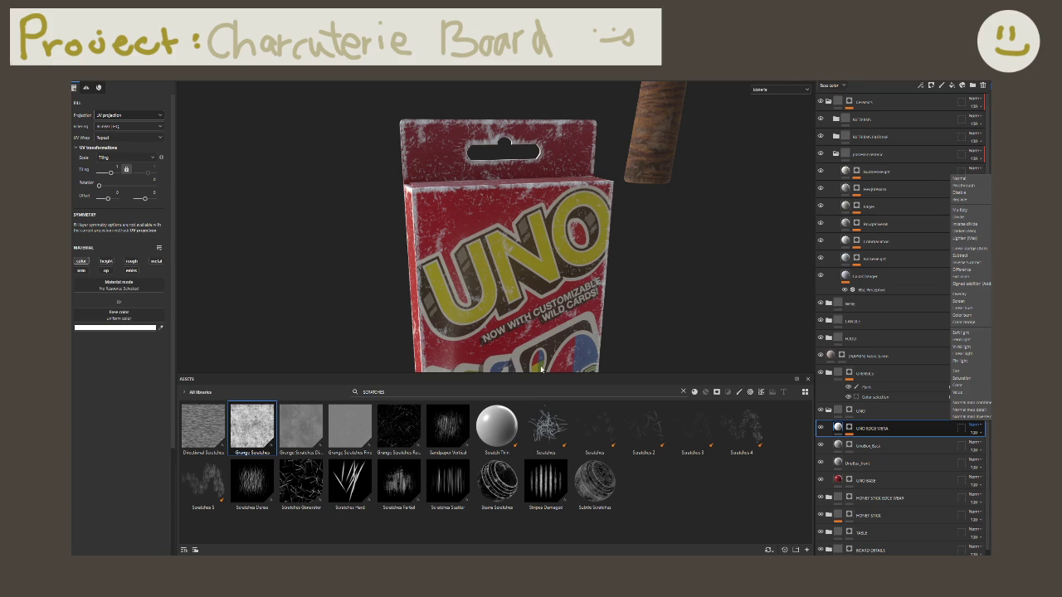
click(88, 439)
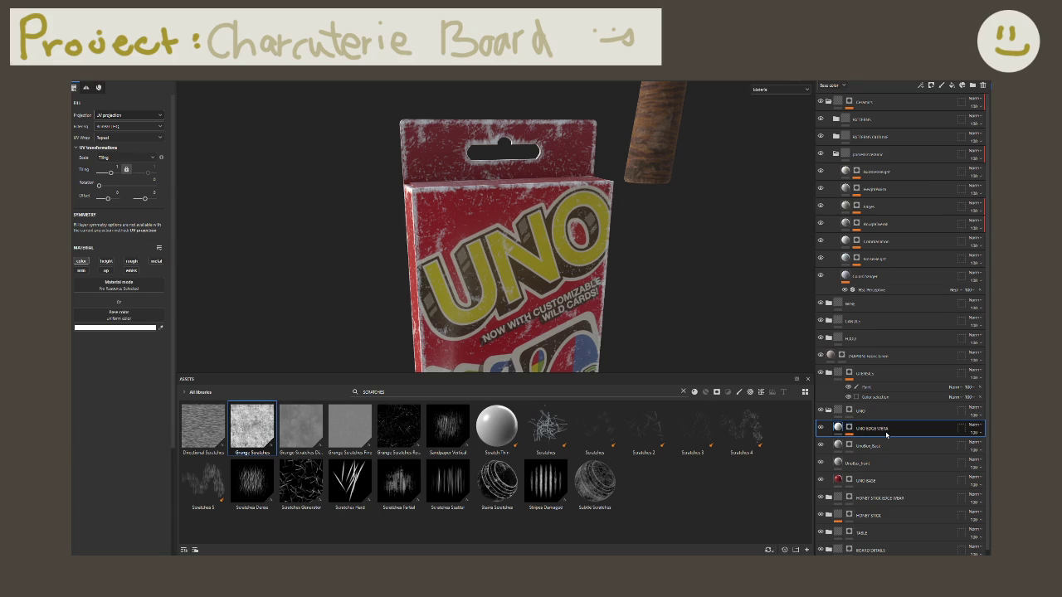
key(ctrl+d)
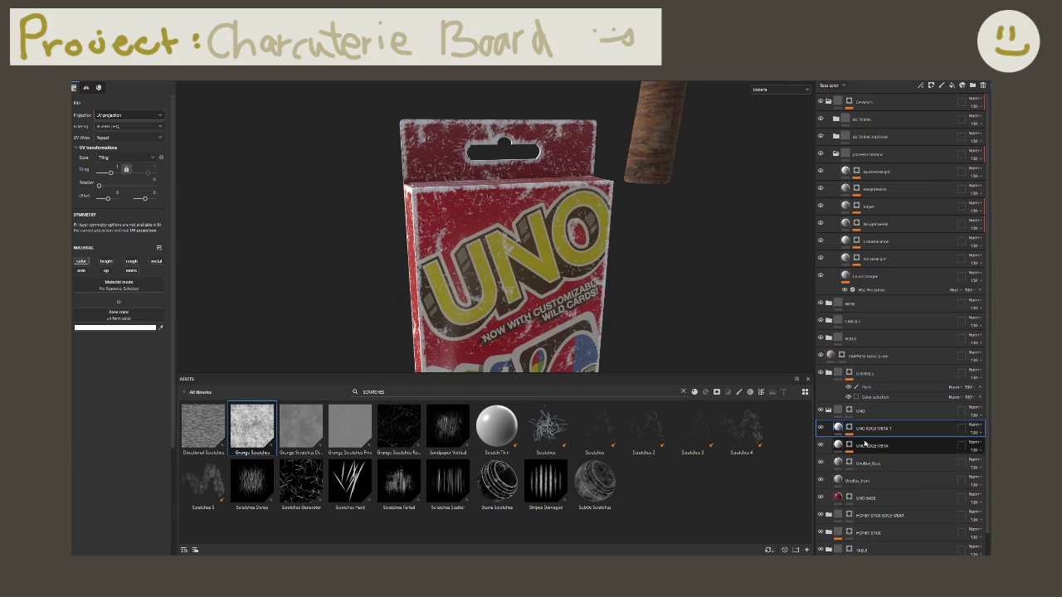
double_click(866, 447)
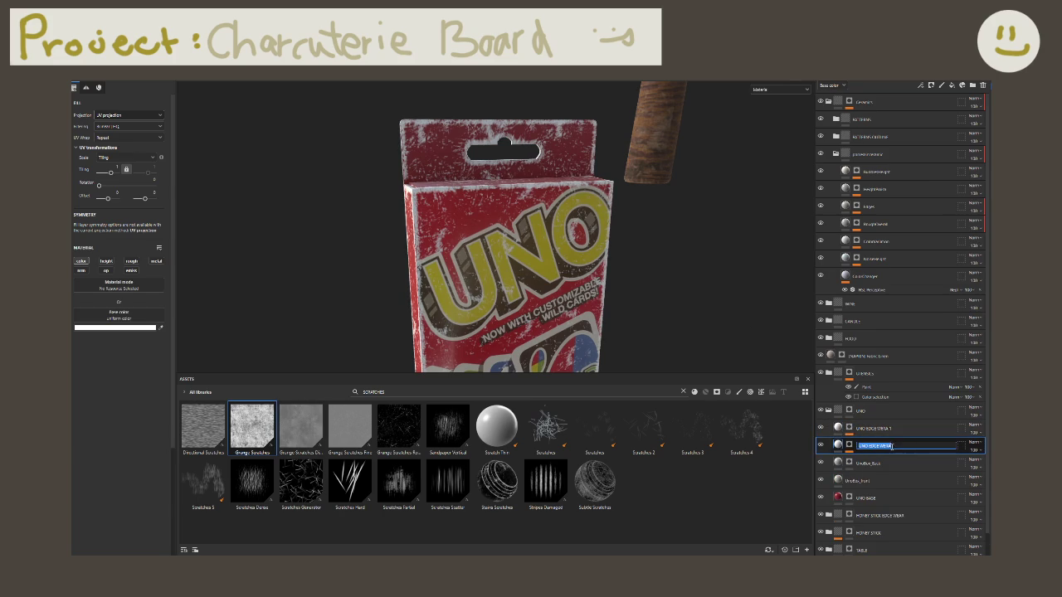
key(Return)
Step: Add an empty filter effect to the original UNO EDGE WEAR layer
right_click(863, 448)
click(880, 460)
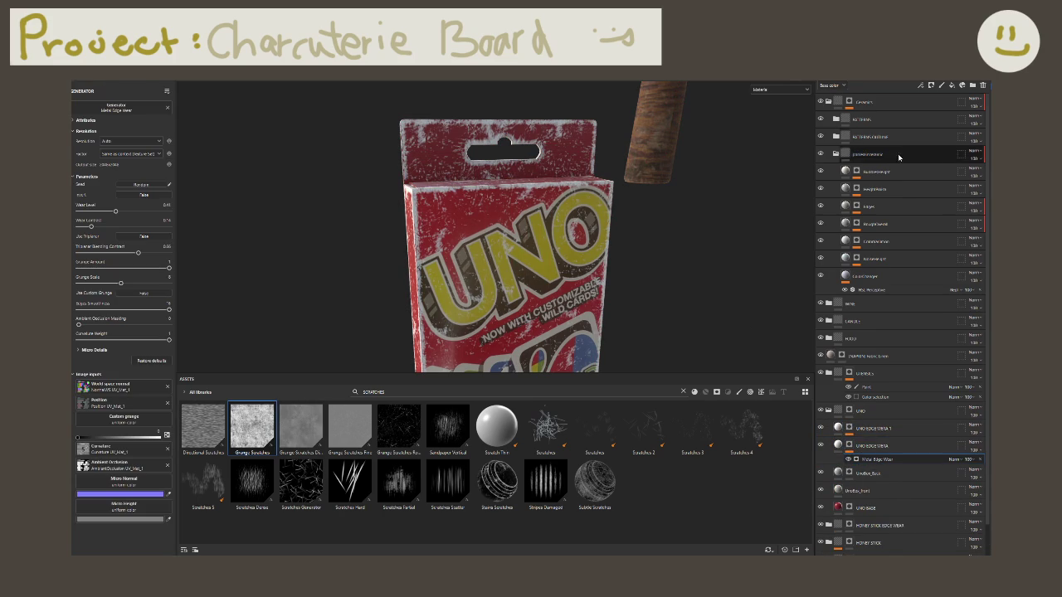
click(931, 86)
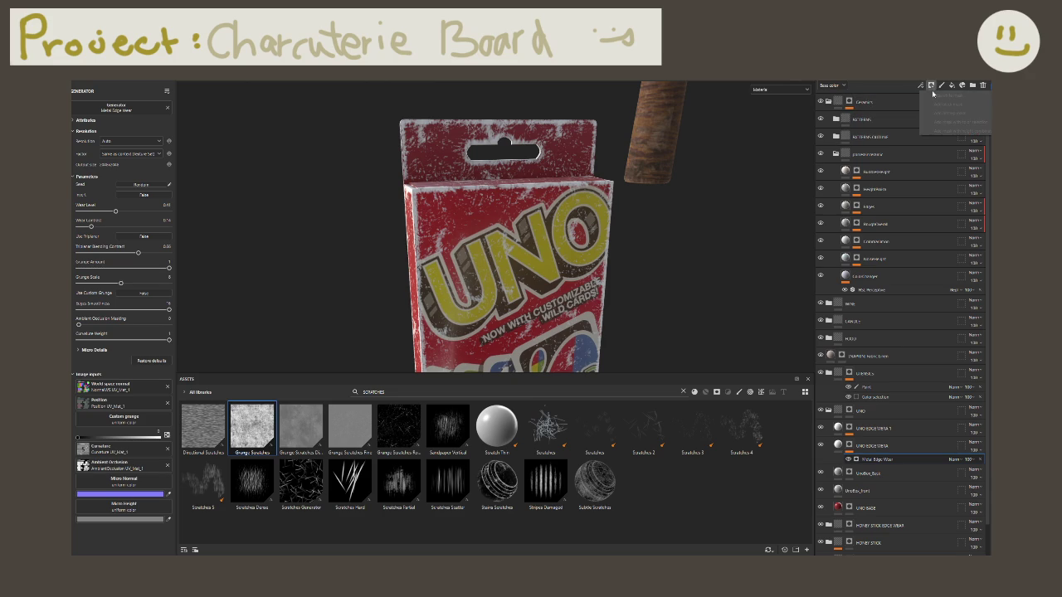
click(946, 135)
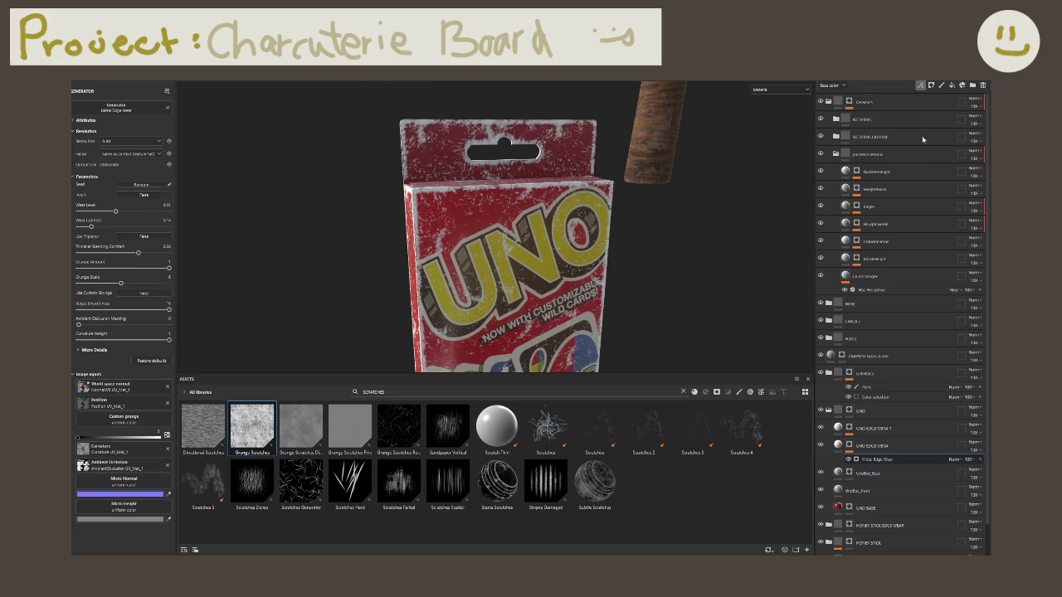
click(837, 444)
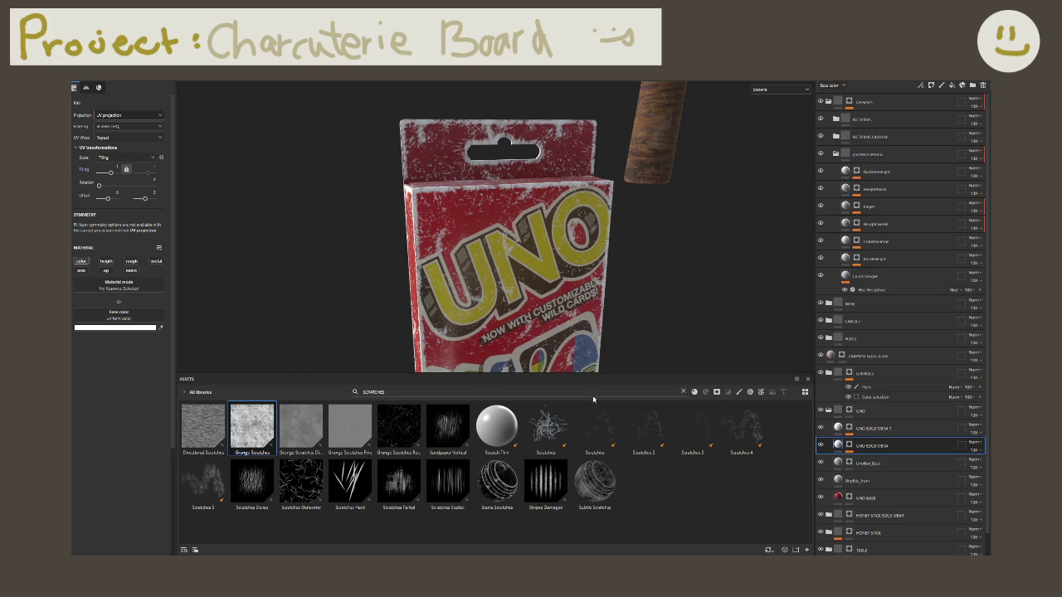
click(99, 328)
Step: Tint the UNO EDGE WEAR layer's base colour blue
click(245, 358)
click(261, 333)
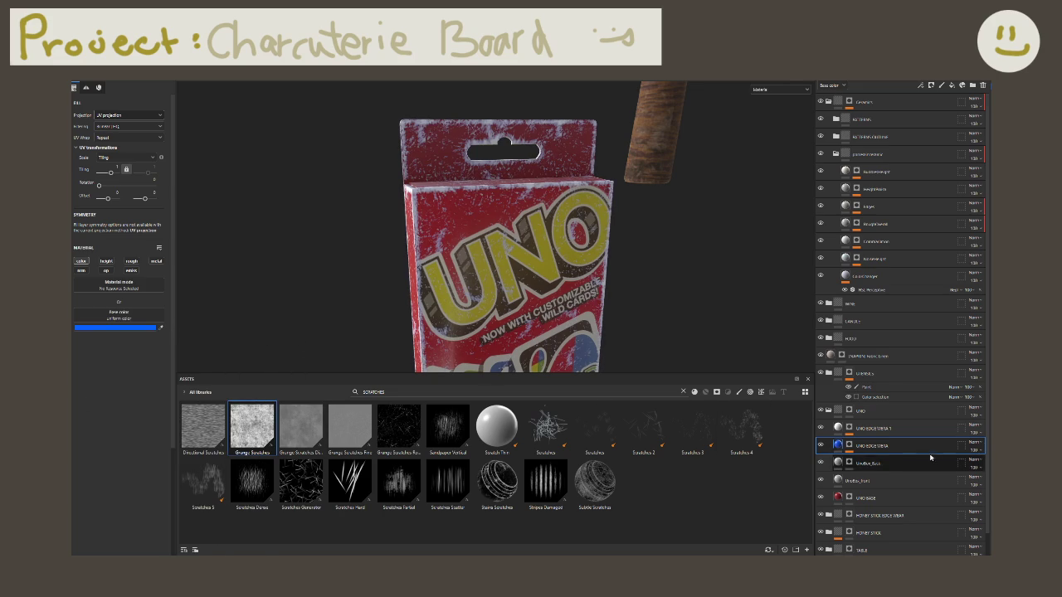
double_click(863, 448)
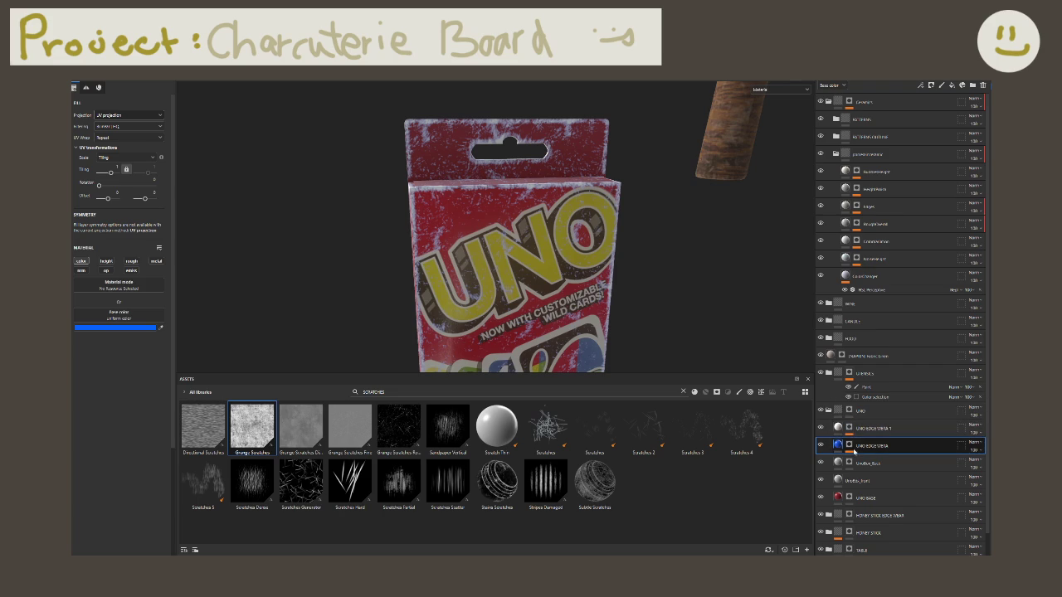
key(Return)
Step: Put a Blur filter on UNO EDGE WEAR and change Blur Intensity from 0.25
click(930, 85)
click(122, 125)
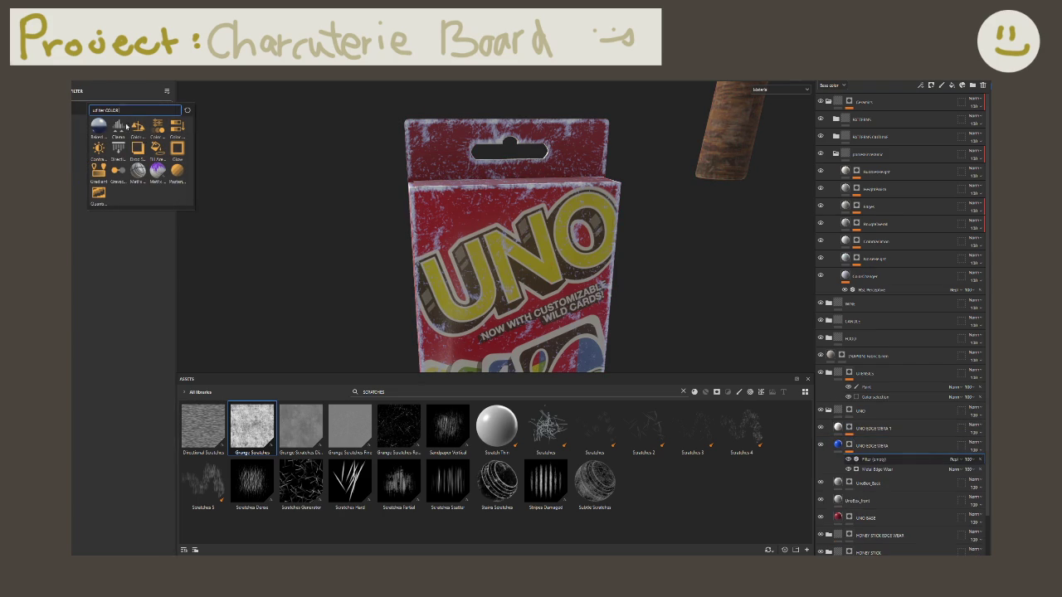
text(blur)
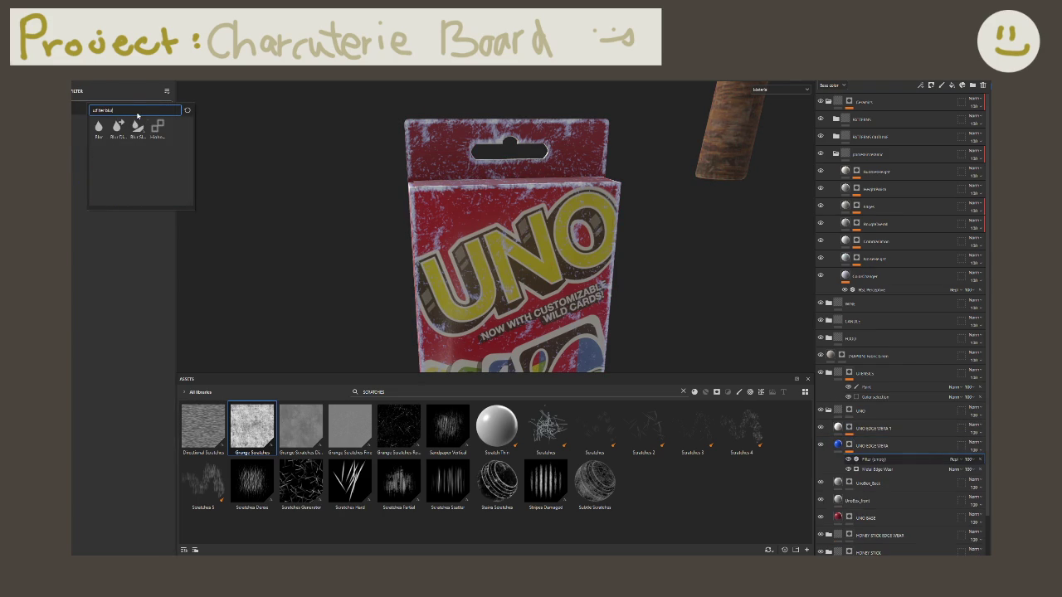
click(95, 134)
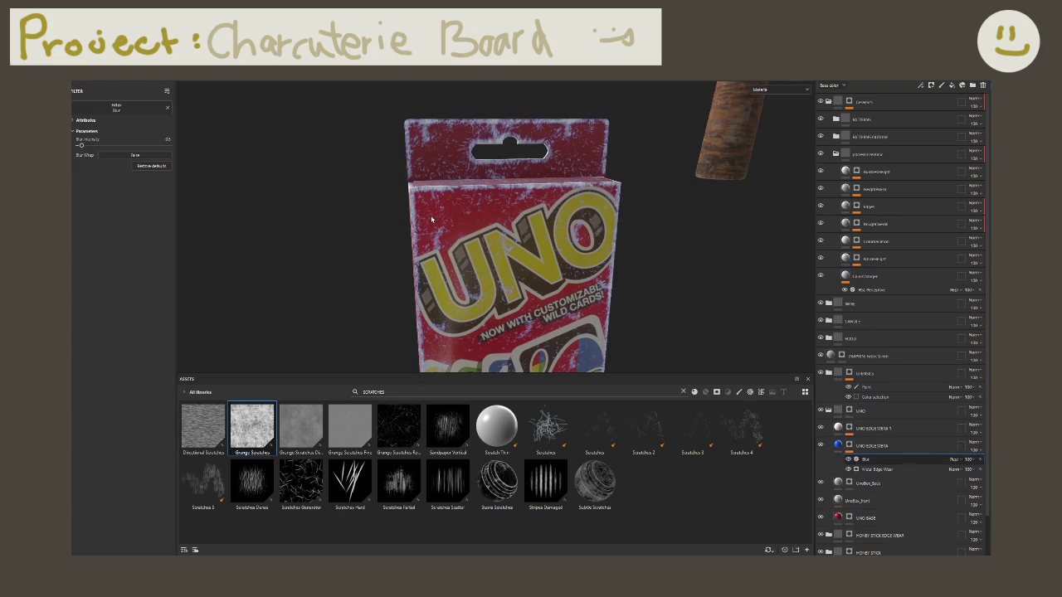
scroll(431, 221, up, 3)
drag(83, 146, 97, 151)
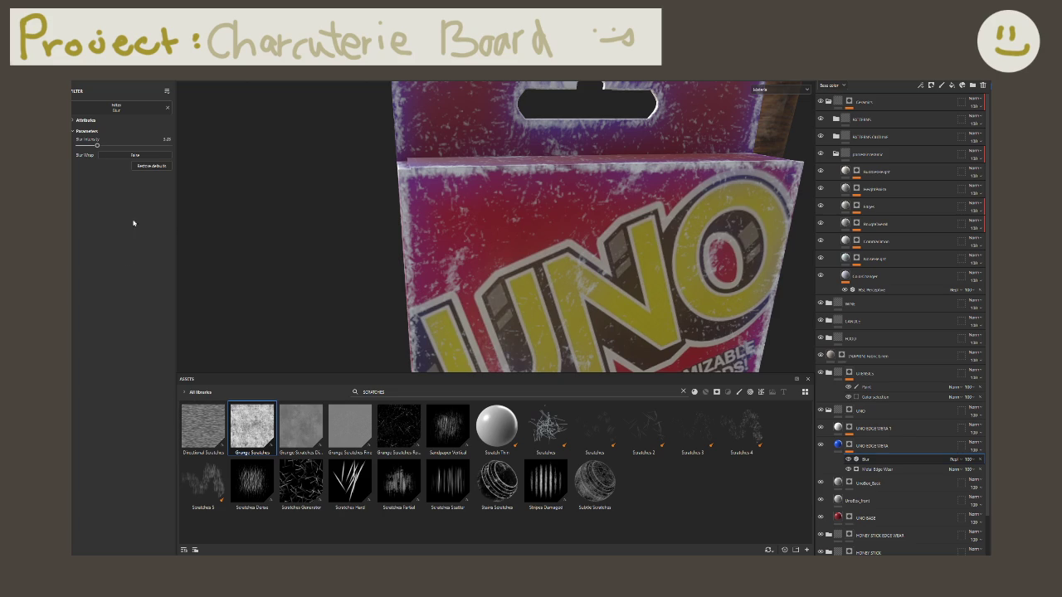
double_click(163, 138)
text(0)
key(Return)
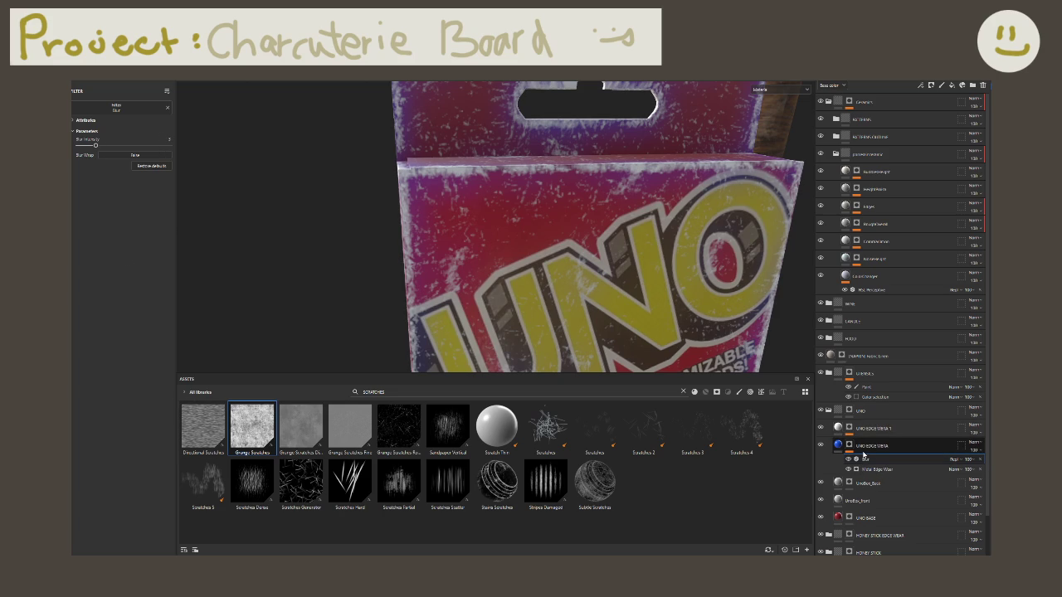
click(855, 453)
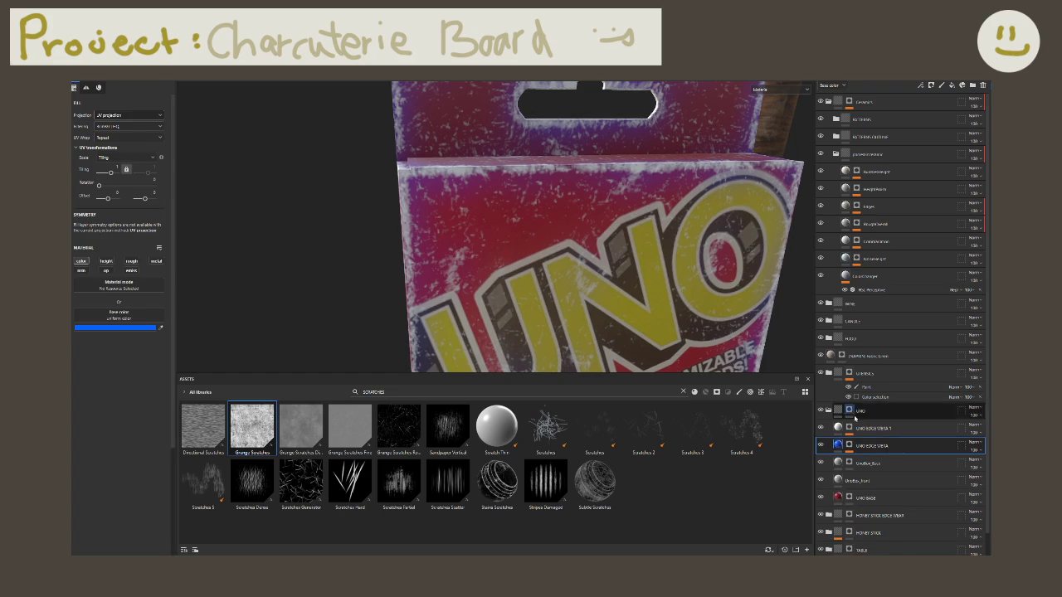
Step: Eyedrop the box's red into UNO EDGE WEAR's base colour and lighten it slightly
click(160, 328)
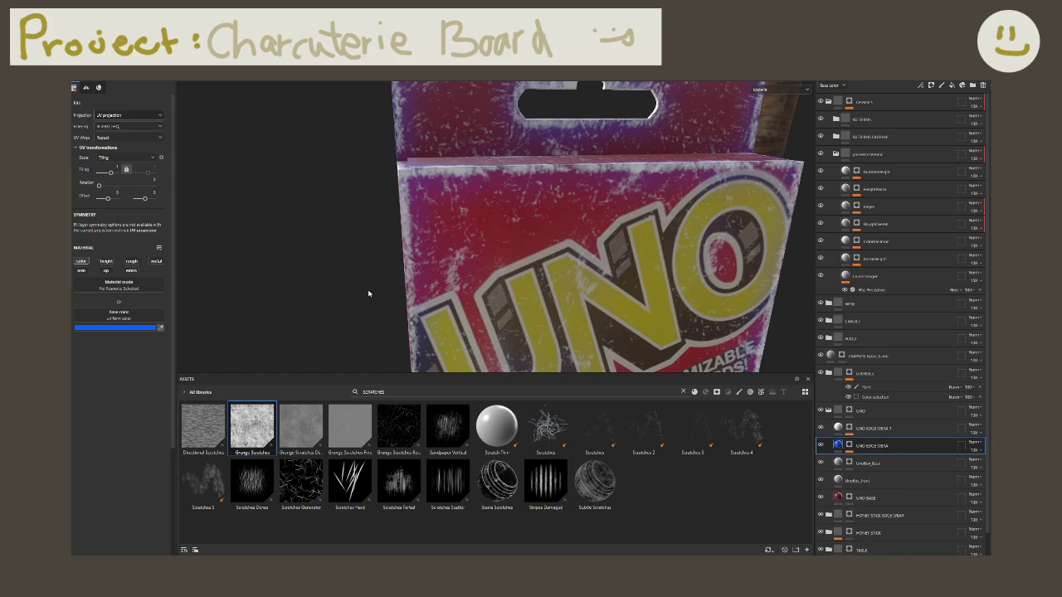
click(510, 251)
click(116, 328)
mouse_move(212, 388)
mouse_down()
mouse_move(205, 366)
mouse_move(224, 356)
mouse_up()
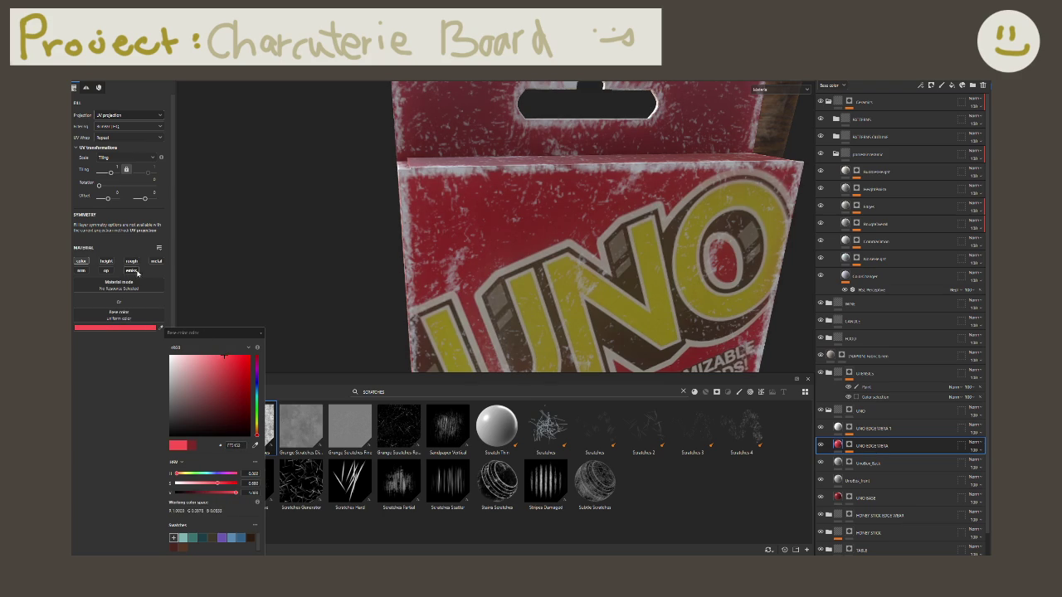
Step: Enable height on the white edge-wear layer and set Height to 0.1
click(877, 429)
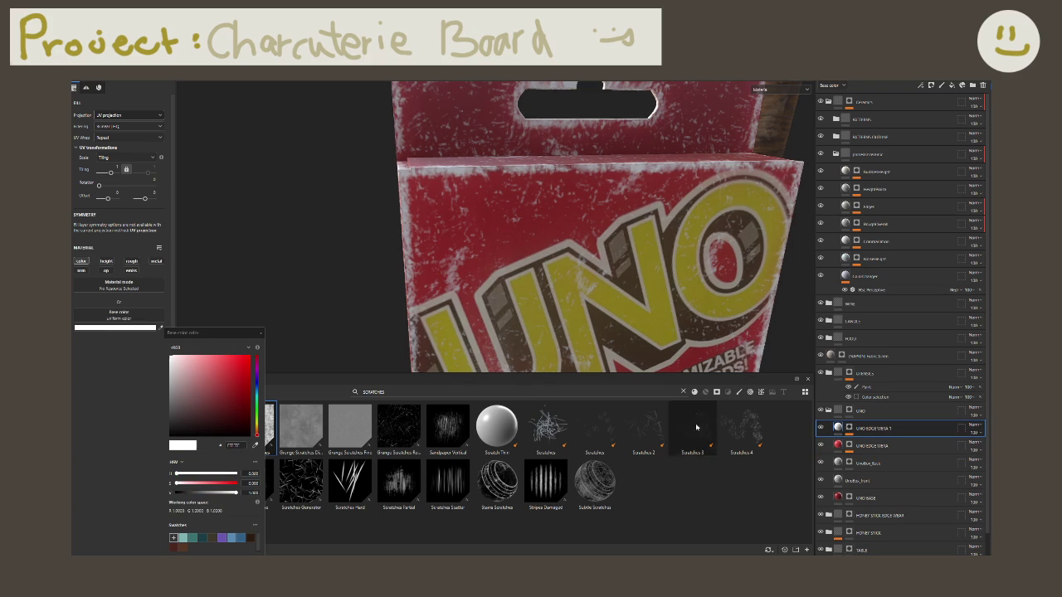
click(106, 260)
drag(120, 361, 103, 362)
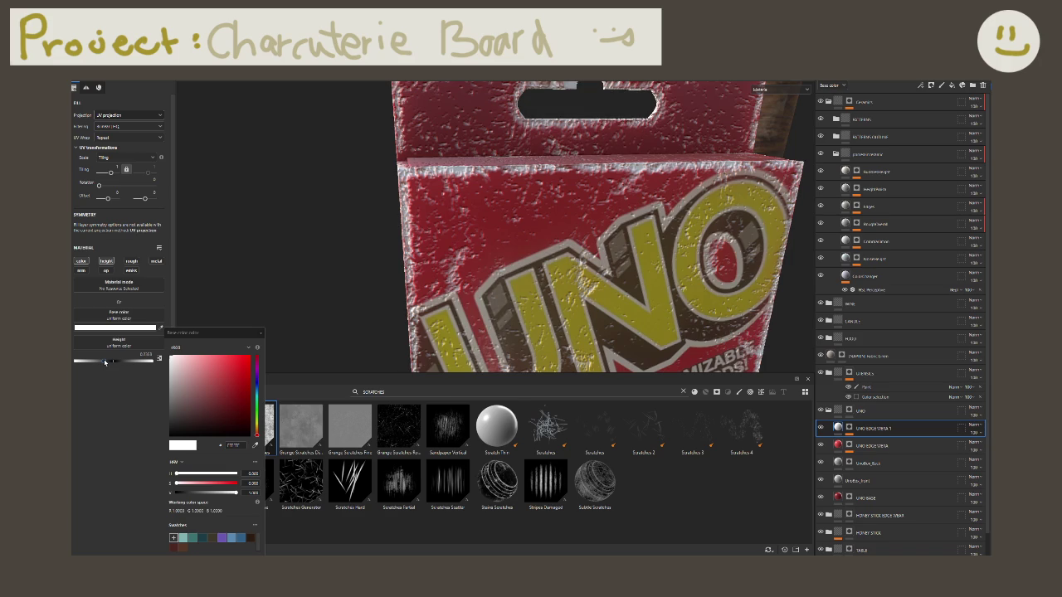
drag(104, 362, 109, 362)
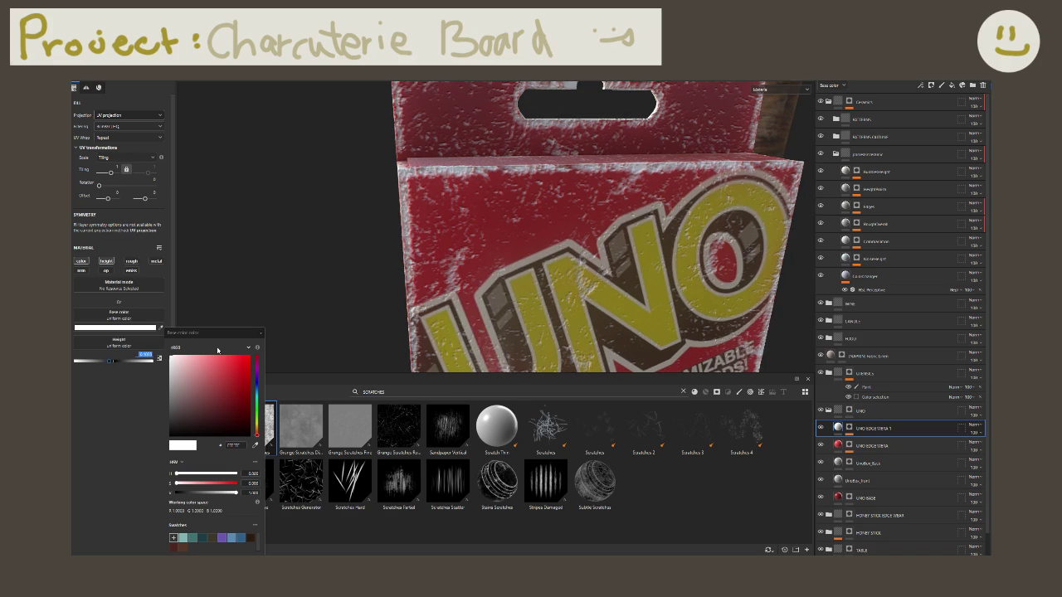
text(0)
key(Return)
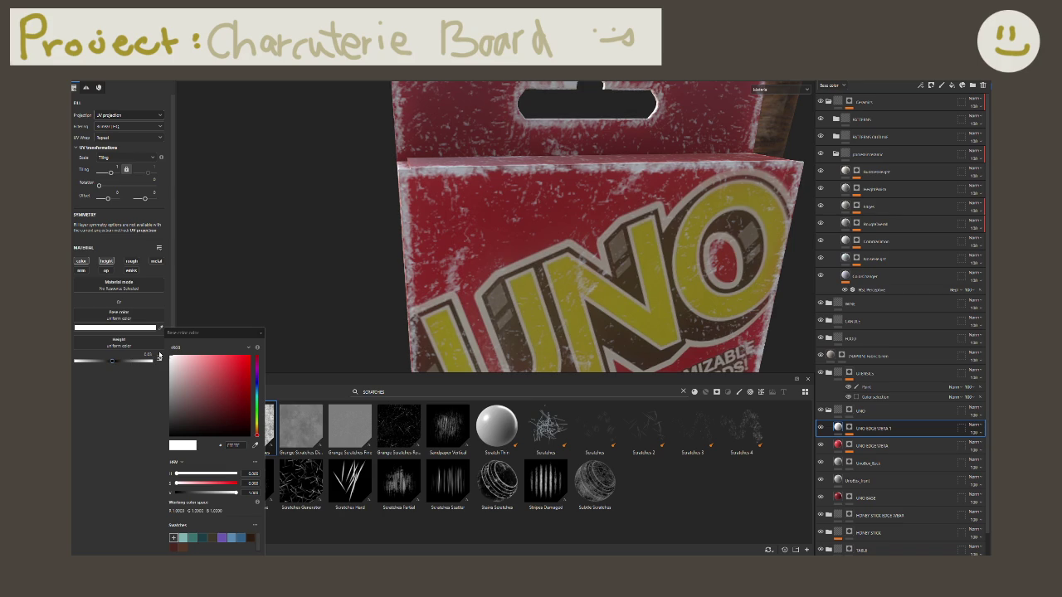
alt+drag(581, 249, 485, 251)
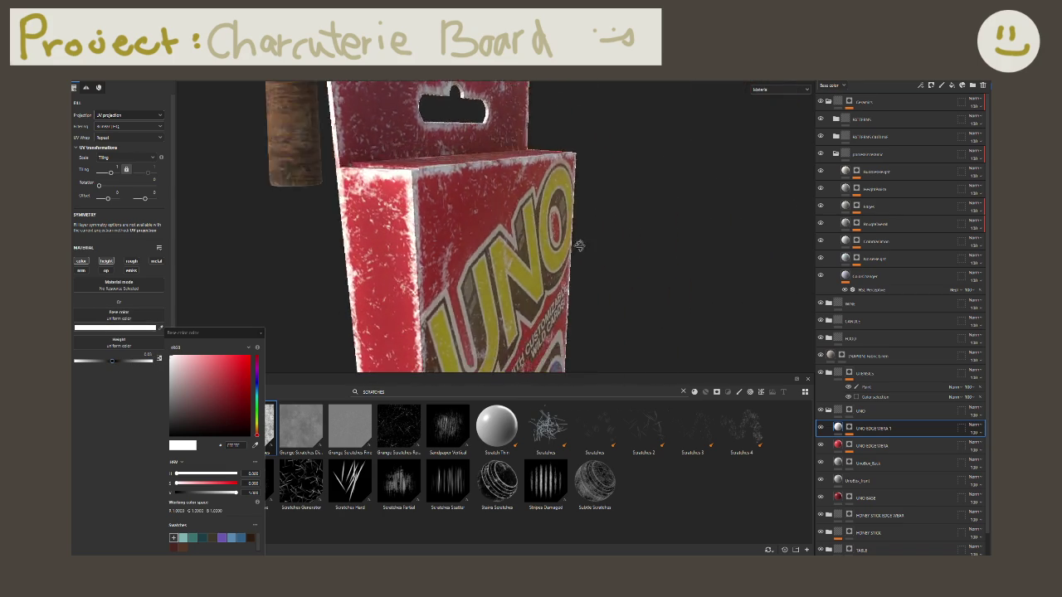
click(148, 356)
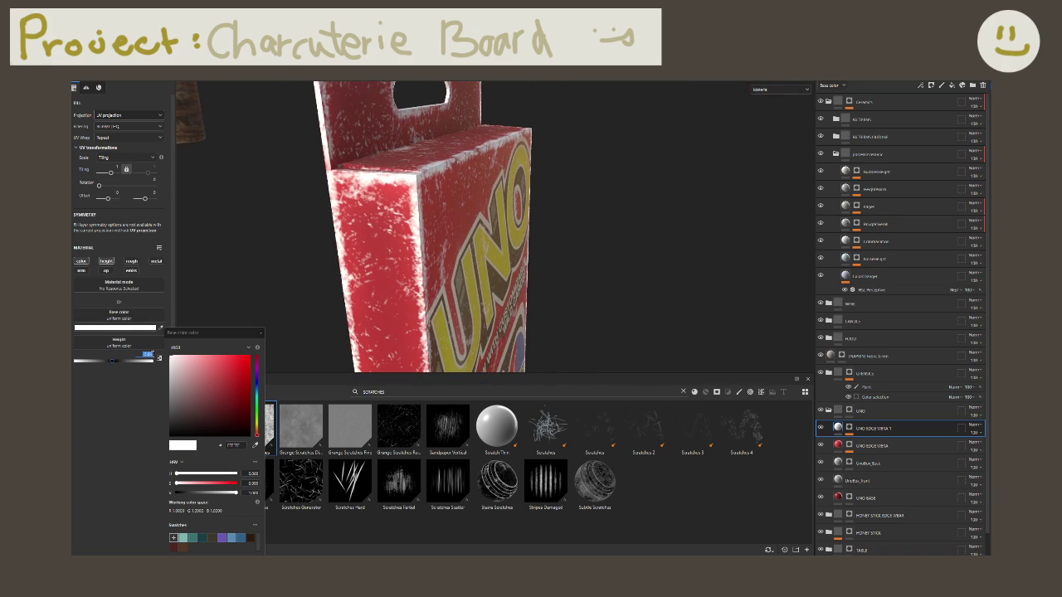
key(BackSpace)
key(BackSpace)
text(0.1)
alt+drag(249, 249, 320, 242)
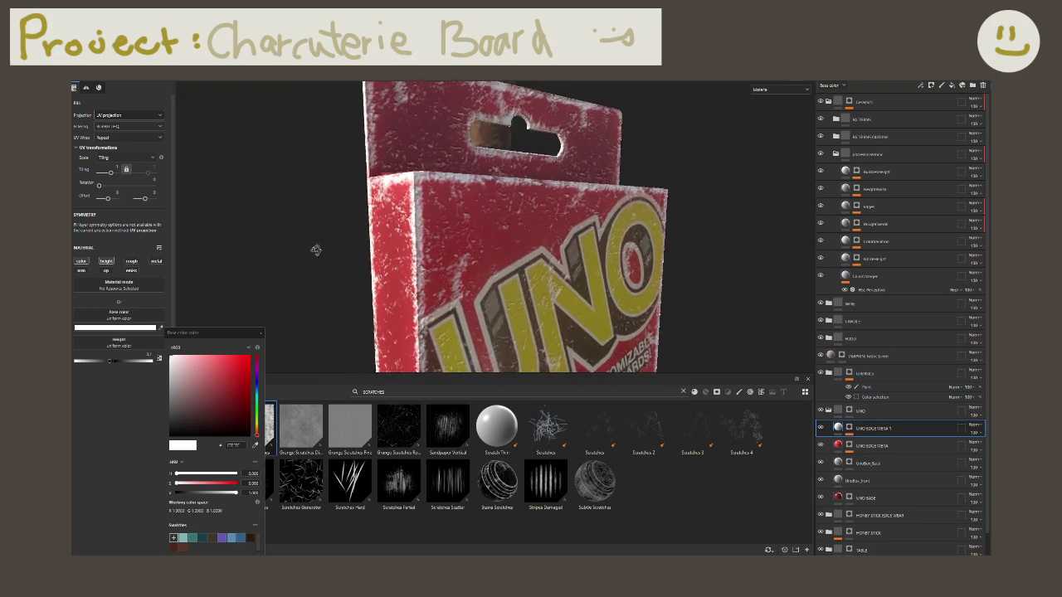
scroll(467, 231, up, 3)
scroll(467, 231, up, 3)
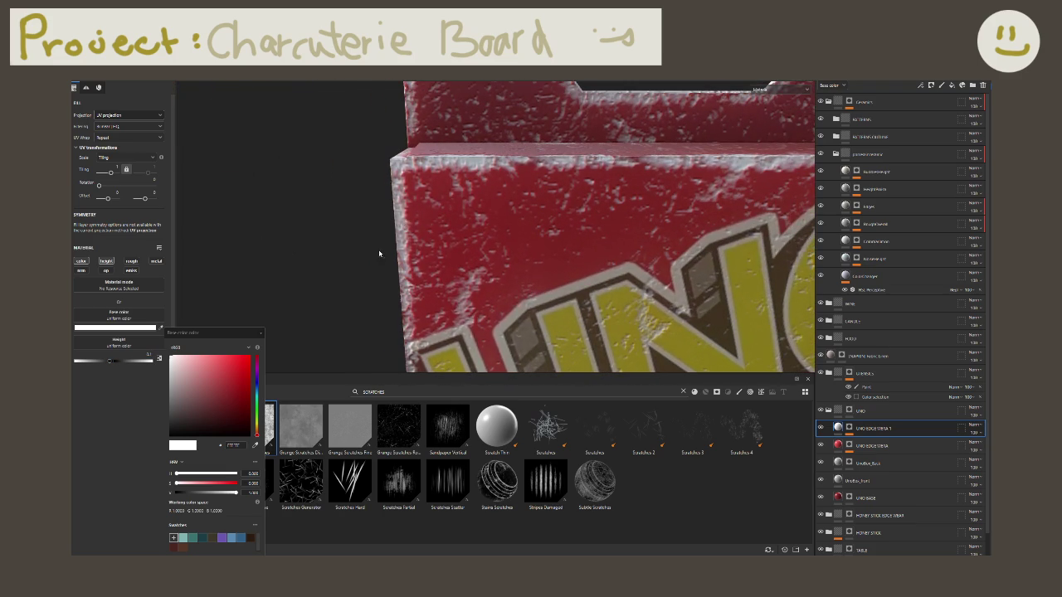
Step: Enable the height channel on the red UNO EDGE WEAR layer as well
click(873, 445)
click(106, 261)
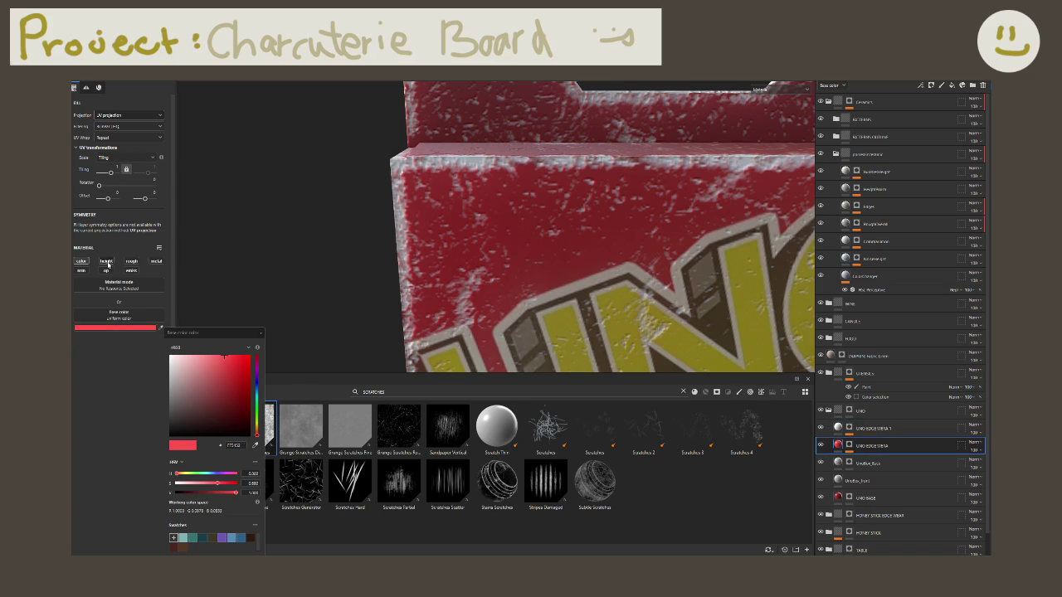
mouse_move(117, 361)
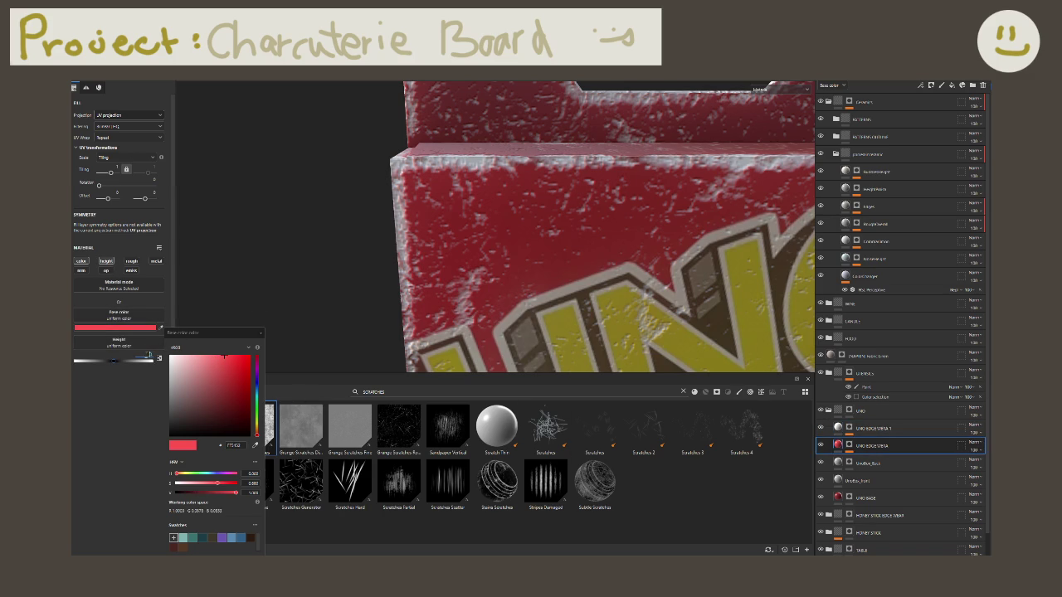
click(259, 332)
mouse_move(477, 263)
alt+mouse_down()
mouse_move(360, 154)
mouse_move(332, 216)
mouse_move(594, 239)
mouse_move(489, 245)
mouse_move(517, 260)
alt+mouse_up()
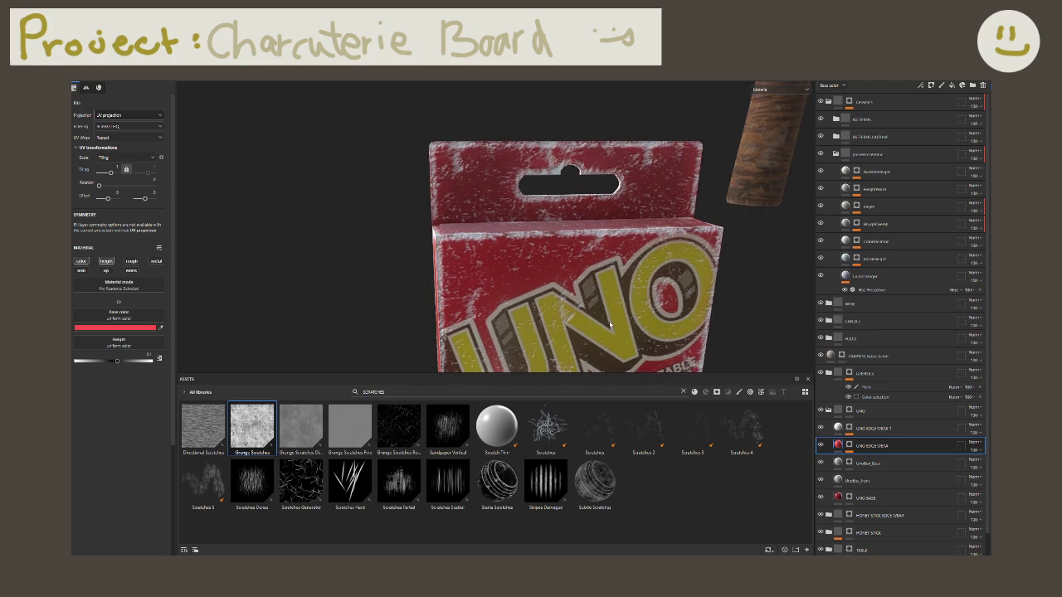
alt+drag(608, 331, 787, 404)
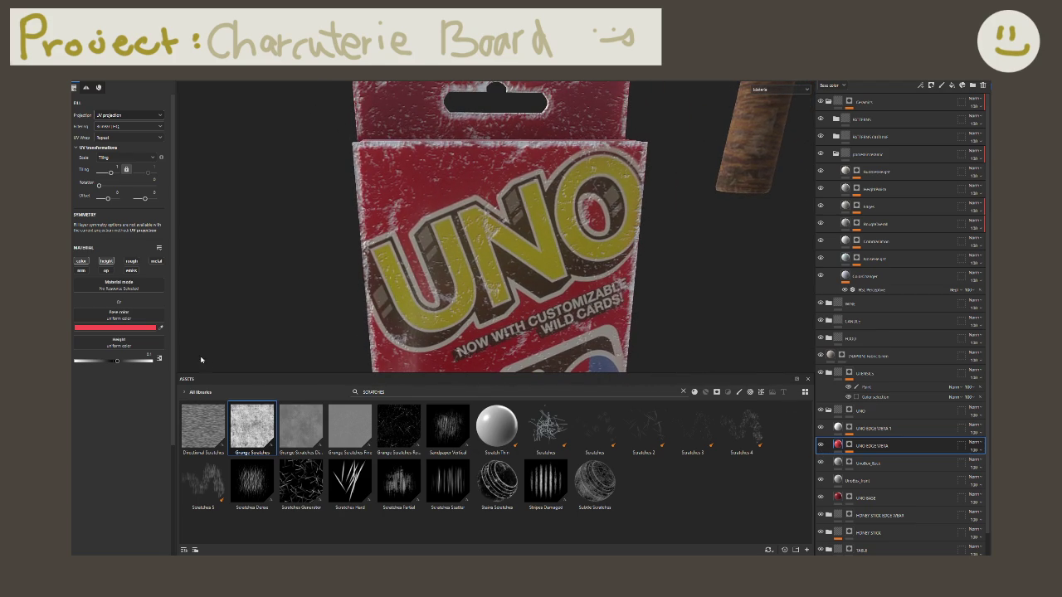
Step: Set UNO EDGE WEAR to Multiply blending, then select the UNO EDGE WEAR 1 layer
click(972, 443)
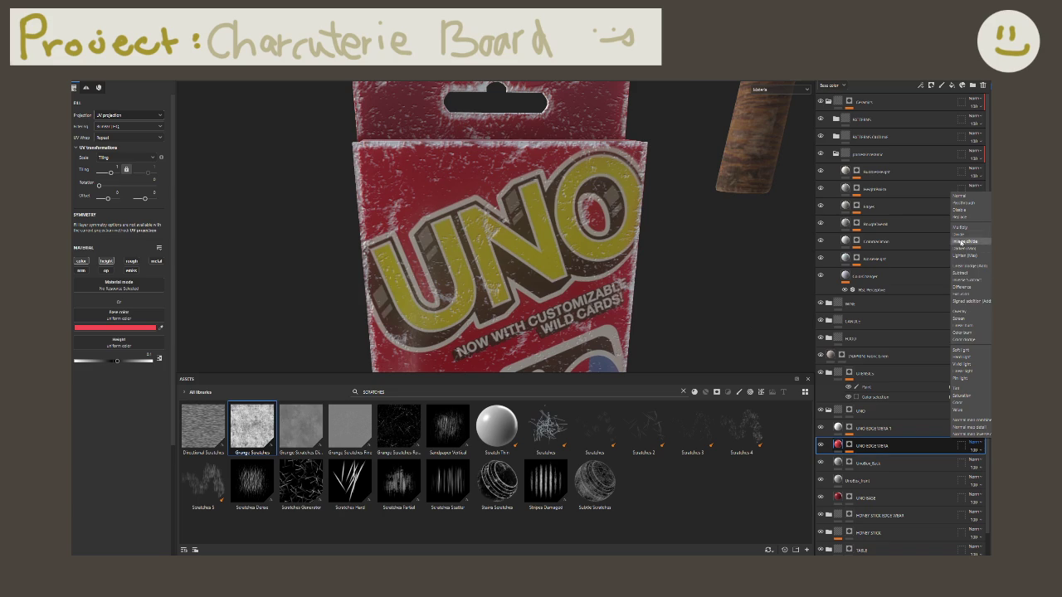
click(963, 227)
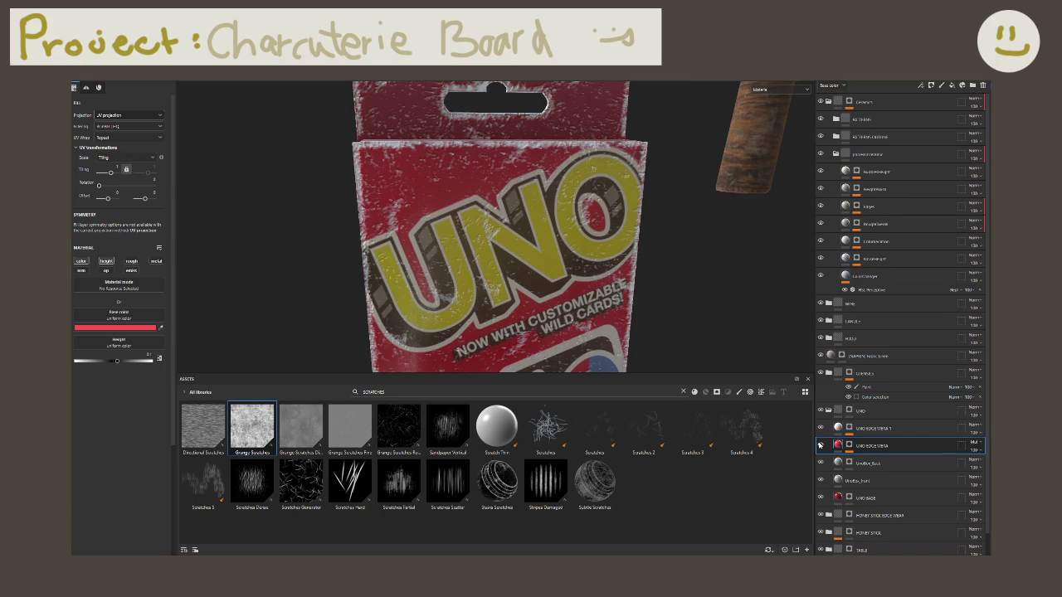
alt+drag(342, 238, 367, 288)
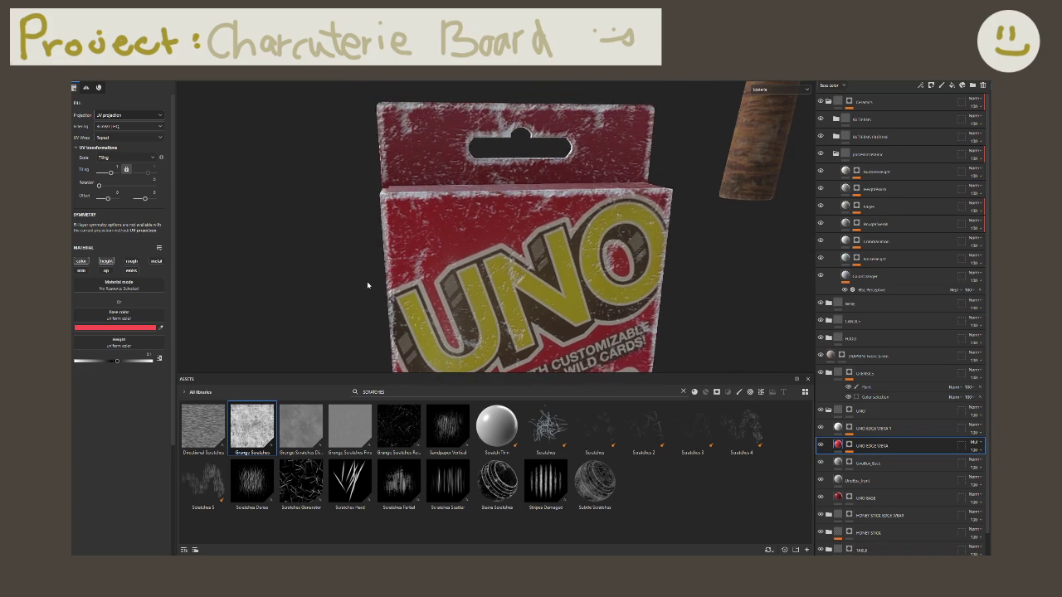
scroll(368, 287, up, 2)
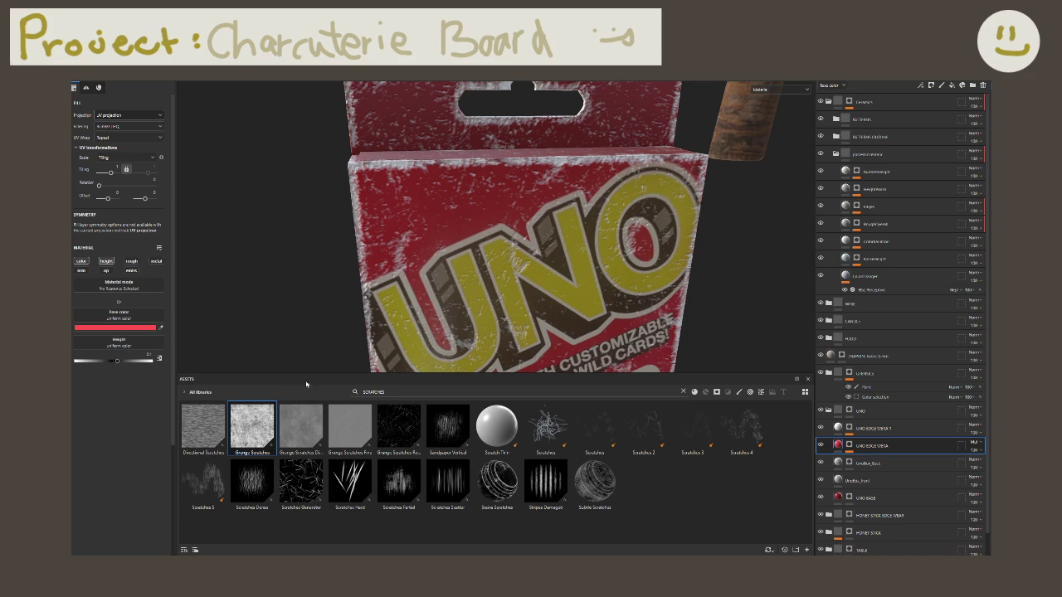
alt+drag(436, 189, 506, 208)
click(880, 428)
click(833, 84)
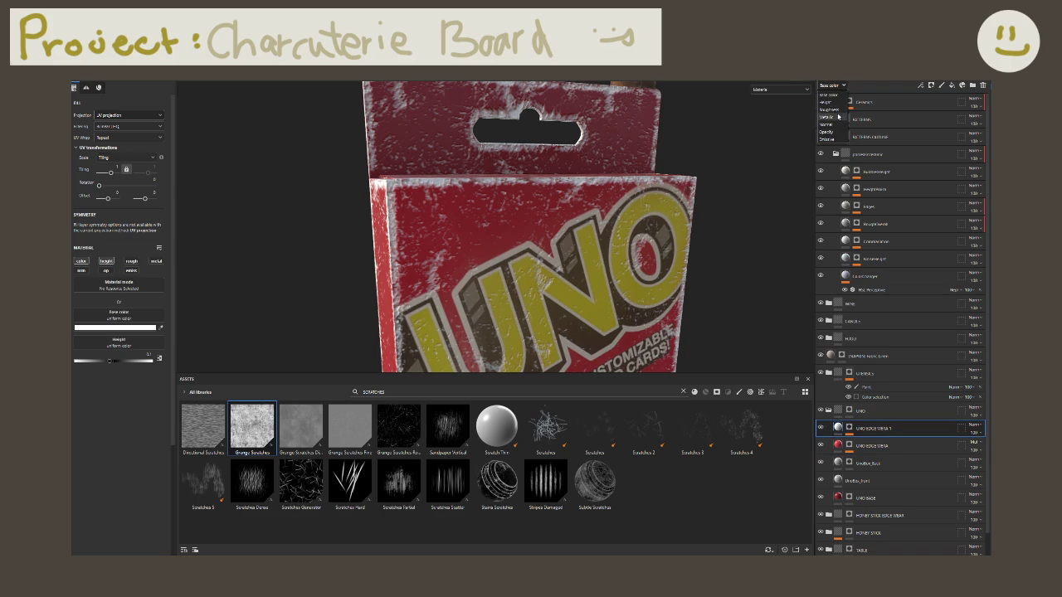
Step: In the Height channel view, lower UNO EDGE WEAR 1's opacity to about 25
click(833, 106)
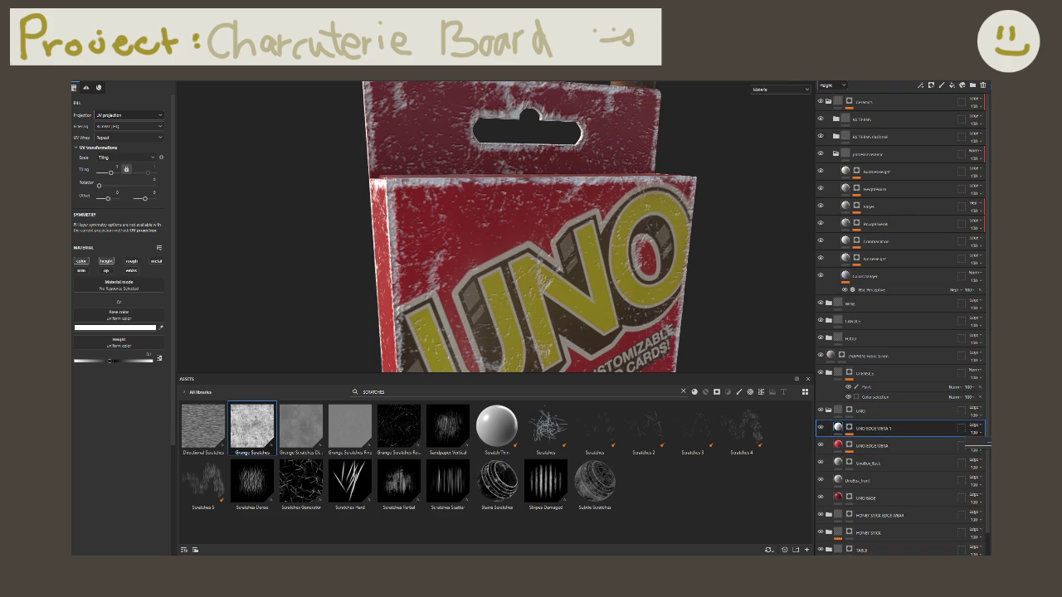
drag(981, 449, 984, 446)
drag(983, 446, 978, 446)
drag(978, 446, 983, 446)
alt+drag(606, 233, 581, 234)
Step: Change UNO EDGE WEAR 1's base colour to light grey and return to the Base color view
click(848, 428)
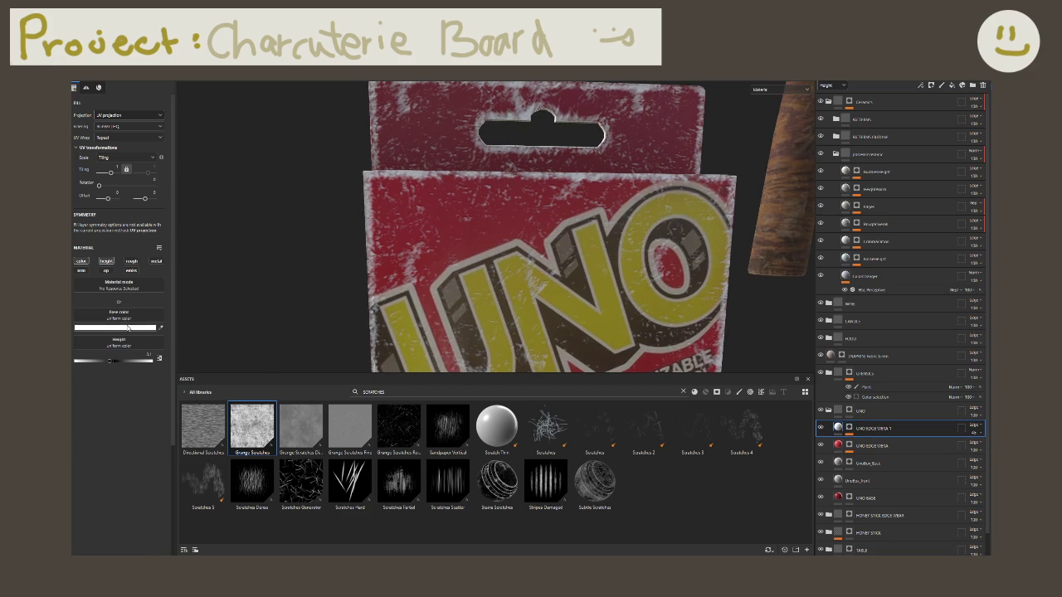
click(124, 328)
drag(178, 370, 170, 382)
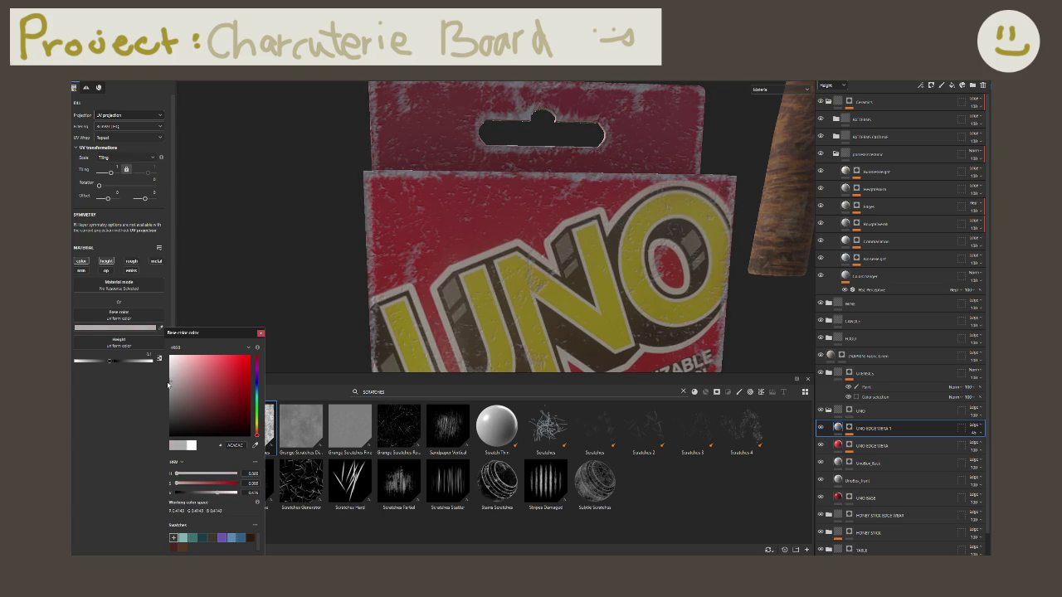
mouse_move(525, 245)
alt+mouse_down()
mouse_move(600, 254)
mouse_move(614, 266)
alt+mouse_up()
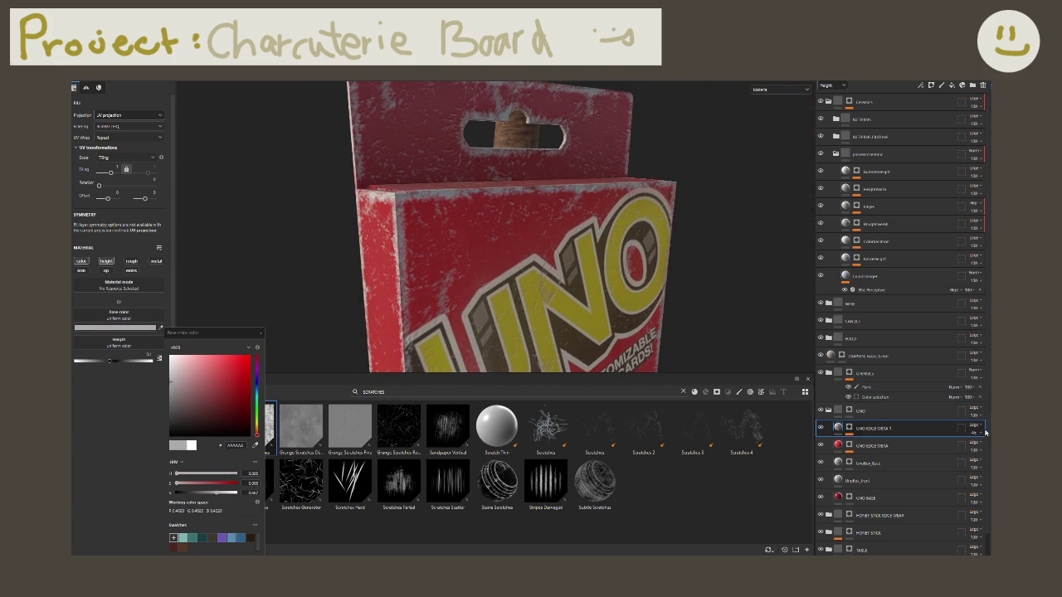
click(832, 85)
click(834, 98)
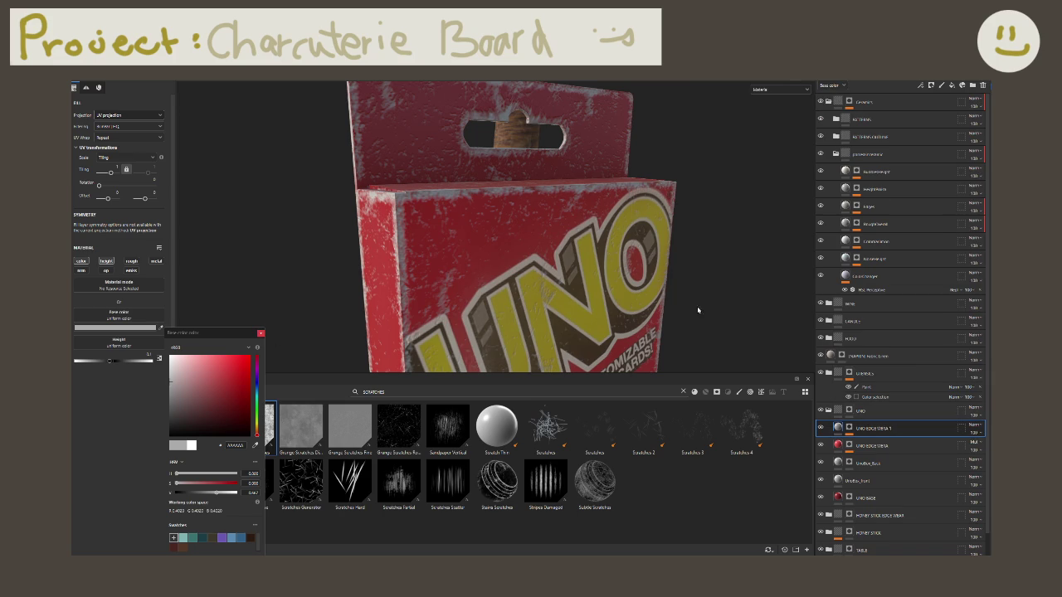
Step: Try several blend modes on UNO EDGE WEAR 1, settling on Screen
click(971, 427)
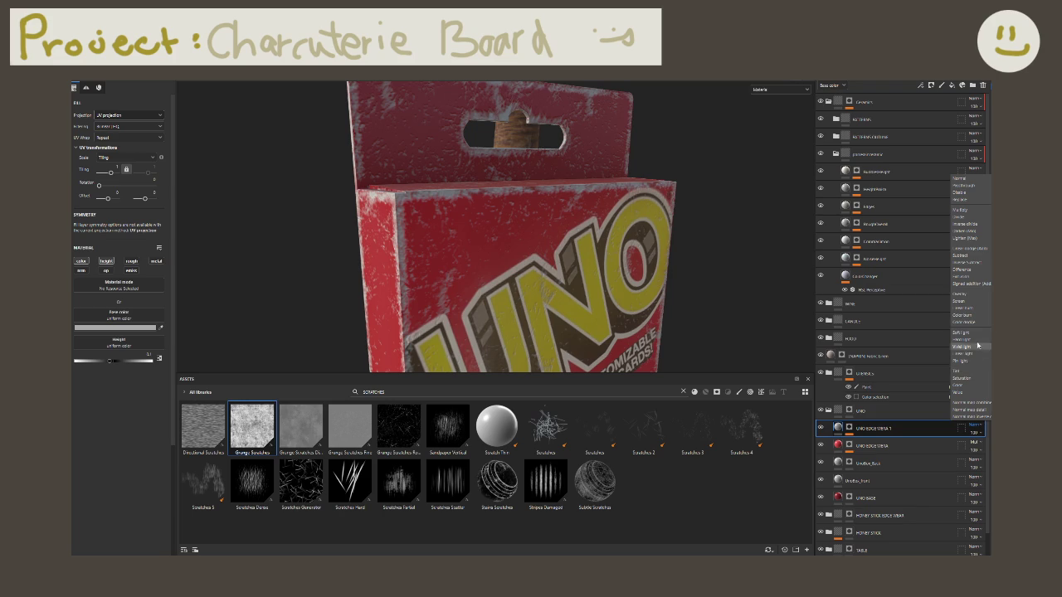
click(970, 297)
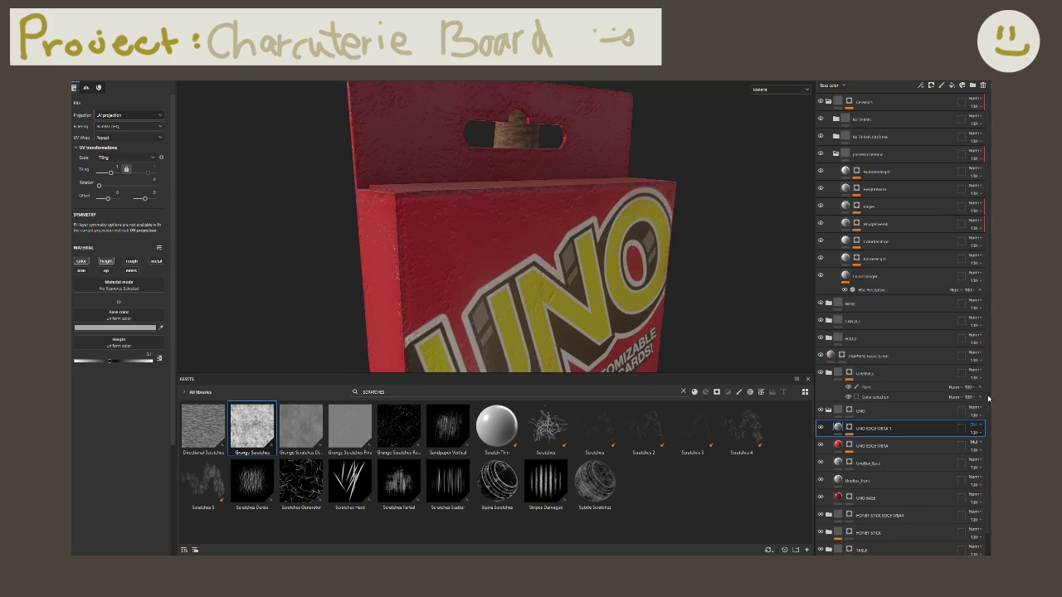
click(971, 427)
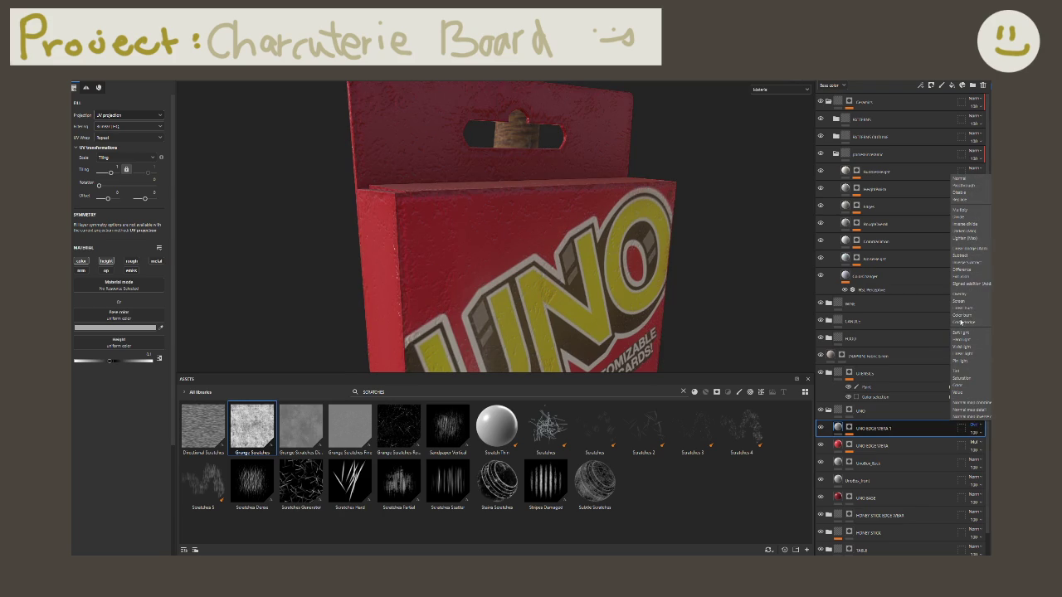
click(965, 302)
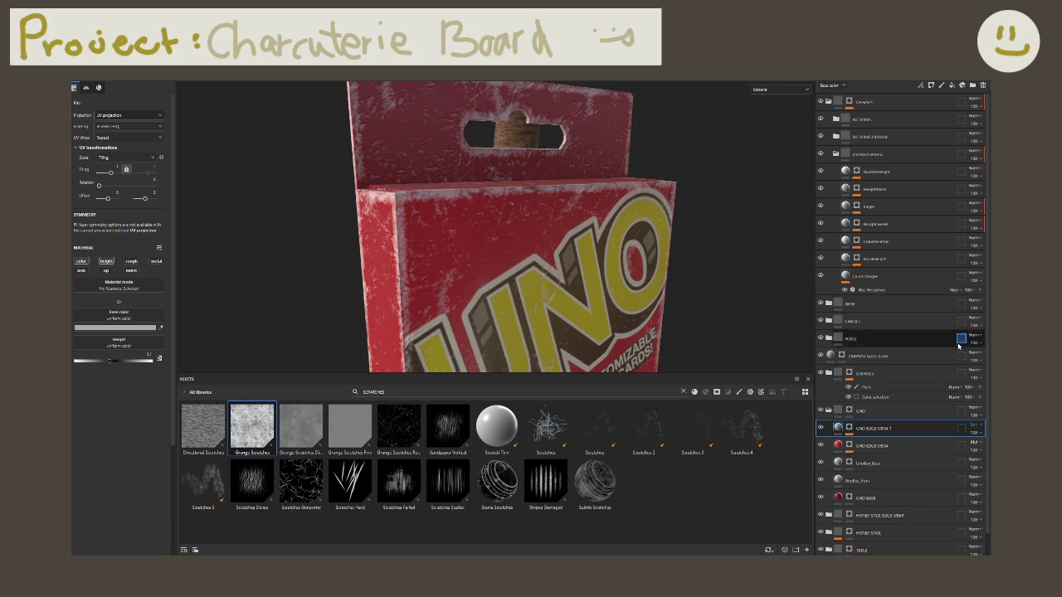
click(974, 164)
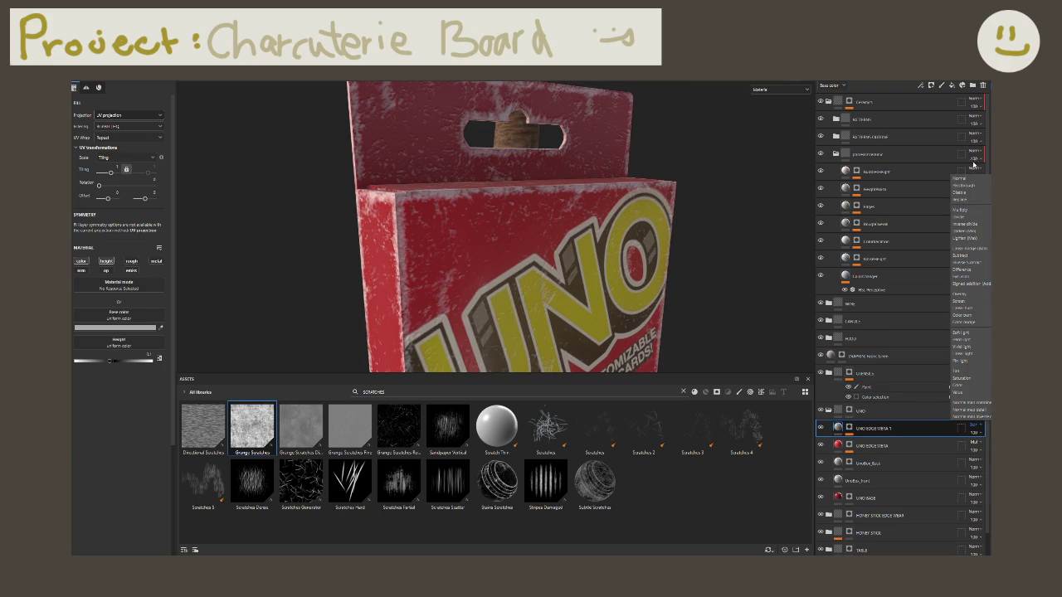
click(965, 178)
click(972, 426)
click(975, 254)
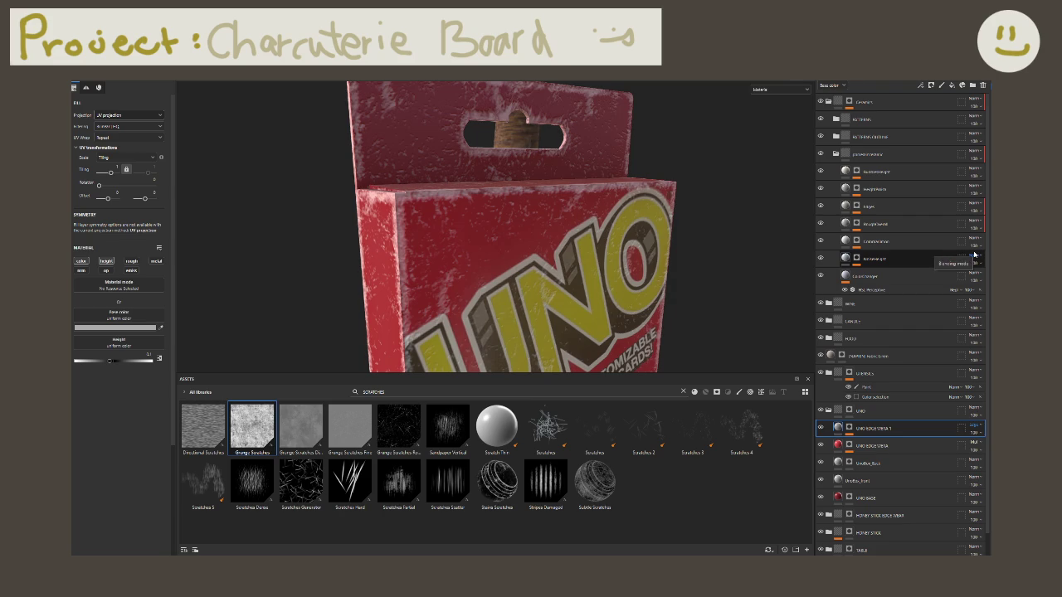
click(973, 427)
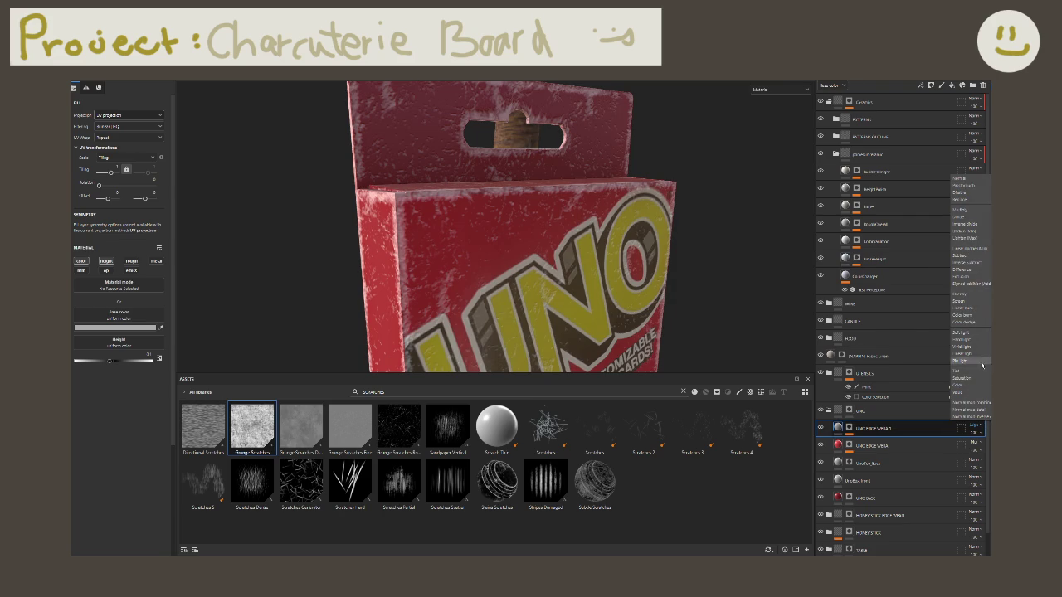
click(981, 340)
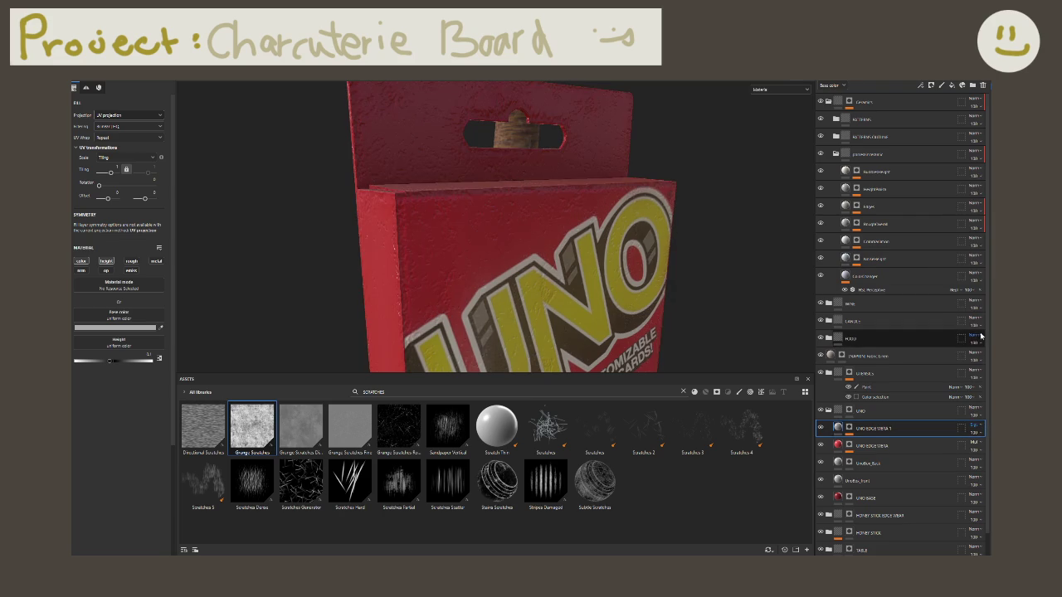
click(981, 426)
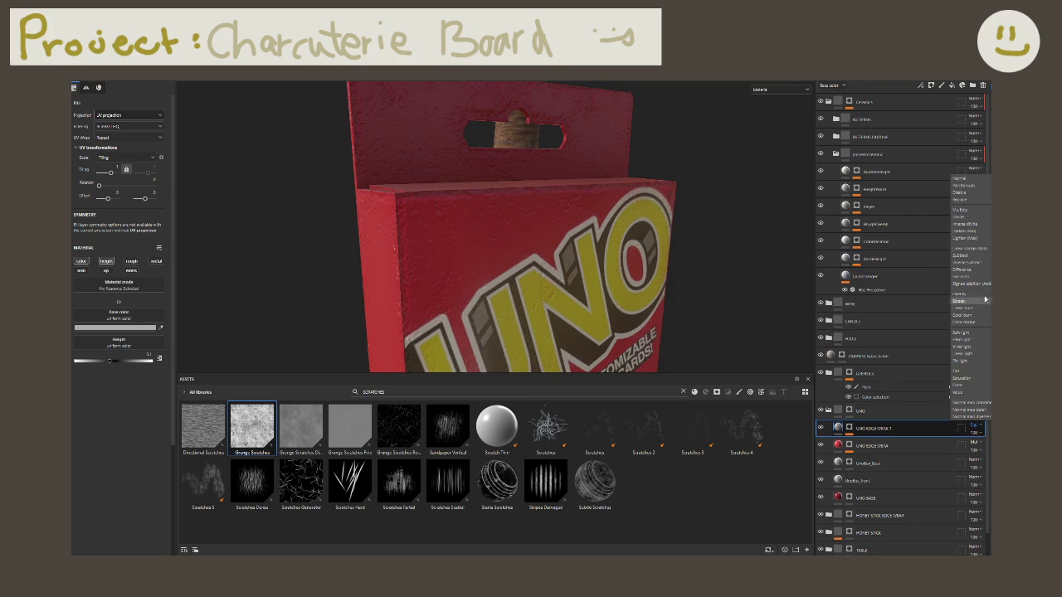
click(979, 302)
Step: Enable roughness on UNO EDGE WEAR 1 and set it to maximum, about 1
click(137, 263)
drag(115, 392, 152, 392)
mouse_move(282, 273)
alt+mouse_down()
mouse_move(344, 290)
mouse_move(334, 282)
alt+mouse_up()
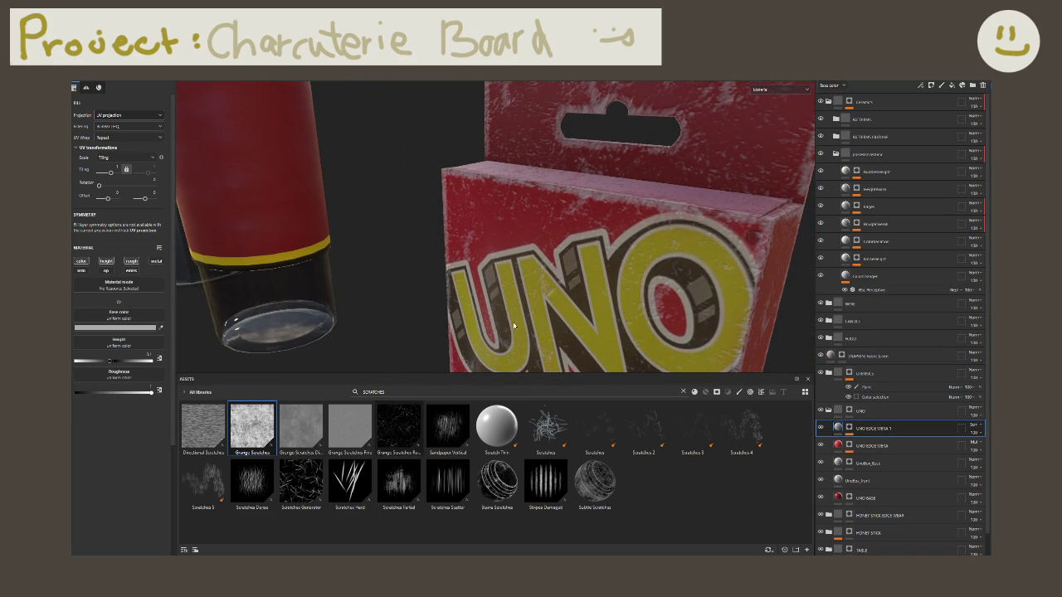
Step: Add a Metal Edge Wear generator to UNO EDGE WEAR 1's mask
click(848, 429)
click(880, 442)
alt+drag(581, 249, 616, 263)
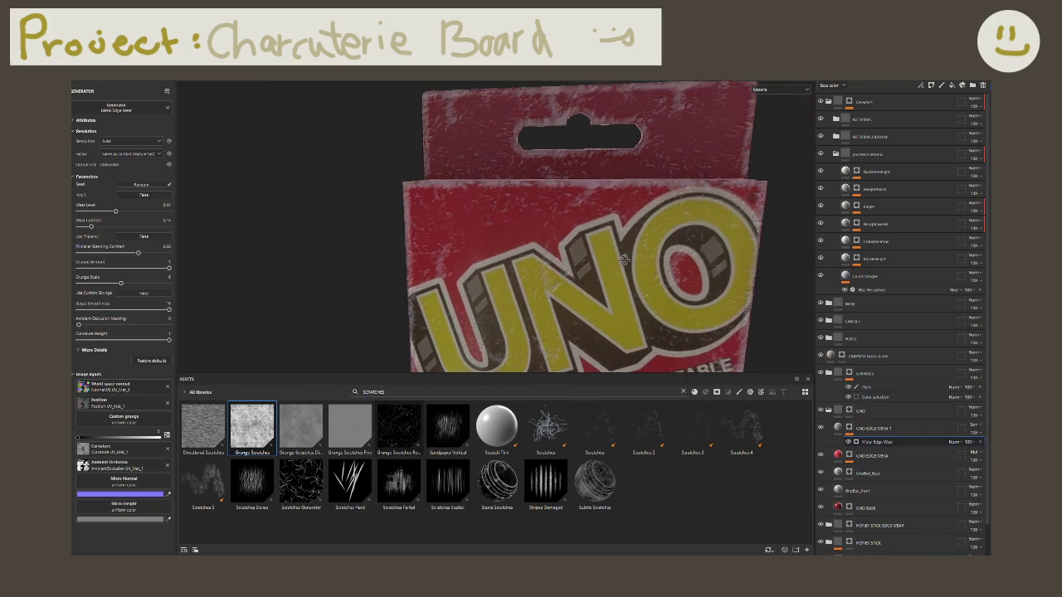
alt+middle_drag(379, 196, 466, 245)
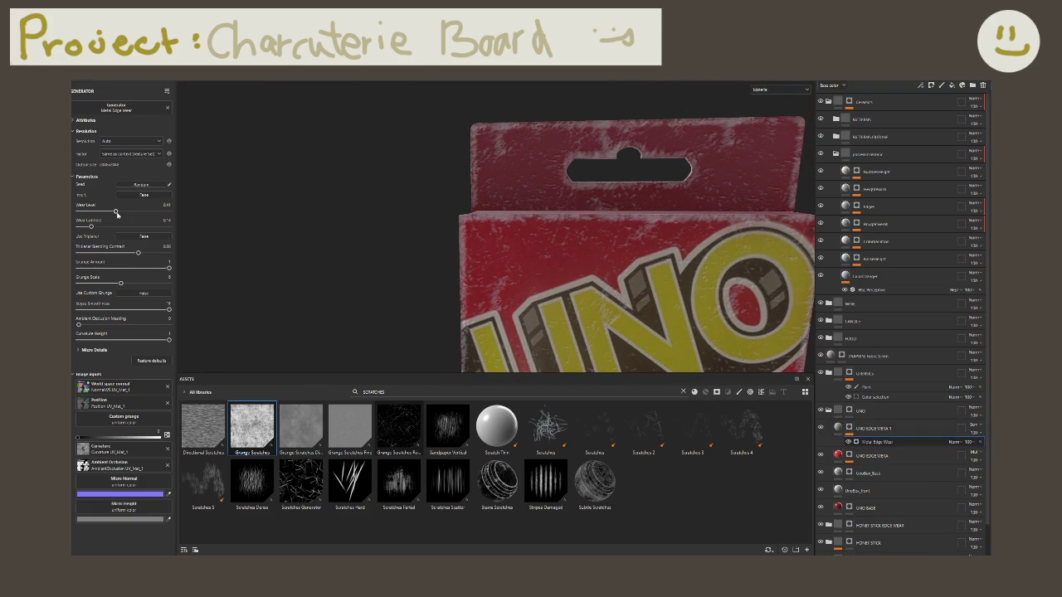
Step: Lower the Metal Edge Wear Wear Level to about 0.36
drag(115, 210, 108, 212)
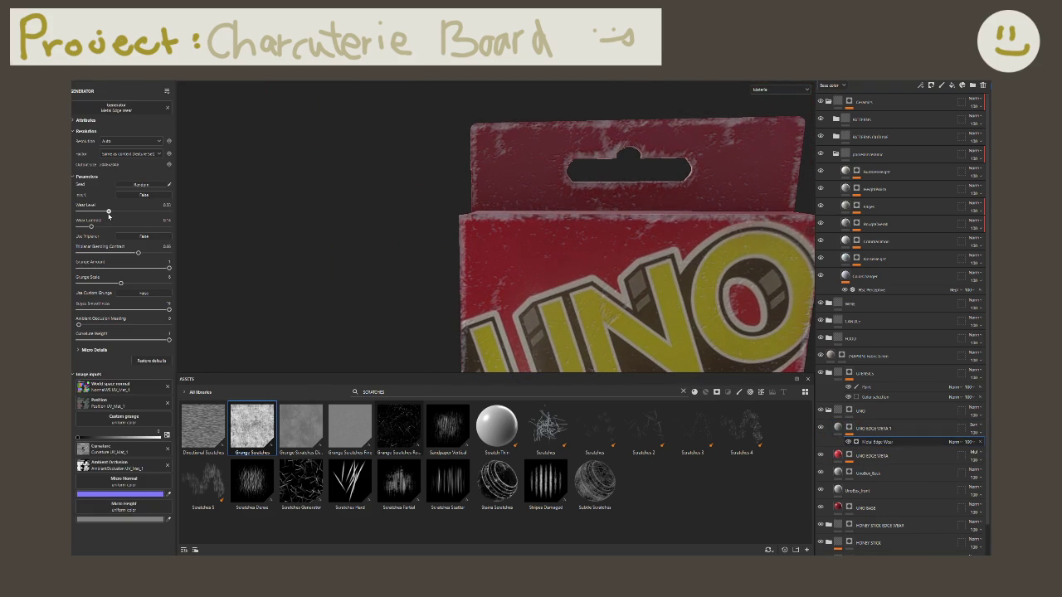
mouse_move(424, 218)
alt+mouse_down()
mouse_move(476, 256)
mouse_move(464, 233)
alt+mouse_up()
key(ctrl+z)
key(ctrl+z)
alt+right_drag(465, 233, 441, 212)
mouse_move(441, 211)
alt+mouse_down()
mouse_move(585, 226)
mouse_move(604, 251)
mouse_move(451, 284)
alt+mouse_up()
scroll(453, 283, up, 3)
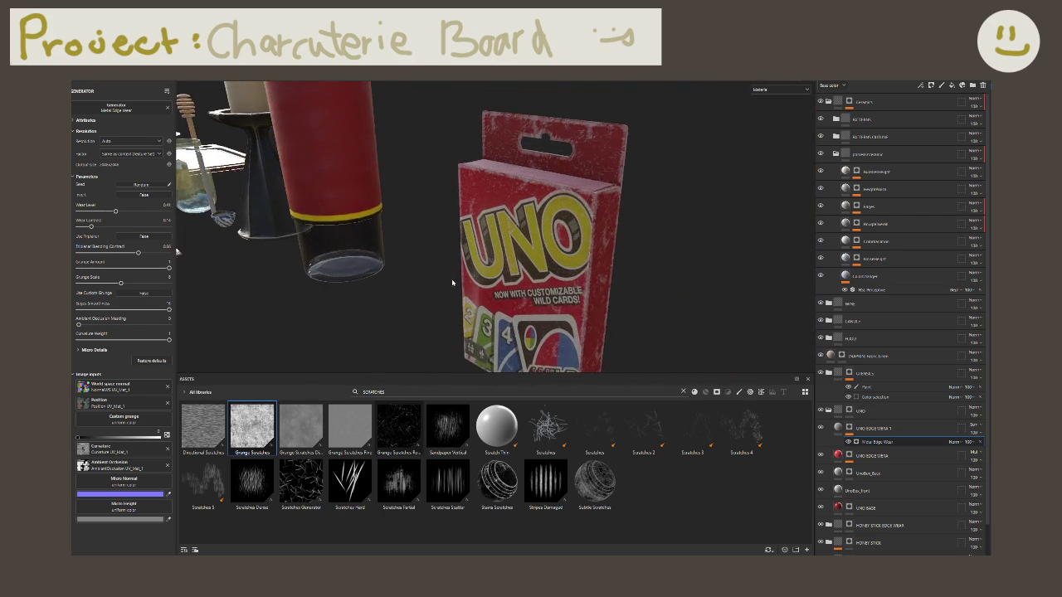
scroll(452, 283, up, 2)
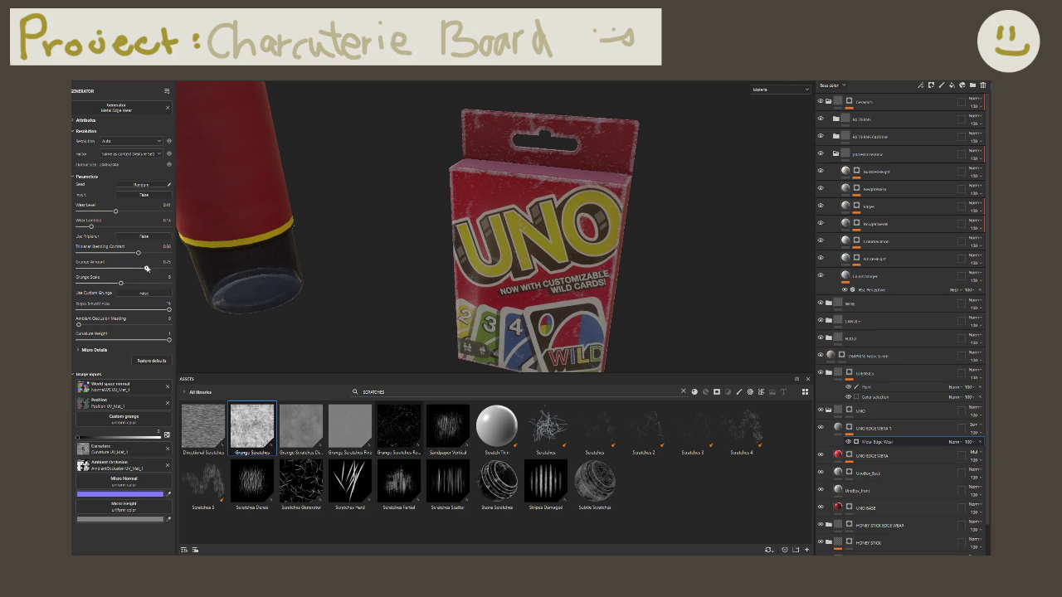
scroll(363, 247, up, 2)
Step: Set Grunge Amount to 1 and trim Wear Level to about 0.33
alt+drag(363, 247, 557, 238)
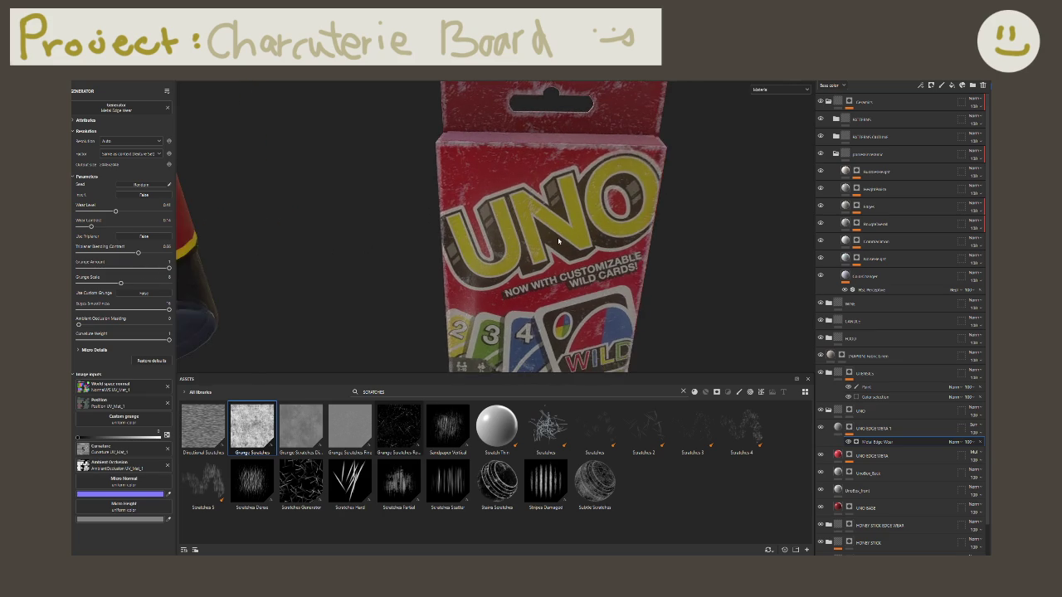
drag(169, 268, 154, 268)
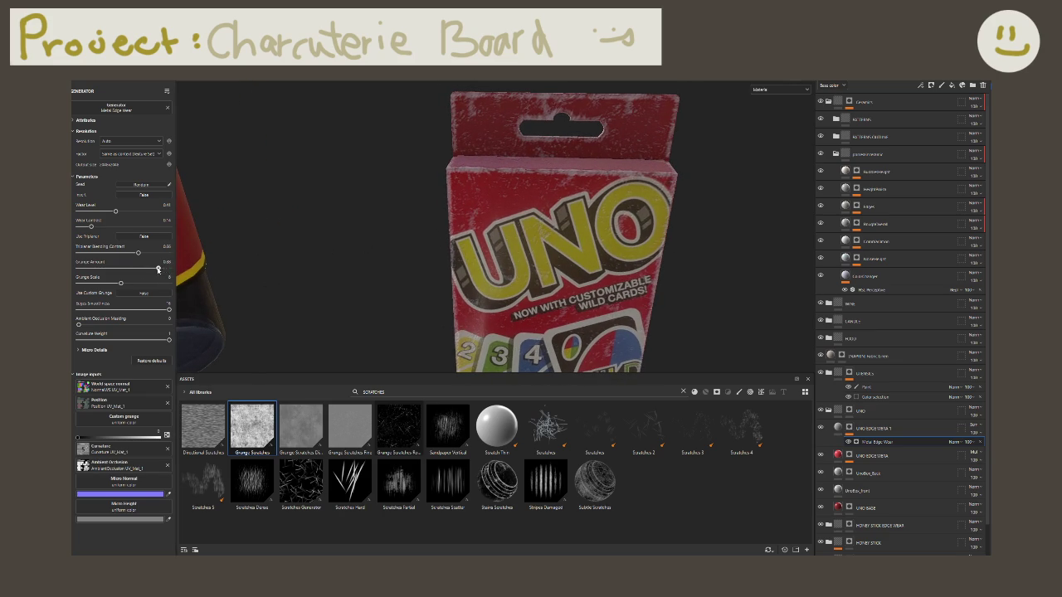
drag(115, 214, 110, 213)
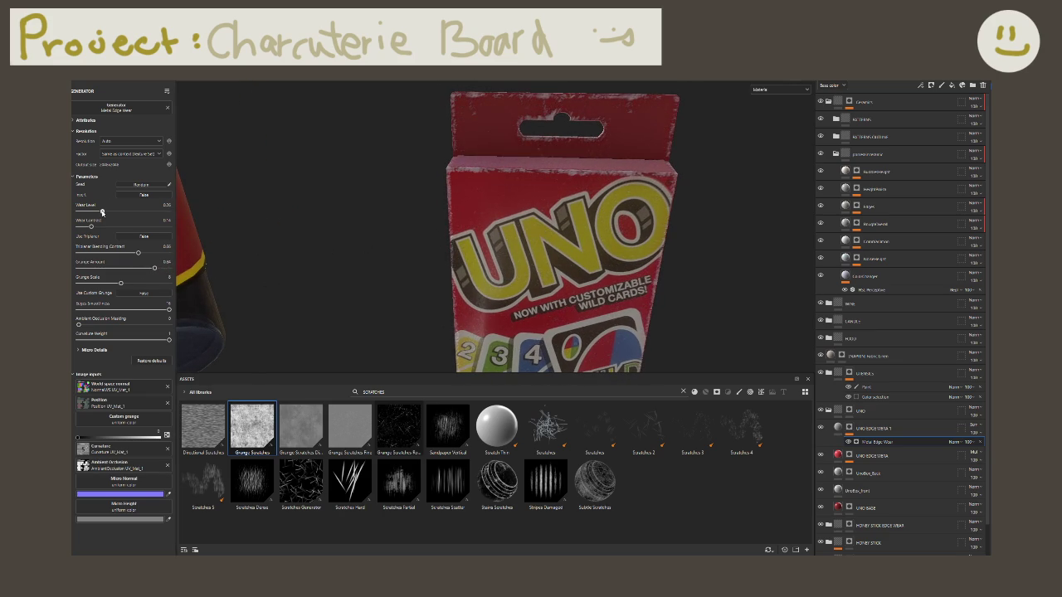
drag(155, 268, 169, 268)
mouse_move(430, 269)
alt+mouse_down()
mouse_move(677, 202)
mouse_move(494, 201)
alt+mouse_up()
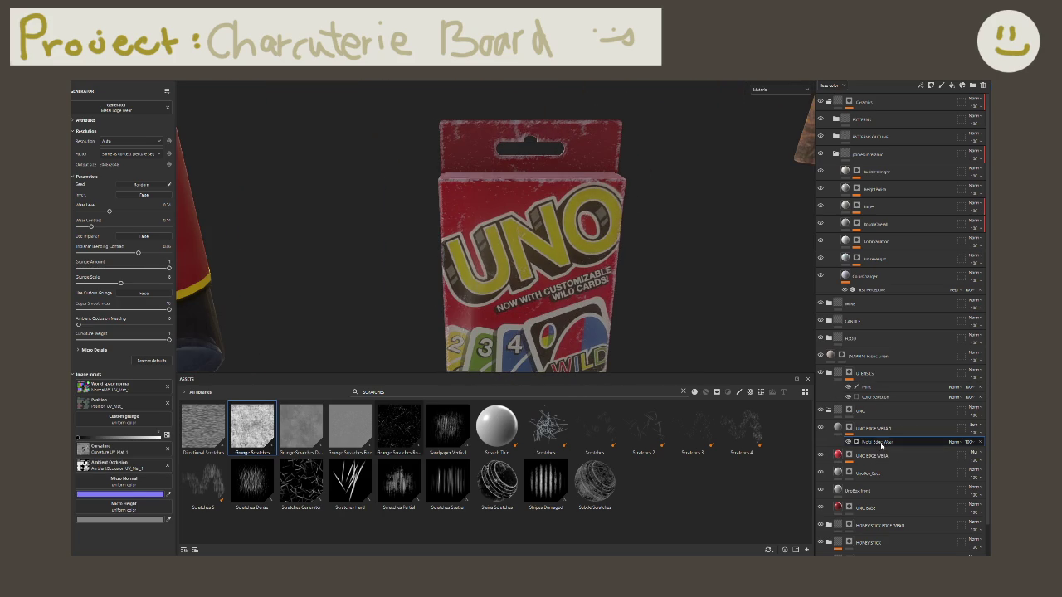
Step: Insert a Paint effect directly above the Metal Edge Wear generator in UNO EDGE WEAR 1
right_click(881, 442)
click(928, 387)
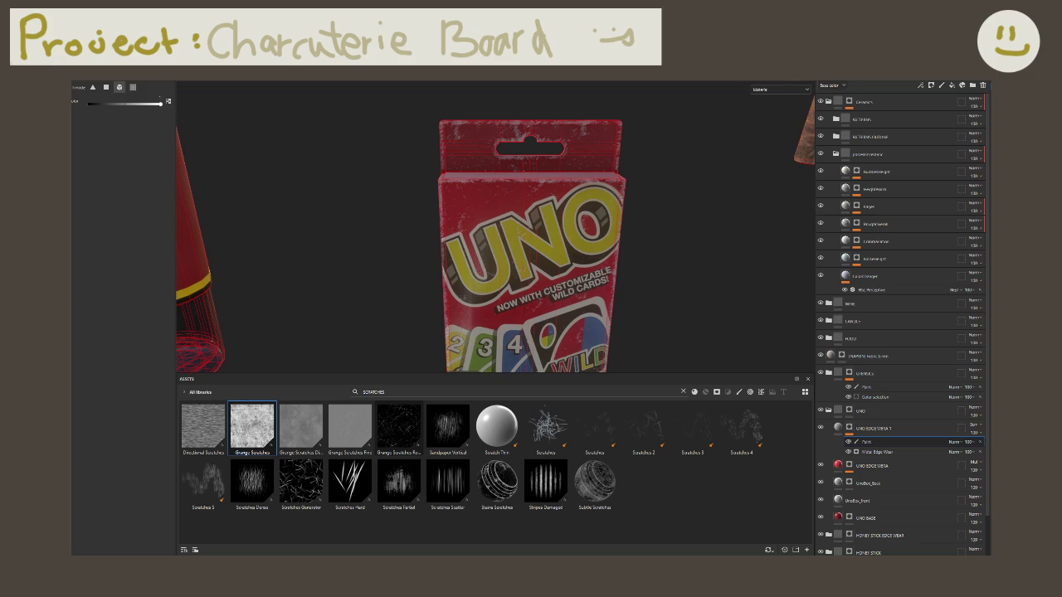
mouse_move(513, 296)
alt+mouse_down()
mouse_move(431, 271)
mouse_move(346, 282)
mouse_move(659, 301)
alt+mouse_up()
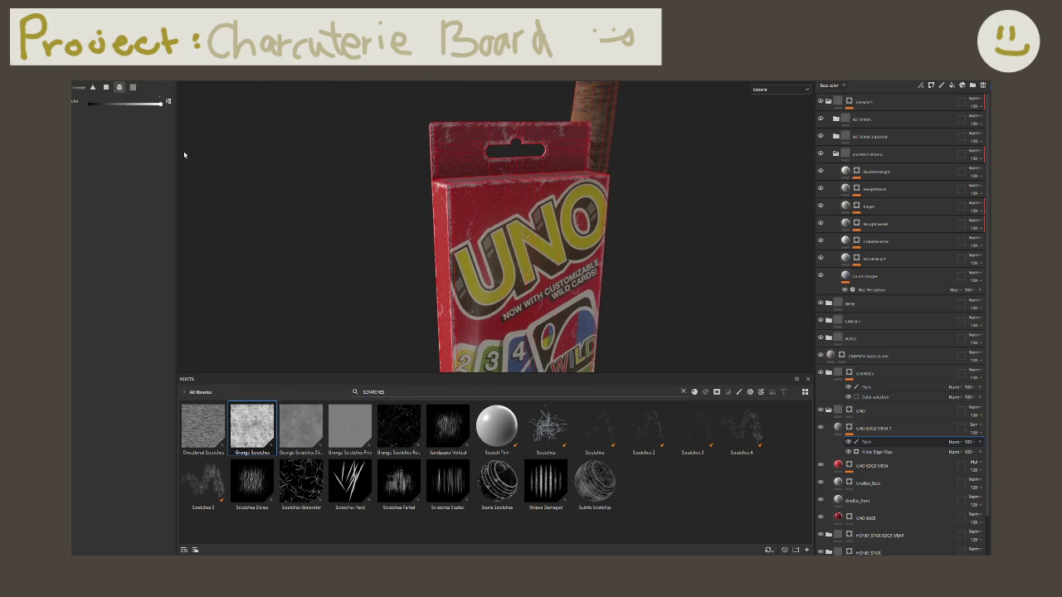
Step: Brush a dab of wear above the N on the box front and set stroke opacity to about 33
key(1)
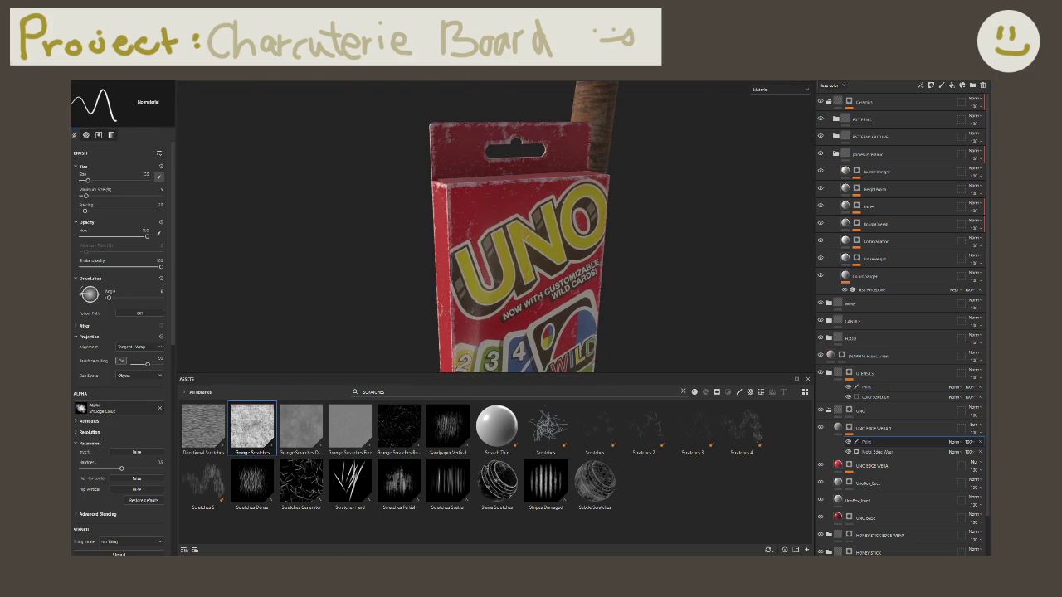
alt+drag(473, 288, 474, 249)
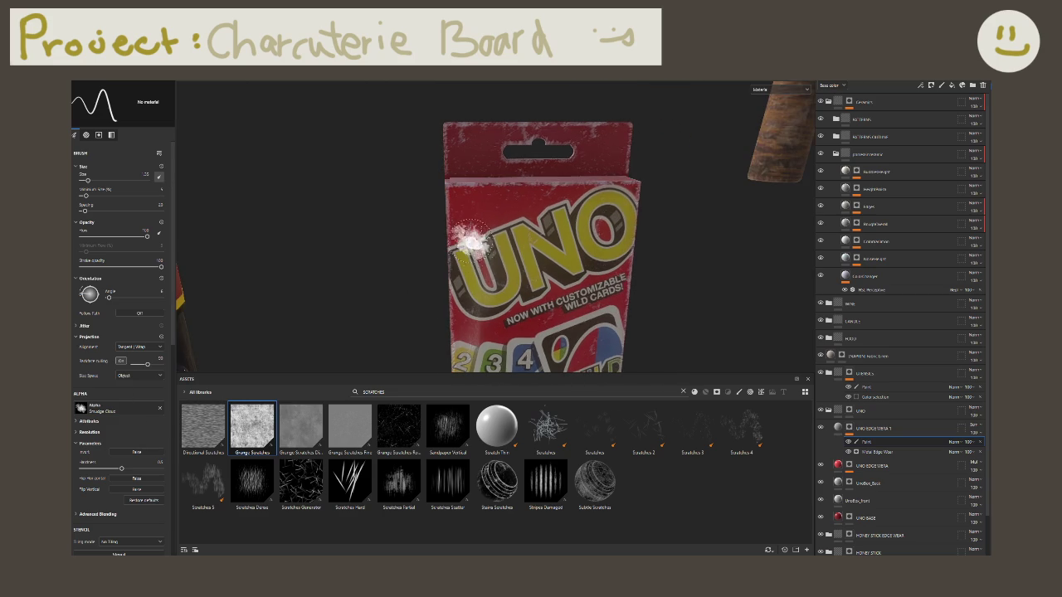
click(519, 212)
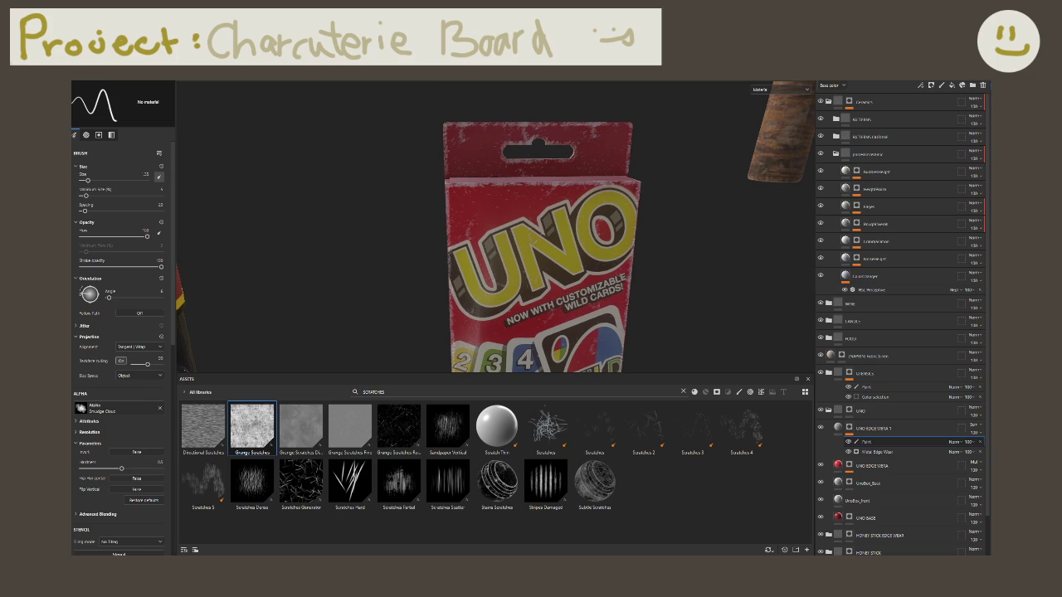
ctrl+drag(312, 82, 531, 133)
alt+drag(555, 324, 515, 307)
scroll(498, 294, up, 2)
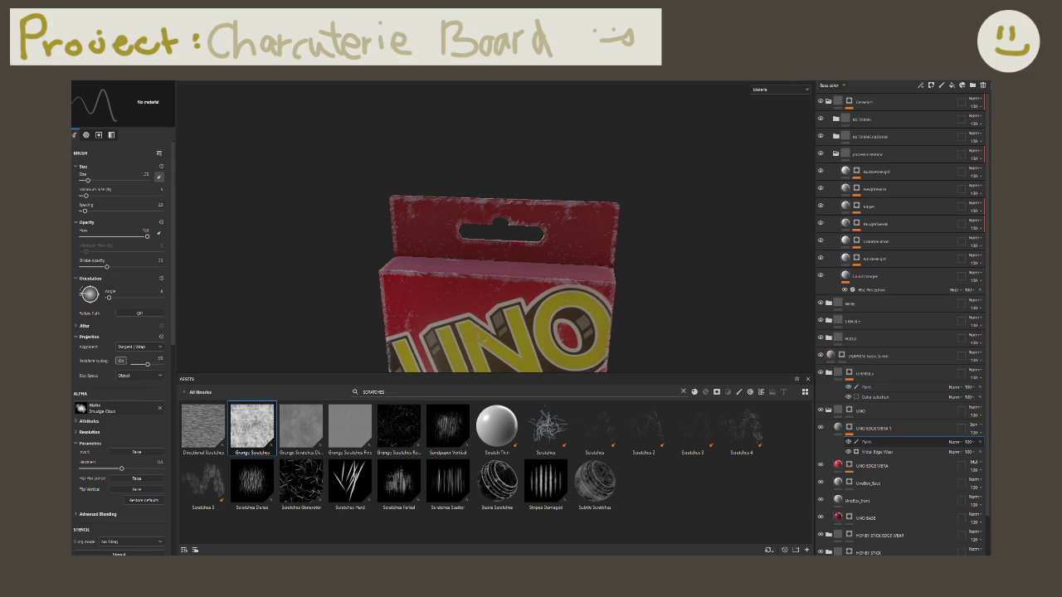
Step: Dab pale wear beside the UNO box's hanger slot
drag(531, 214, 536, 225)
alt+drag(498, 232, 316, 241)
scroll(498, 233, up, 3)
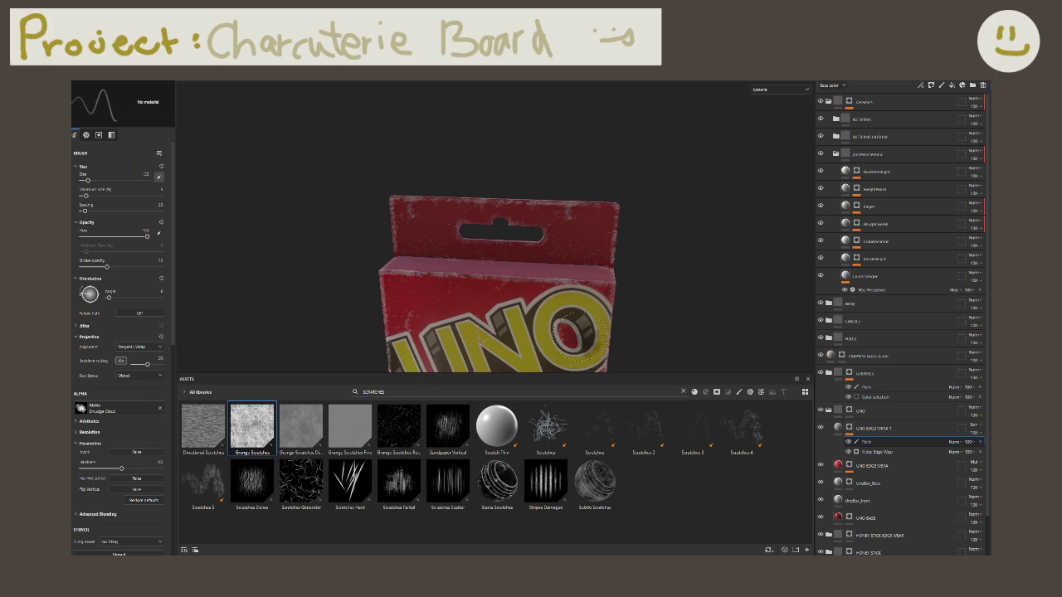
scroll(497, 318, down, 3)
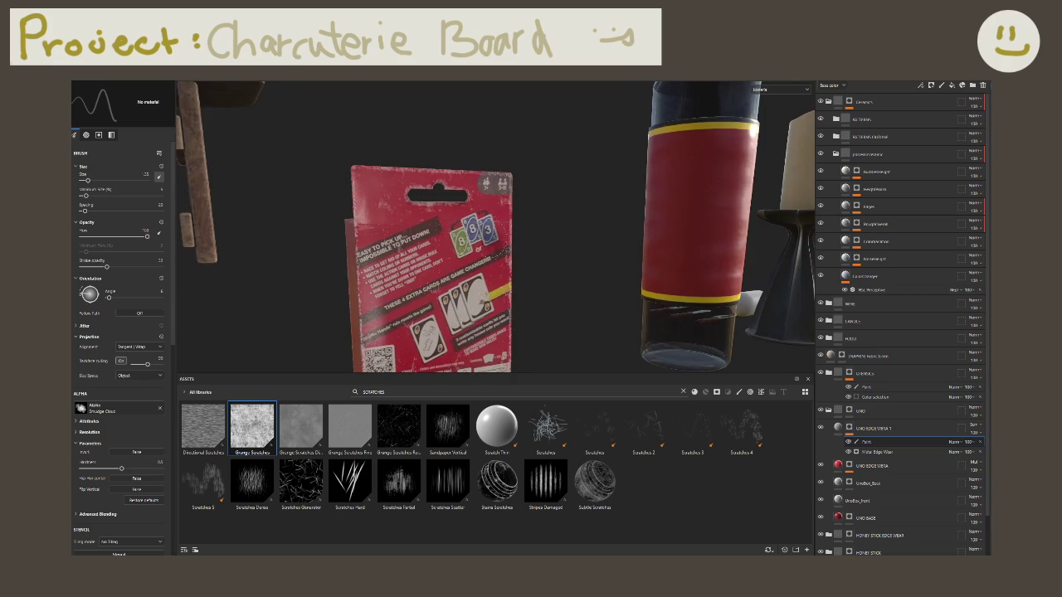
alt+drag(497, 318, 473, 223)
scroll(473, 223, up, 1)
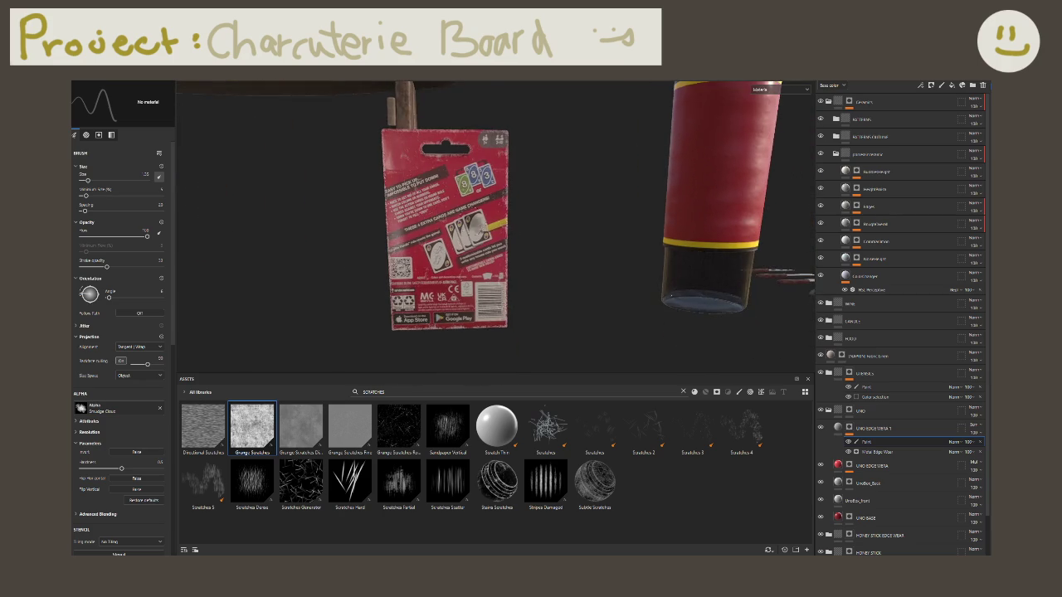
alt+middle_drag(473, 241, 531, 253)
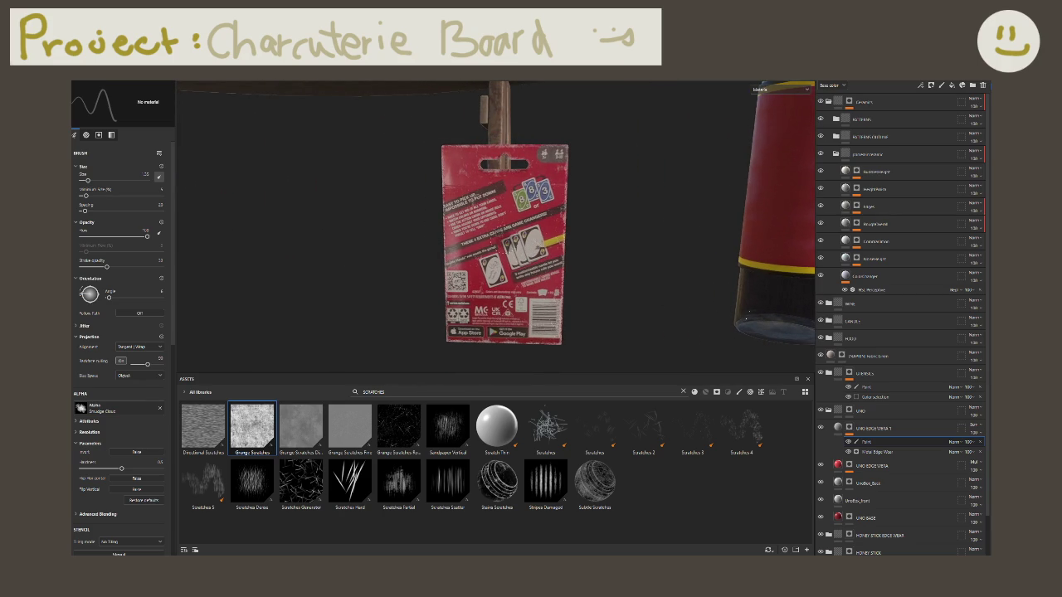
Step: Enlarge the brush and paint wear down the box's left edge and hanger flap
ctrl+right_drag(573, 311, 597, 314)
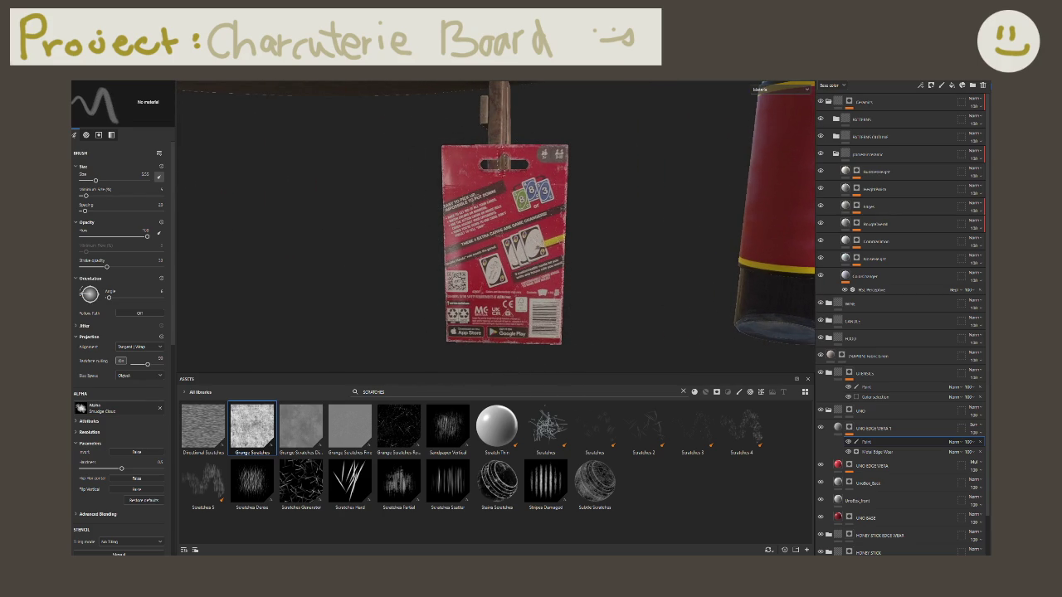
ctrl+right_drag(500, 165, 495, 164)
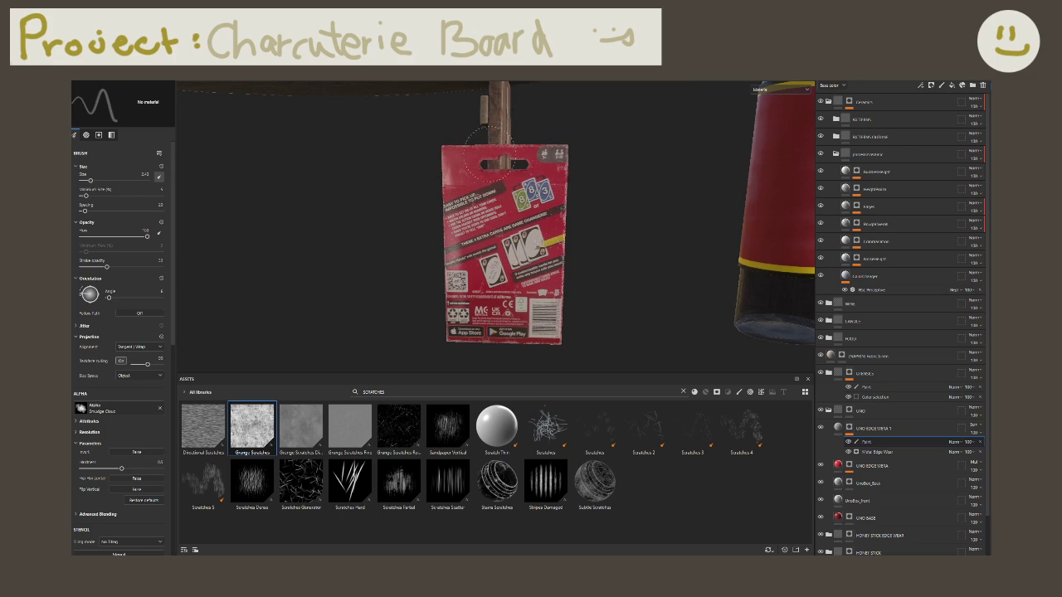
ctrl+right_drag(499, 153, 513, 162)
mouse_move(514, 162)
alt+mouse_down()
mouse_move(400, 206)
mouse_move(608, 215)
mouse_move(599, 226)
alt+mouse_up()
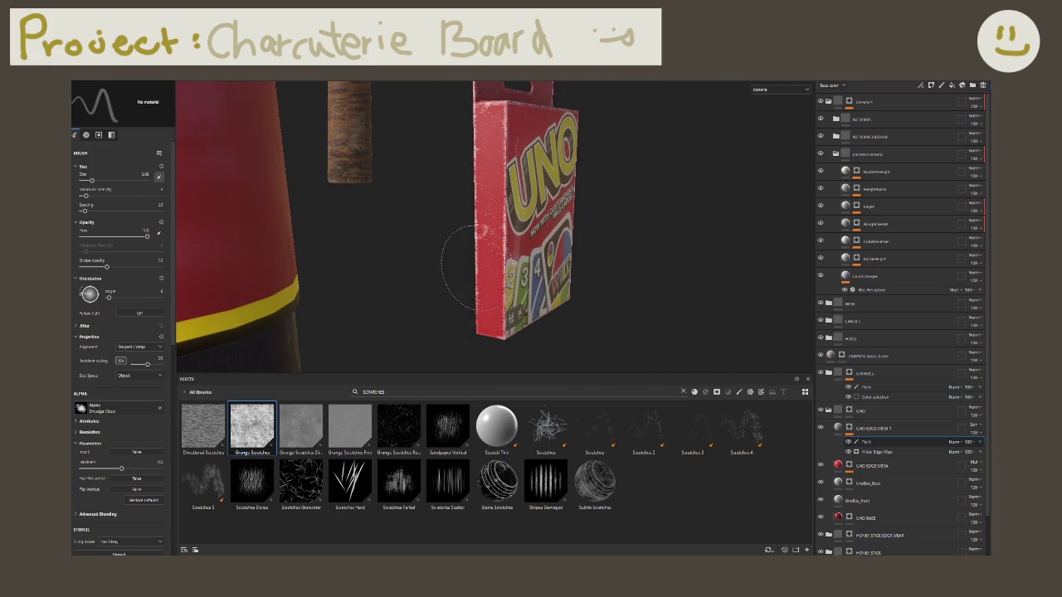
click(481, 179)
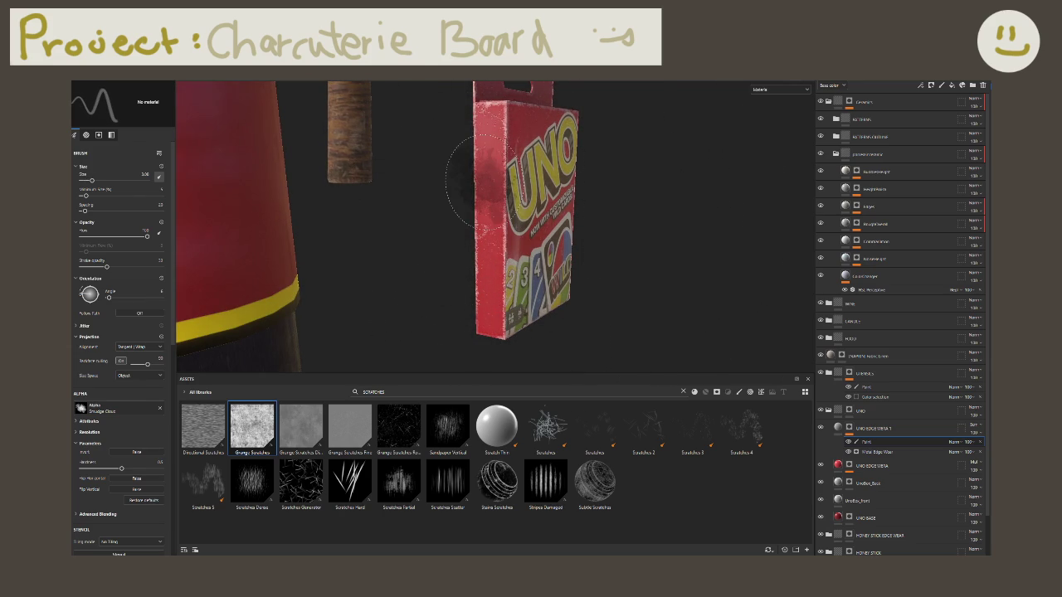
mouse_move(640, 273)
alt+mouse_down()
mouse_move(623, 193)
mouse_move(572, 224)
mouse_move(598, 199)
mouse_move(581, 249)
alt+mouse_up()
scroll(561, 239, up, 2)
scroll(440, 233, up, 3)
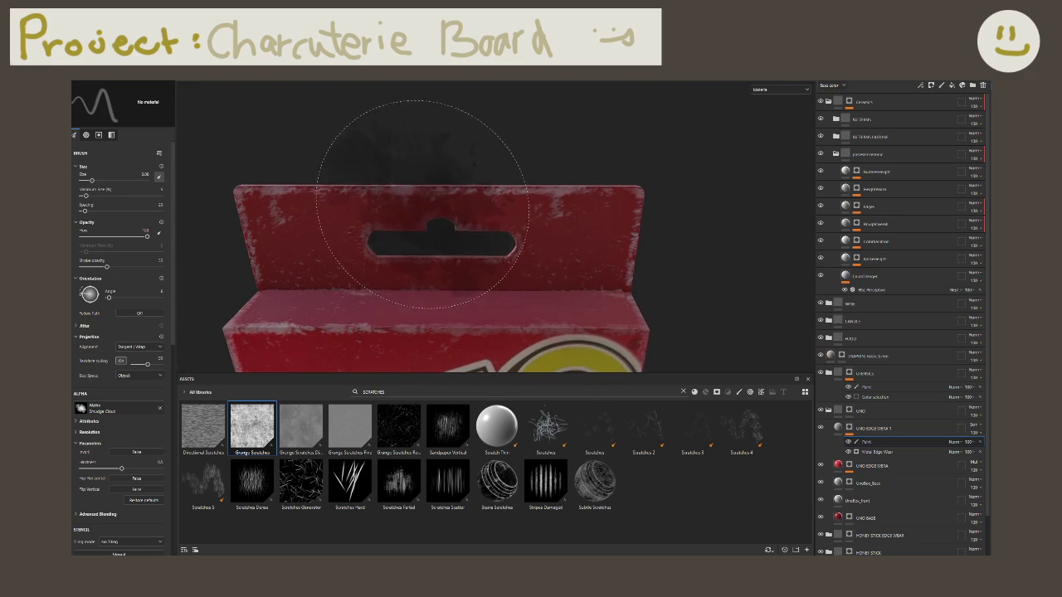
alt+drag(747, 357, 811, 402)
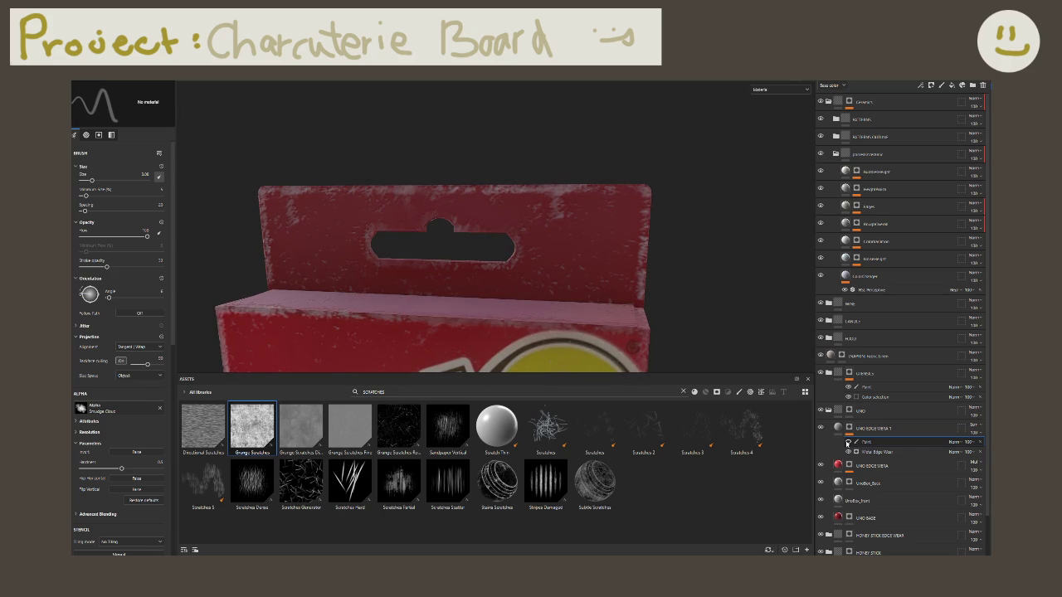
Step: Toggle the Paint sublayer to compare the box with and without the wear, then frame the box
click(847, 443)
click(847, 444)
key(f)
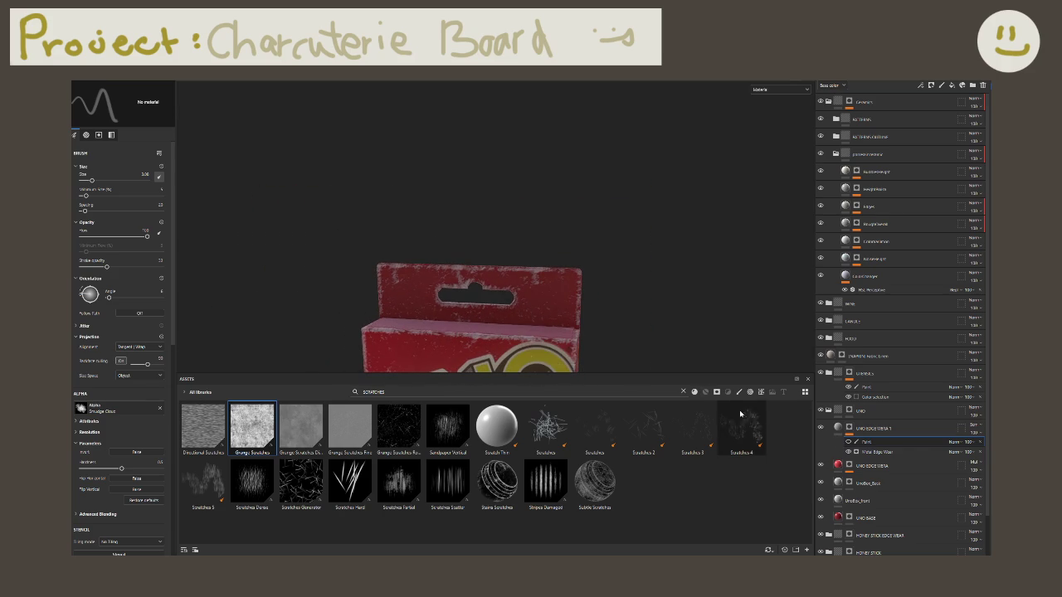
key(f)
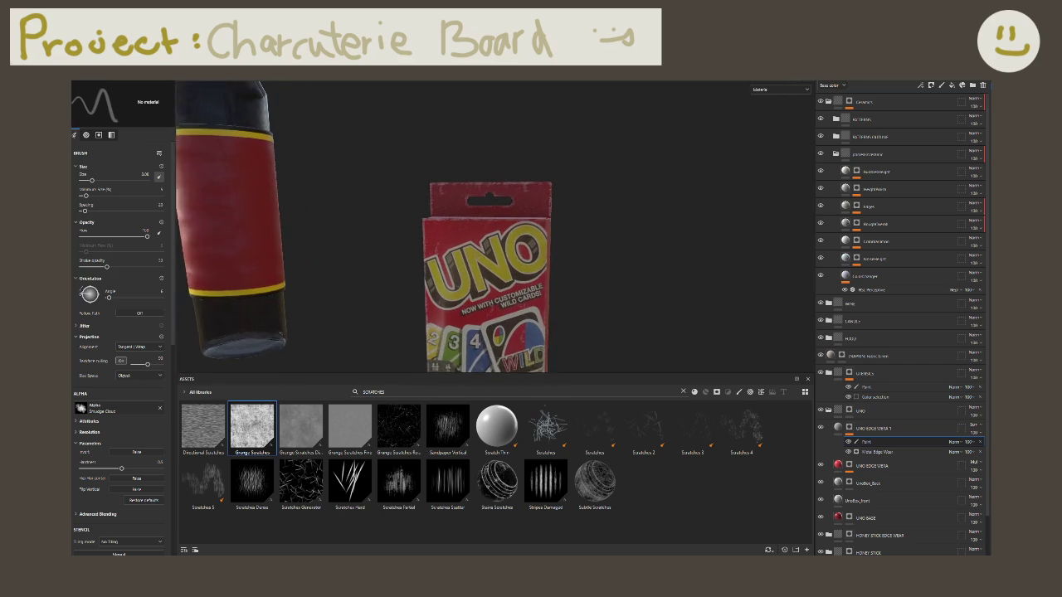
Step: View the box's top edge close up in the Base color channel and select the Paint sublayer
scroll(490, 249, up, 2)
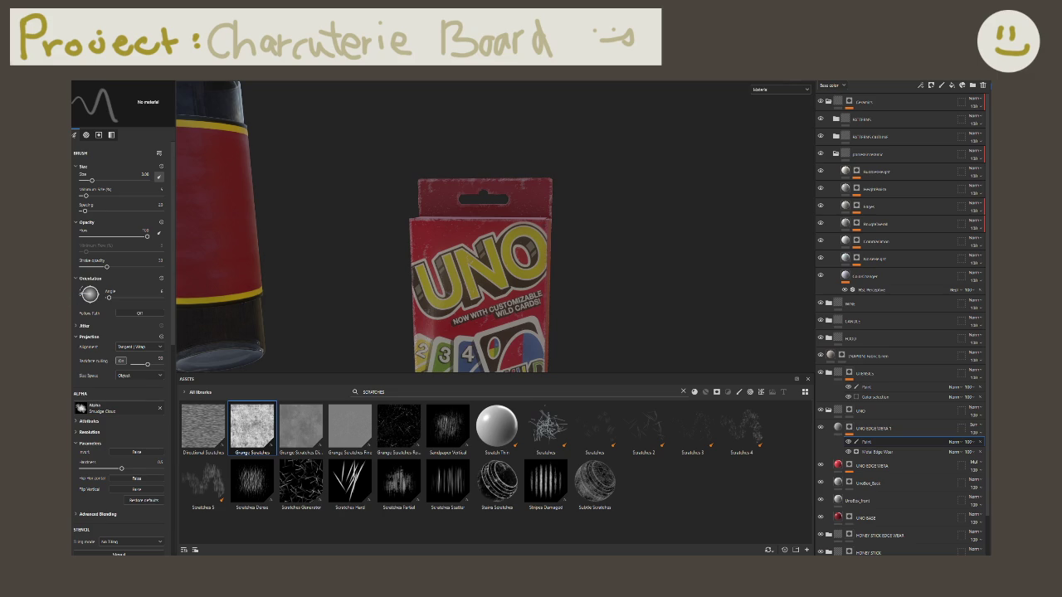
scroll(635, 277, down, 3)
scroll(636, 277, up, 3)
mouse_move(635, 277)
alt+mouse_down()
mouse_move(677, 343)
mouse_move(688, 341)
mouse_move(911, 196)
alt+mouse_up()
scroll(677, 343, up, 3)
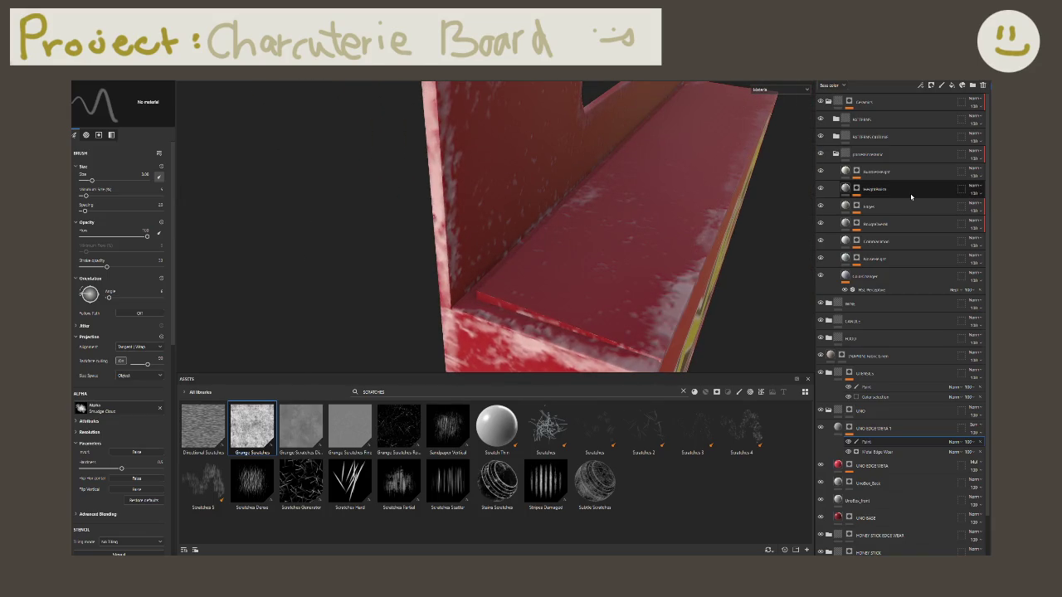
key(c)
key(c)
key(c)
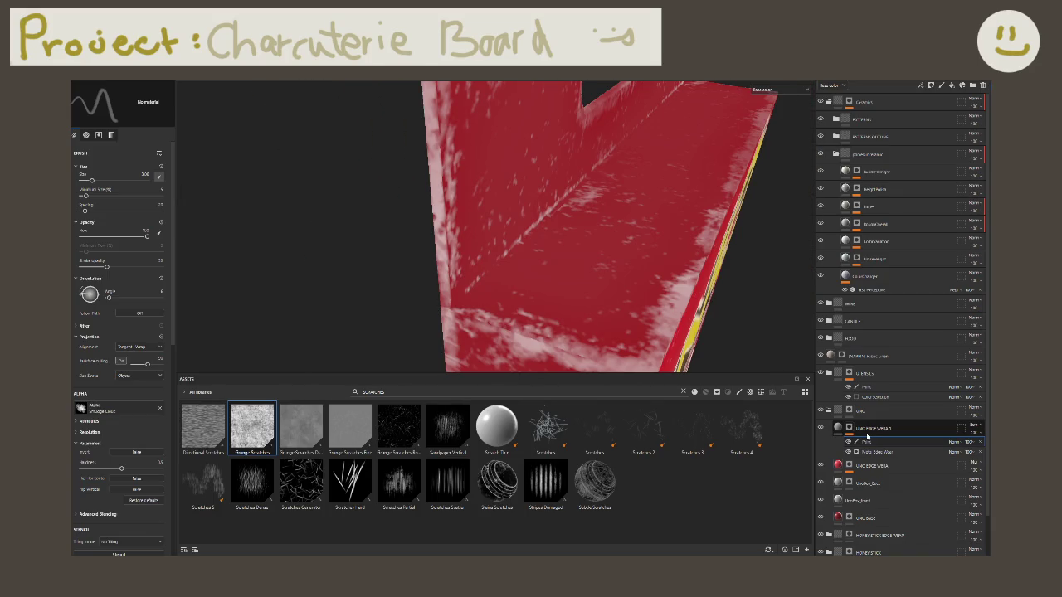
click(847, 428)
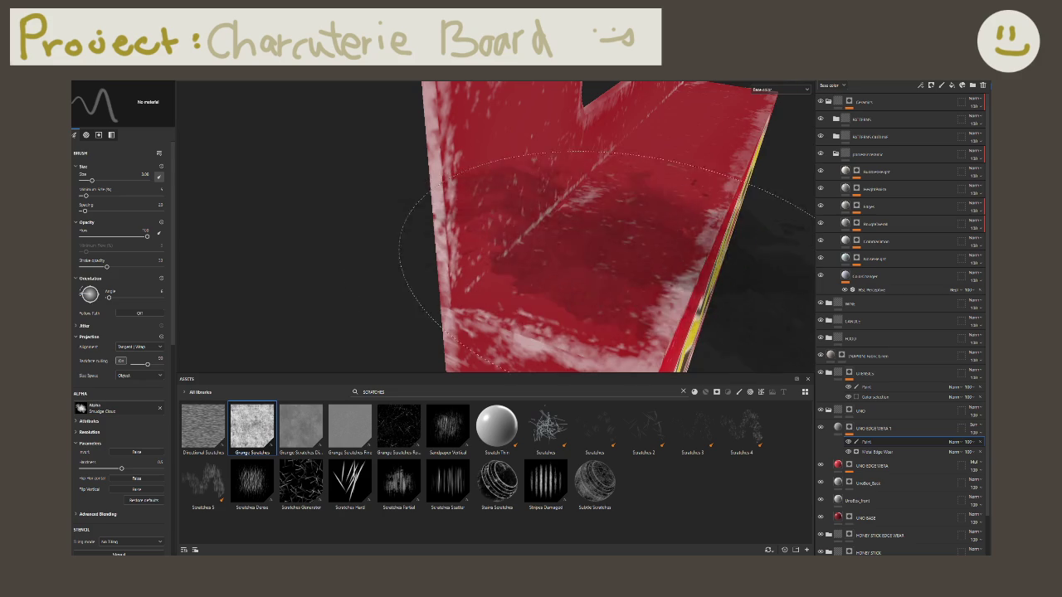
Step: Show the 2D and 3D views side by side on the Material channel, with brush size 0.23
key(F1)
click(760, 91)
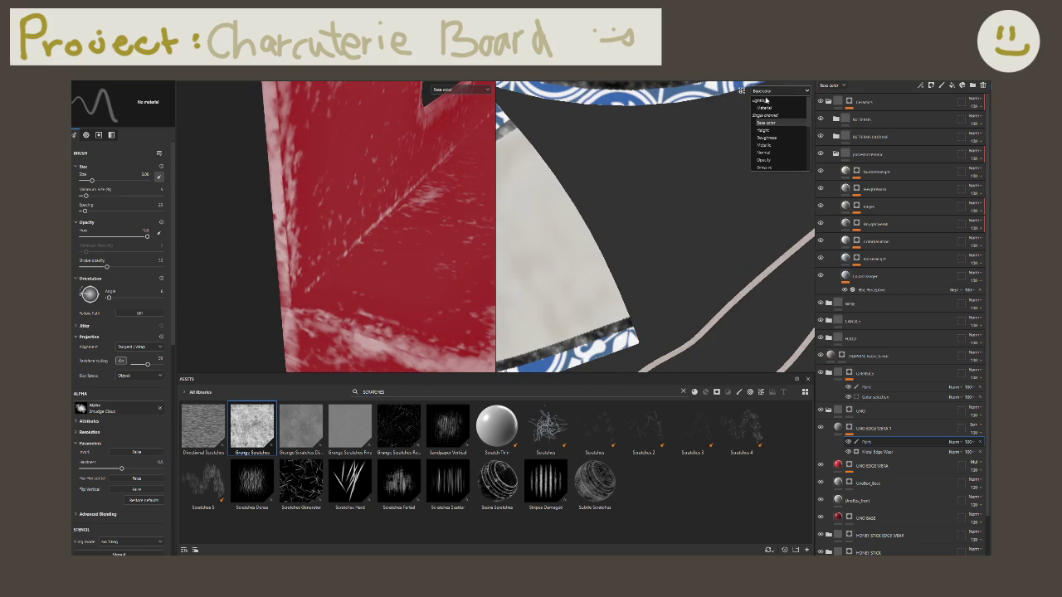
click(772, 104)
mouse_move(373, 357)
ctrl+right_down()
mouse_move(438, 317)
mouse_move(402, 321)
ctrl+right_up()
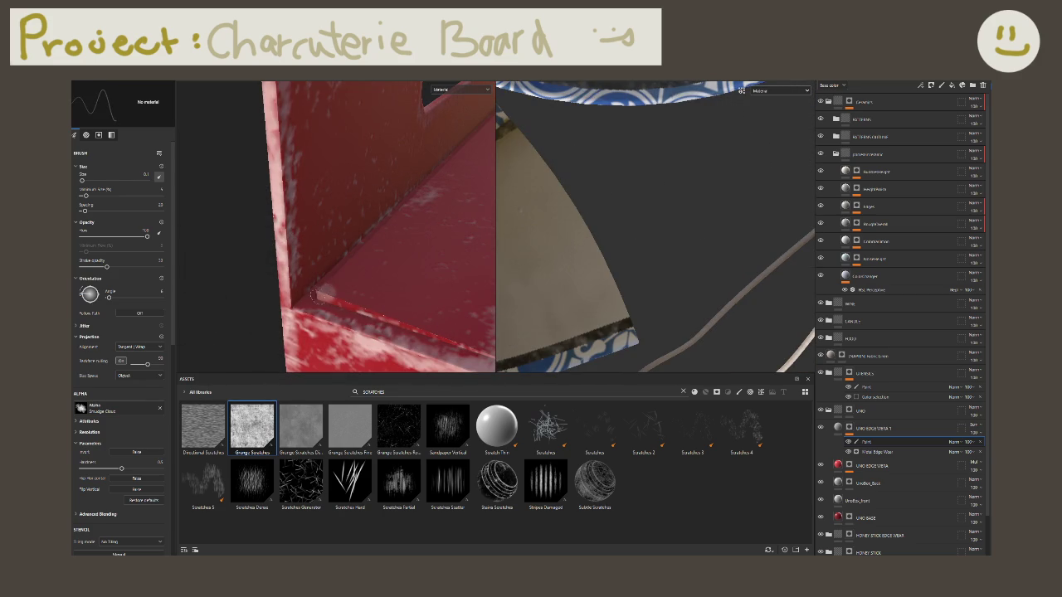
Step: Paint fine light scratches along the box's inner ledge
drag(314, 290, 402, 323)
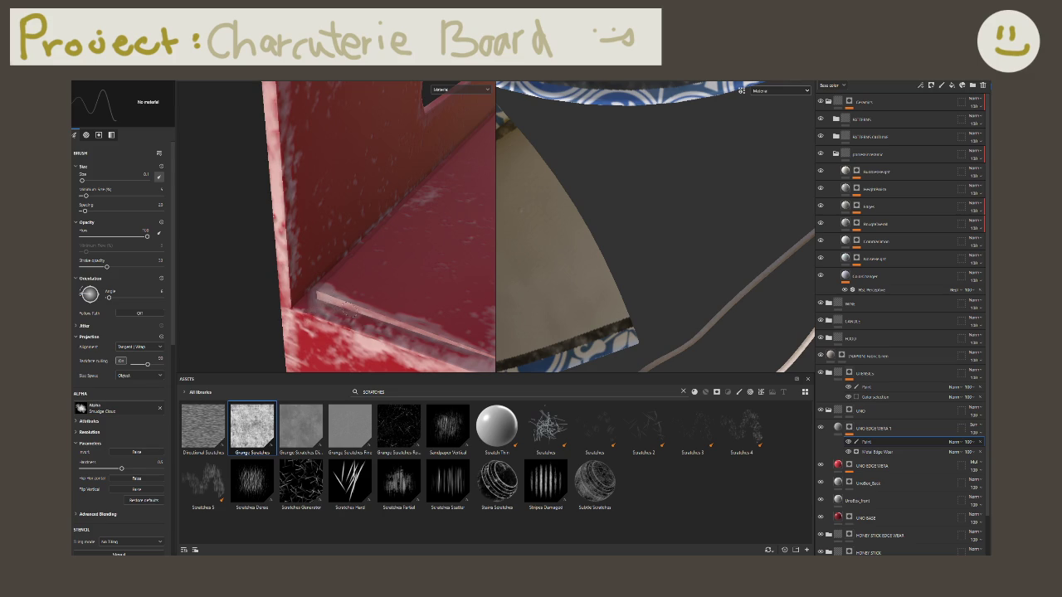
drag(306, 302, 378, 325)
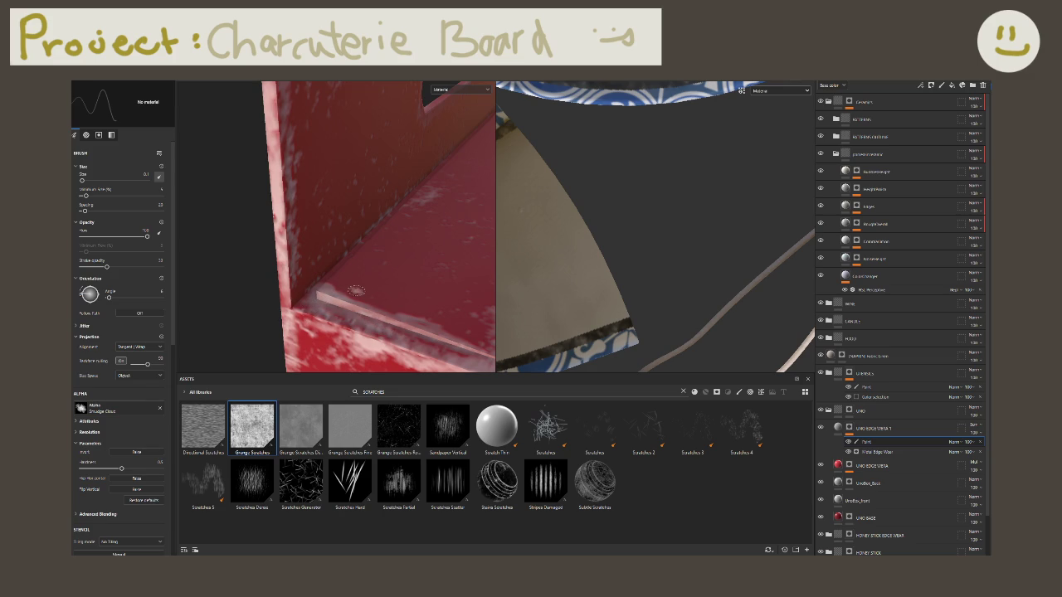
scroll(355, 291, down, 3)
scroll(354, 289, down, 3)
scroll(353, 286, down, 3)
scroll(351, 284, down, 1)
Step: Zoom and pan the viewport back in close on the UNO box
alt+drag(351, 285, 356, 266)
scroll(357, 266, up, 3)
scroll(357, 266, up, 3)
scroll(357, 265, up, 3)
alt+middle_drag(357, 266, 498, 199)
scroll(357, 224, up, 3)
mouse_move(365, 224)
alt+middle_down()
mouse_move(237, 214)
mouse_move(379, 247)
alt+middle_up()
alt+drag(379, 248, 429, 241)
scroll(429, 242, up, 3)
scroll(374, 249, up, 3)
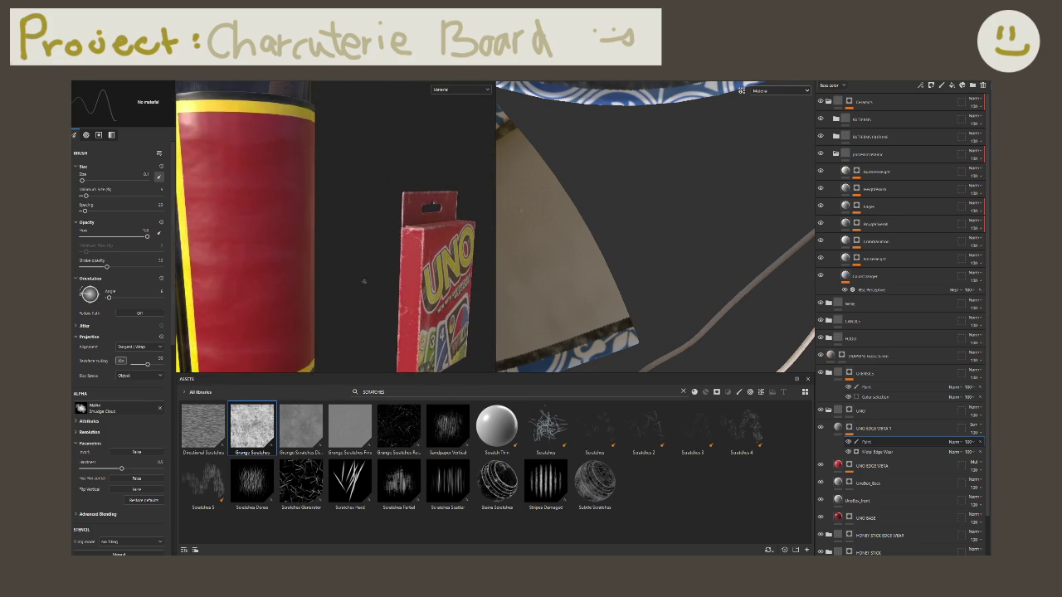
scroll(299, 212, up, 2)
scroll(299, 213, up, 2)
Step: Add a fill layer named TEST above UNO EDGE WEAR 1
click(908, 430)
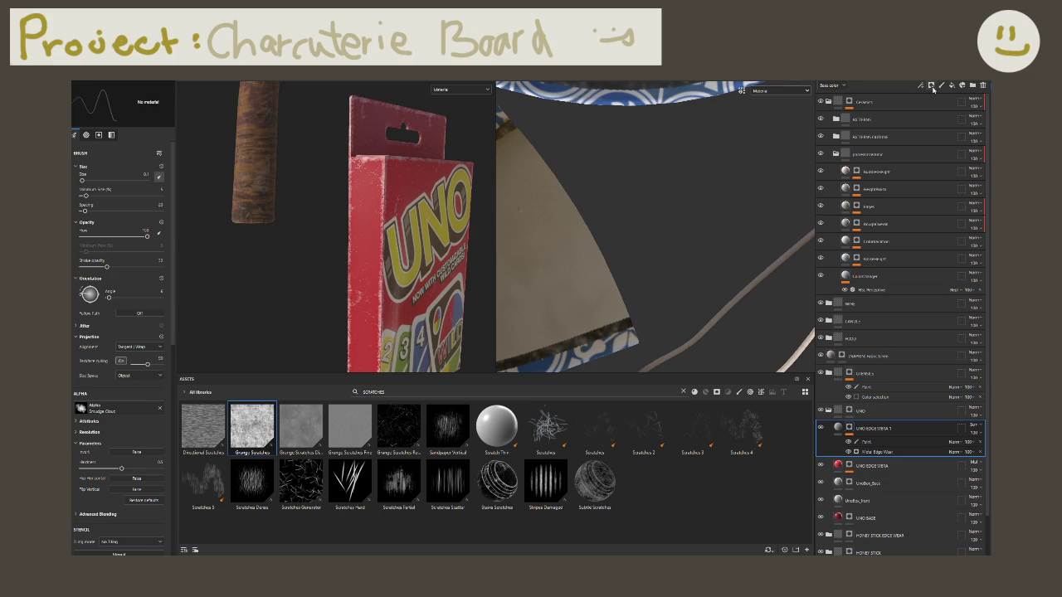
click(952, 86)
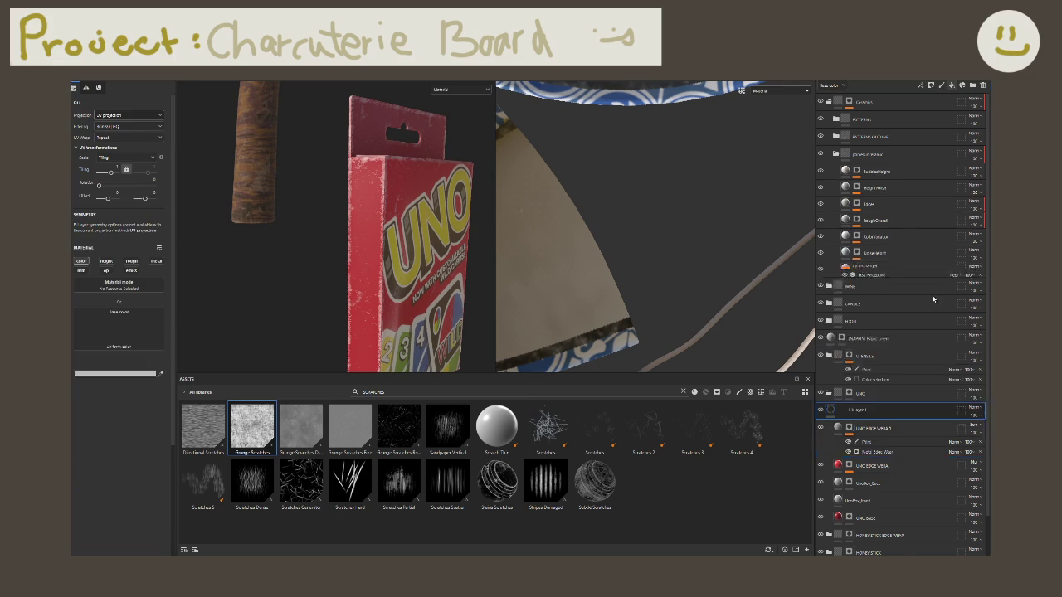
double_click(858, 428)
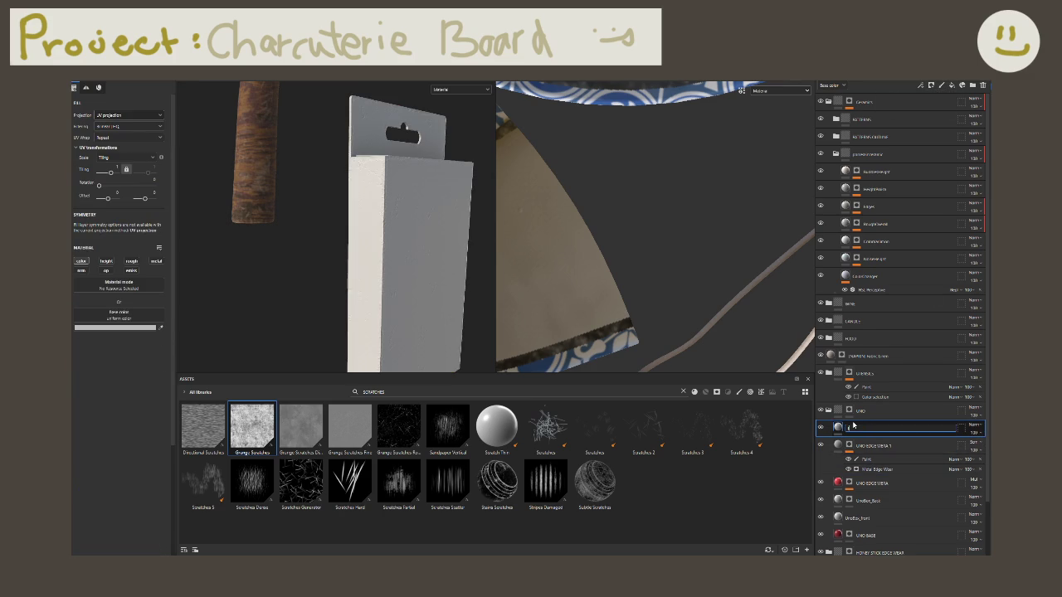
key(Return)
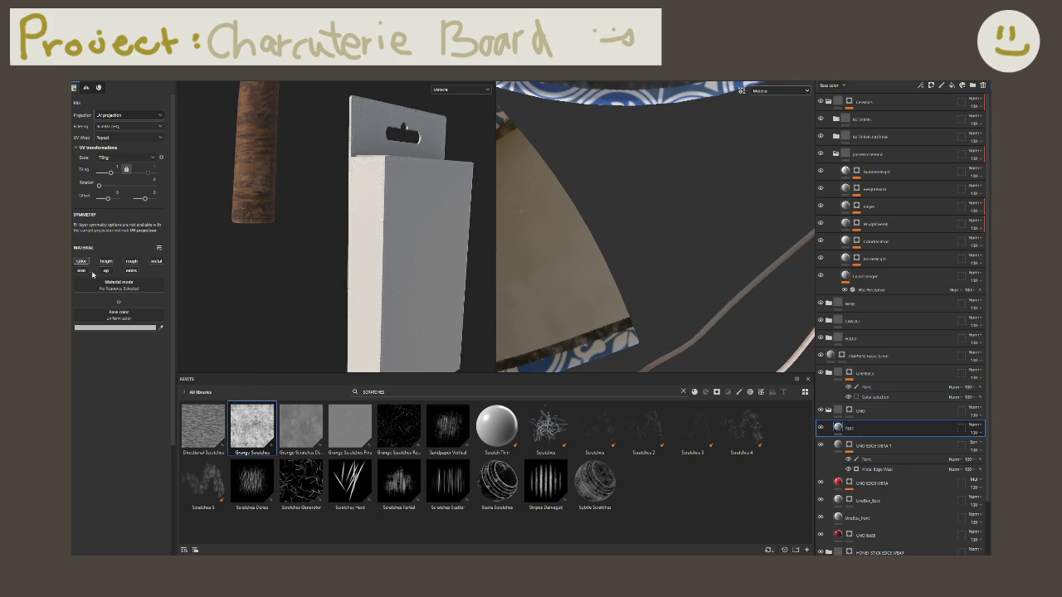
Step: Give the TEST layer a black mask and a paint effect, and open the brush alpha choices
right_click(850, 429)
click(902, 87)
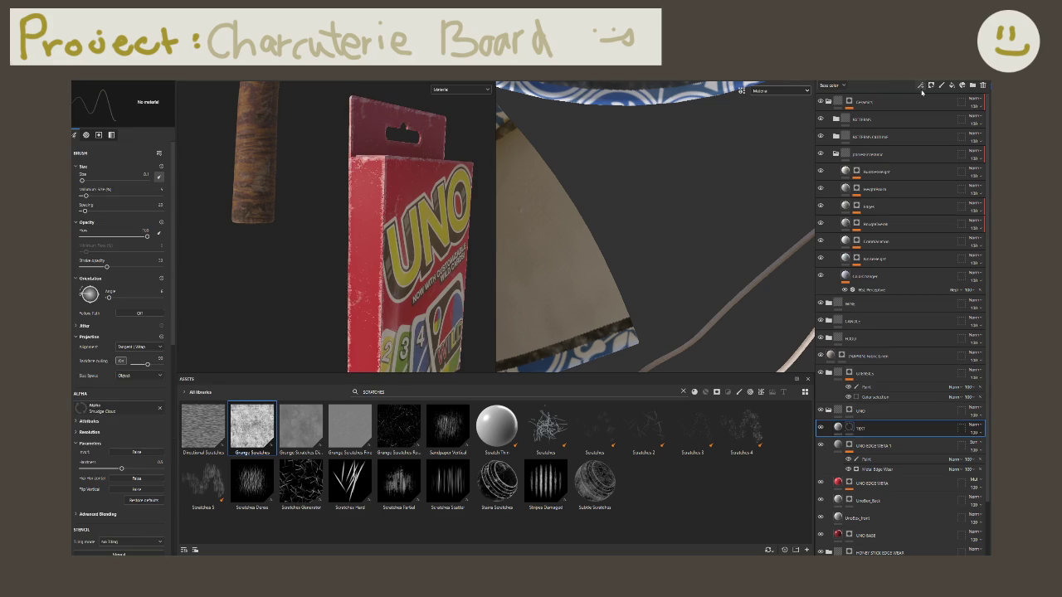
click(920, 85)
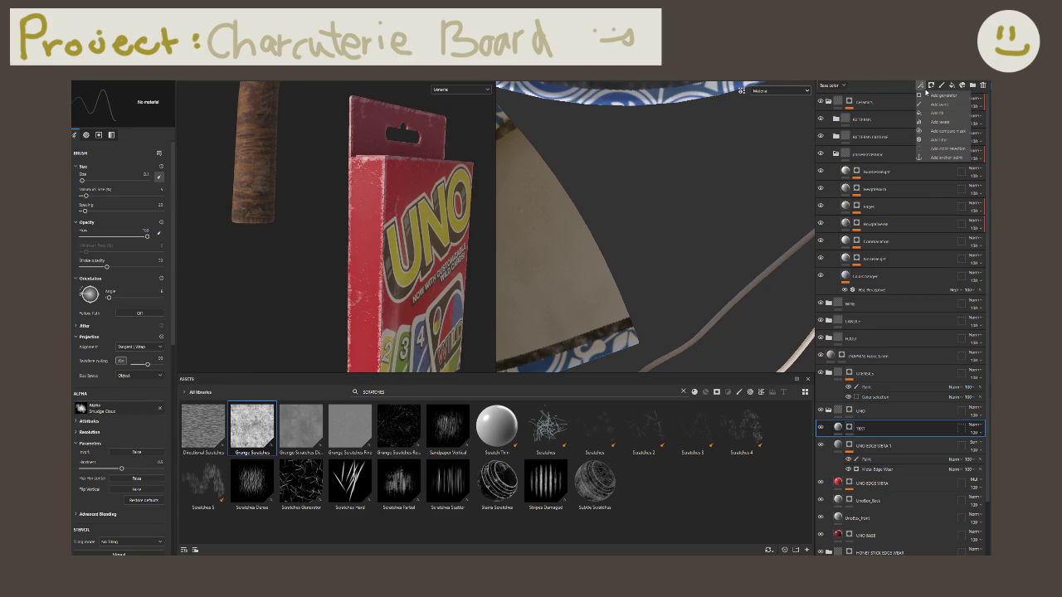
click(933, 105)
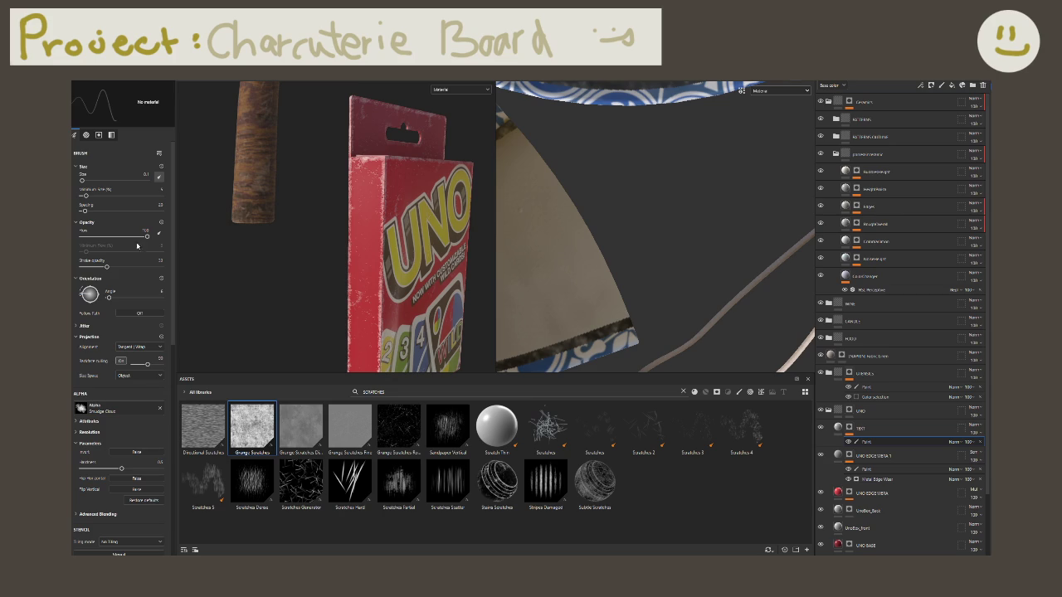
click(132, 413)
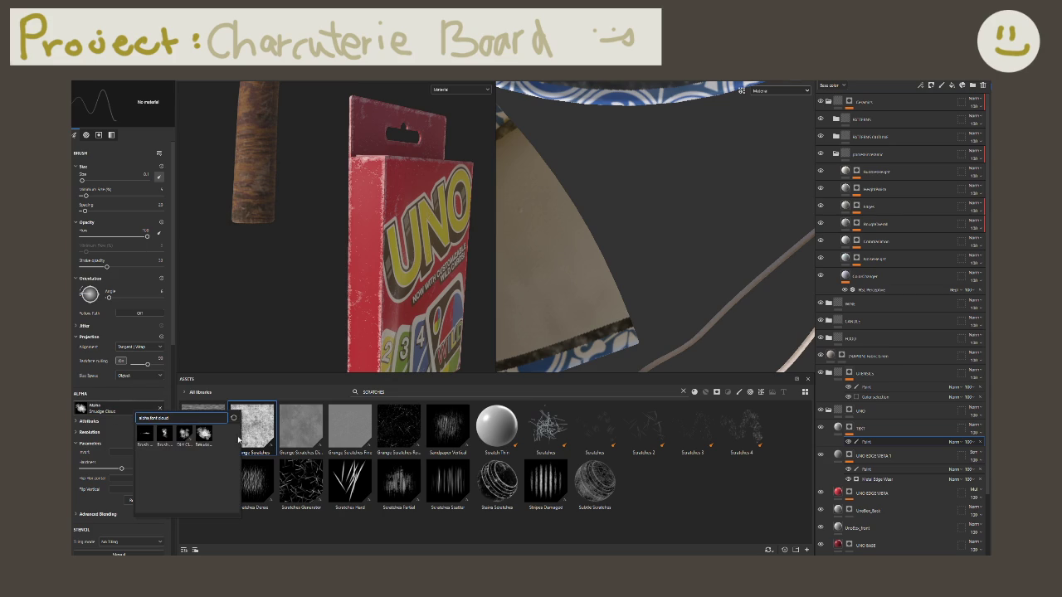
click(408, 395)
Step: Search the asset library for 'text' and browse the results
key(BackSpace)
text(text)
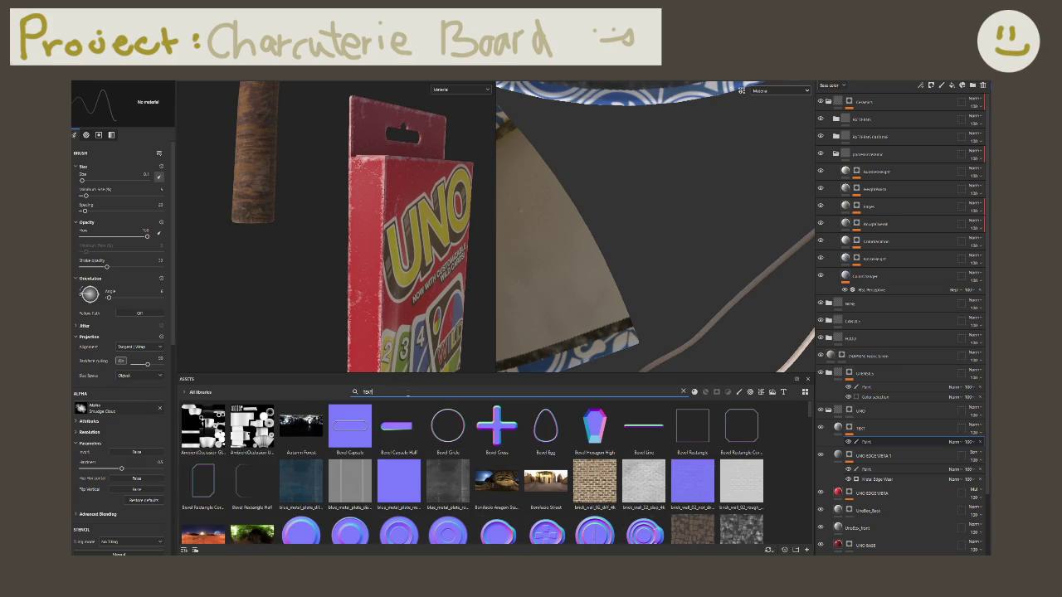
scroll(402, 452, down, 3)
scroll(402, 465, down, 3)
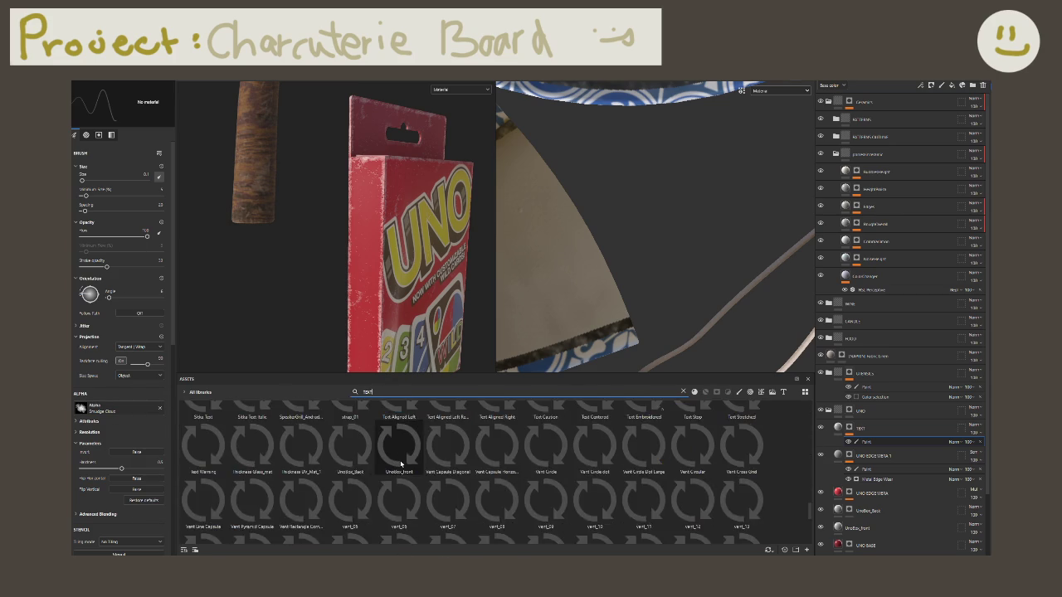
scroll(401, 465, down, 3)
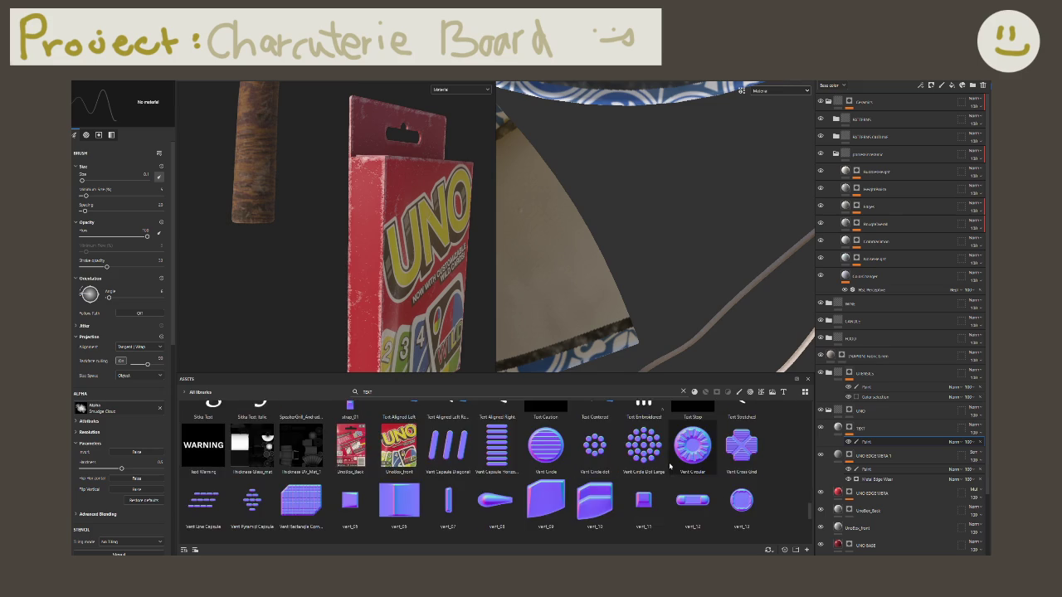
scroll(811, 498, down, 2)
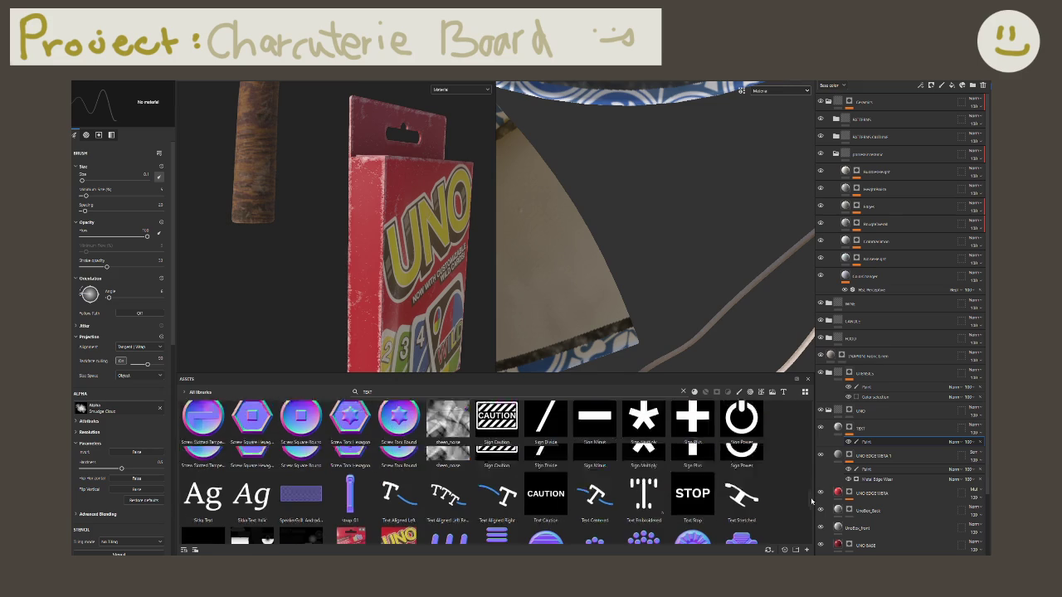
scroll(812, 497, up, 1)
scroll(812, 498, up, 2)
scroll(812, 498, up, 2)
Step: Change the search to 'font', browse the typefaces and pick Freestyle Script
click(377, 394)
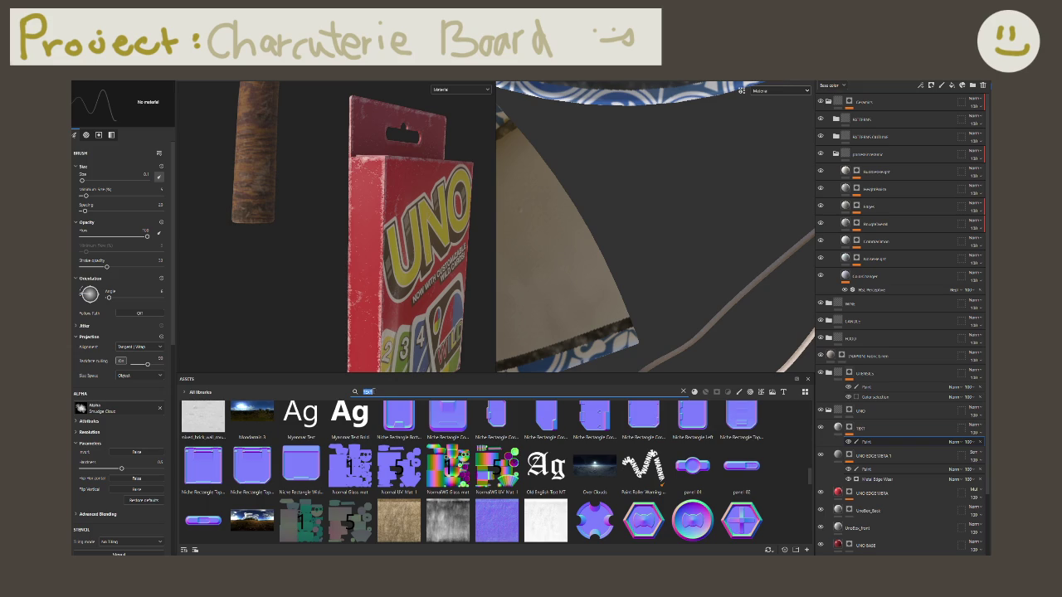
text(font)
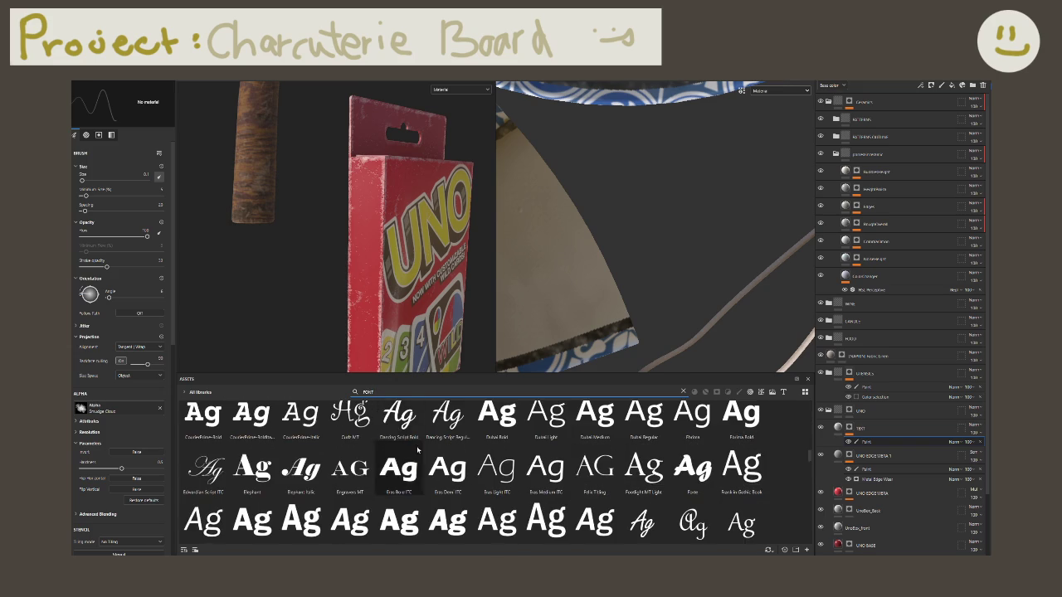
scroll(417, 454, up, 3)
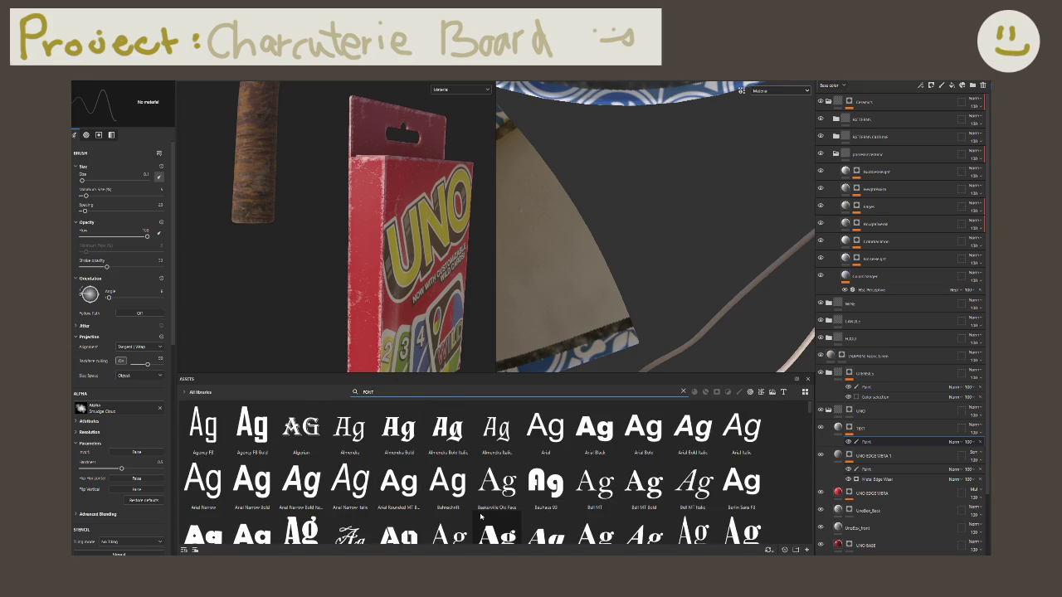
mouse_move(594, 483)
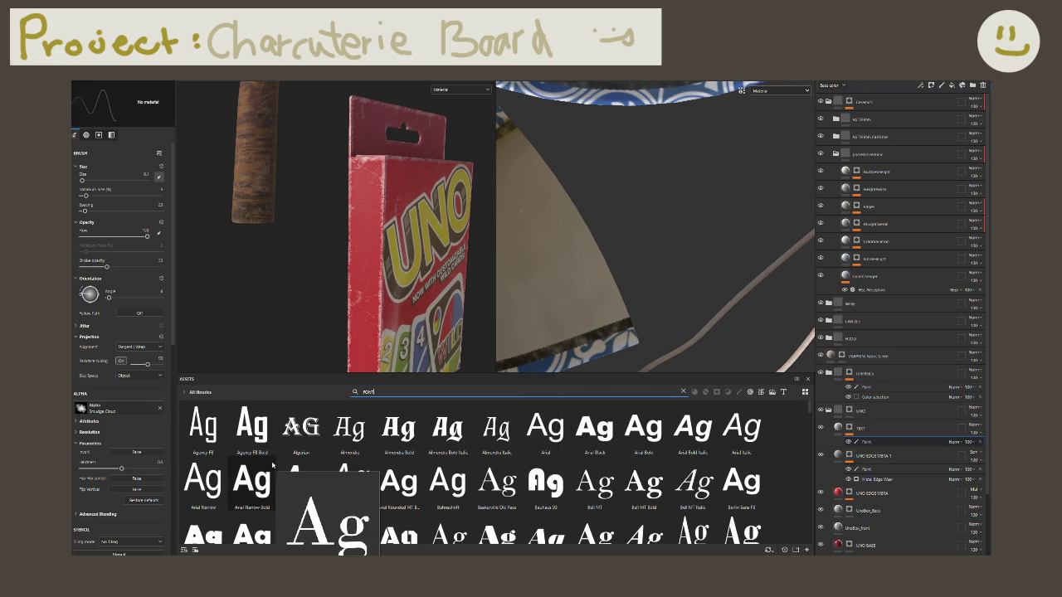
scroll(709, 512, down, 3)
scroll(710, 512, up, 3)
scroll(710, 512, down, 3)
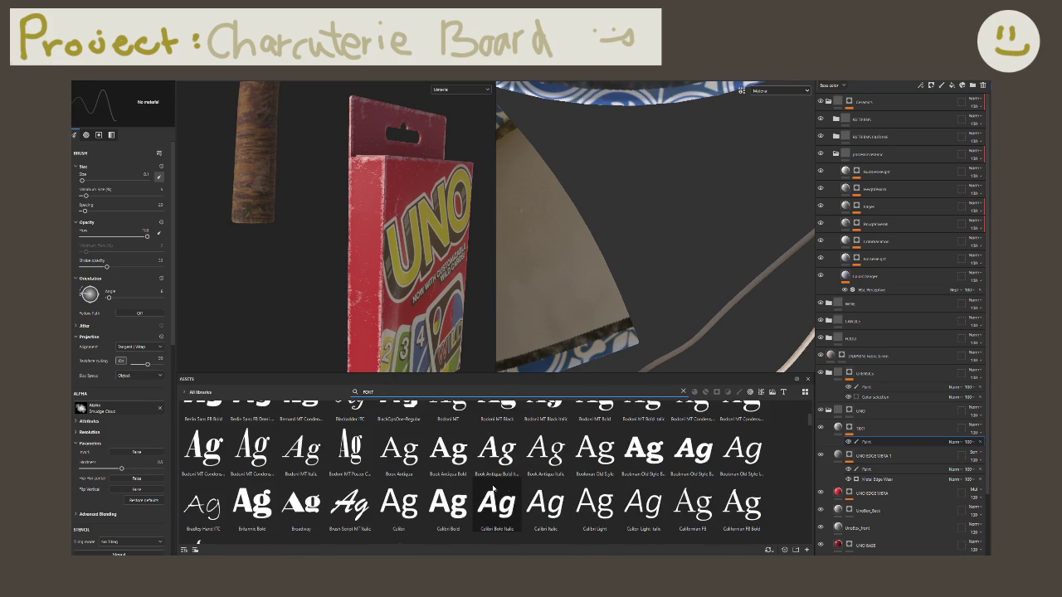
scroll(497, 515, down, 2)
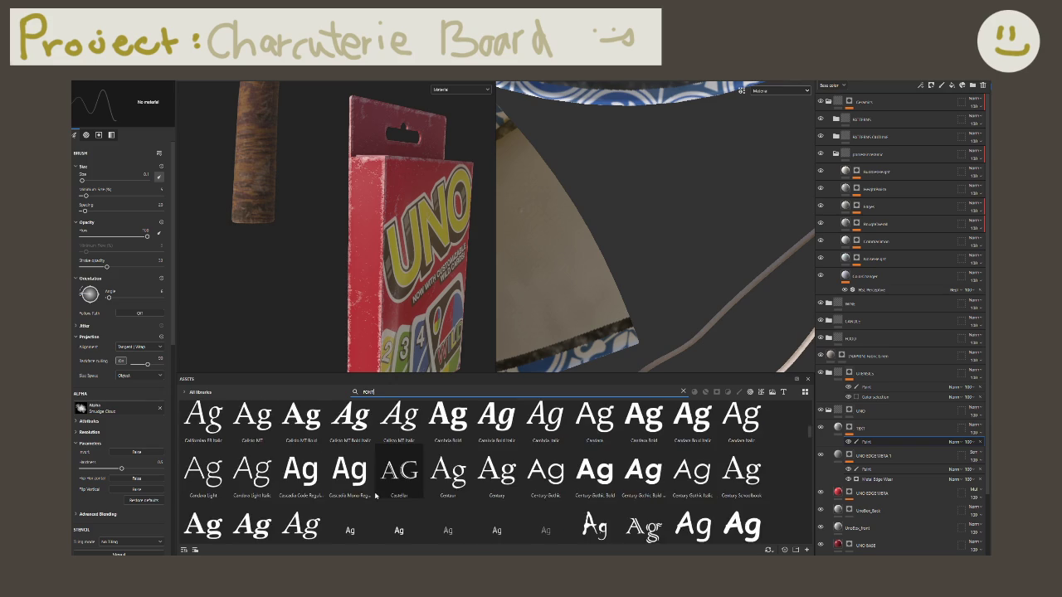
scroll(490, 506, down, 2)
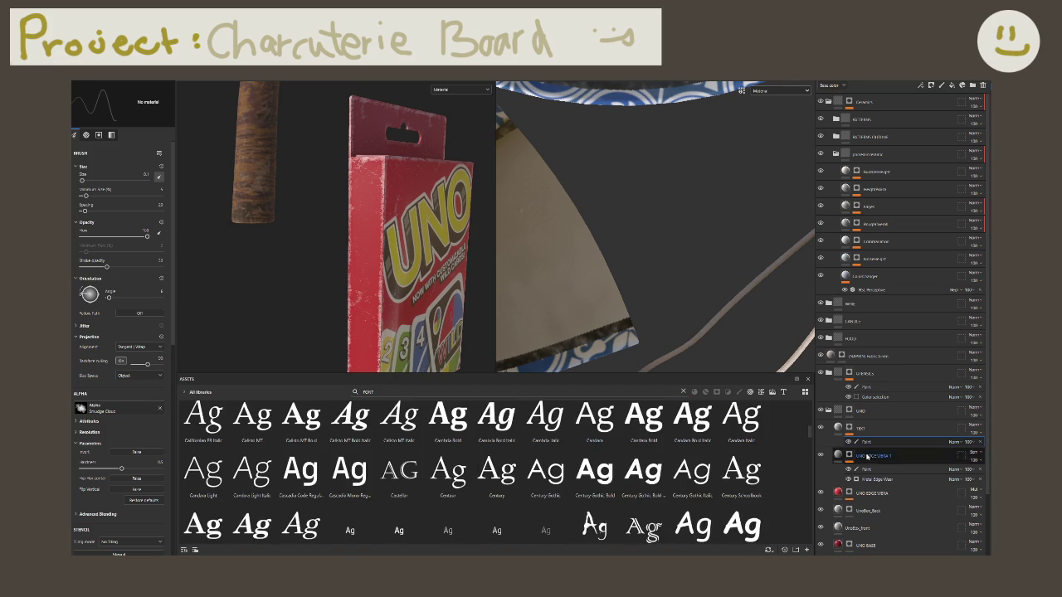
scroll(809, 427, up, 3)
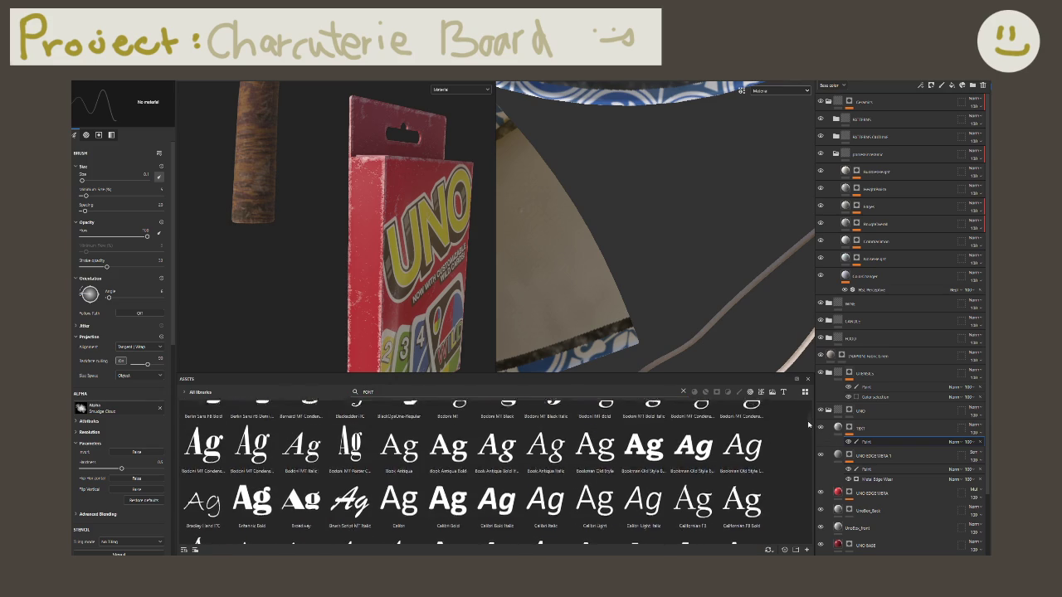
scroll(808, 425, down, 2)
scroll(808, 431, down, 2)
scroll(807, 435, up, 1)
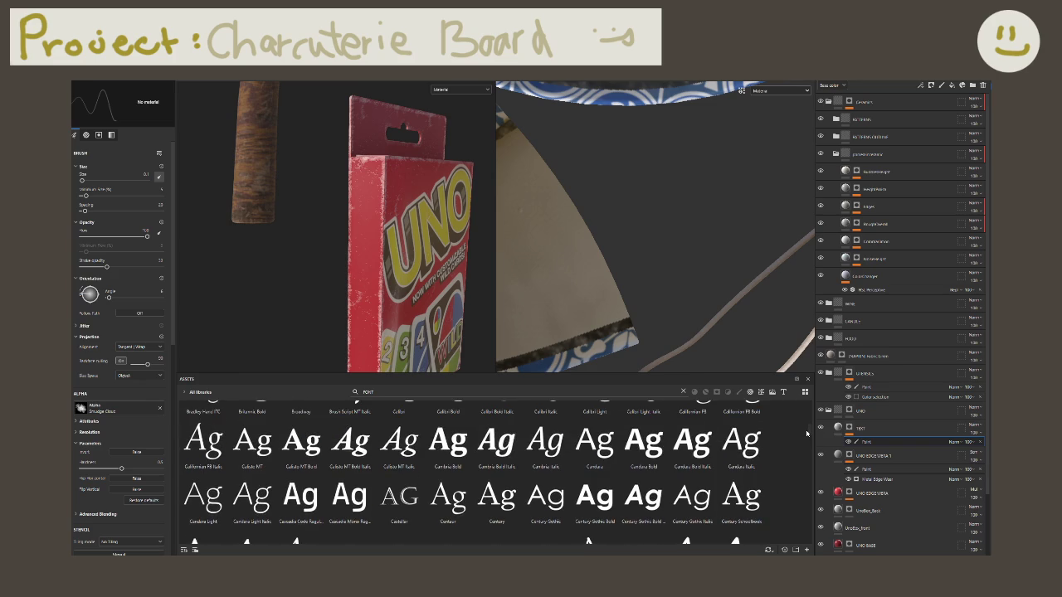
scroll(806, 432, down, 1)
scroll(804, 435, down, 2)
scroll(803, 436, up, 2)
scroll(802, 437, up, 1)
scroll(803, 435, down, 1)
scroll(800, 444, down, 1)
scroll(799, 450, down, 1)
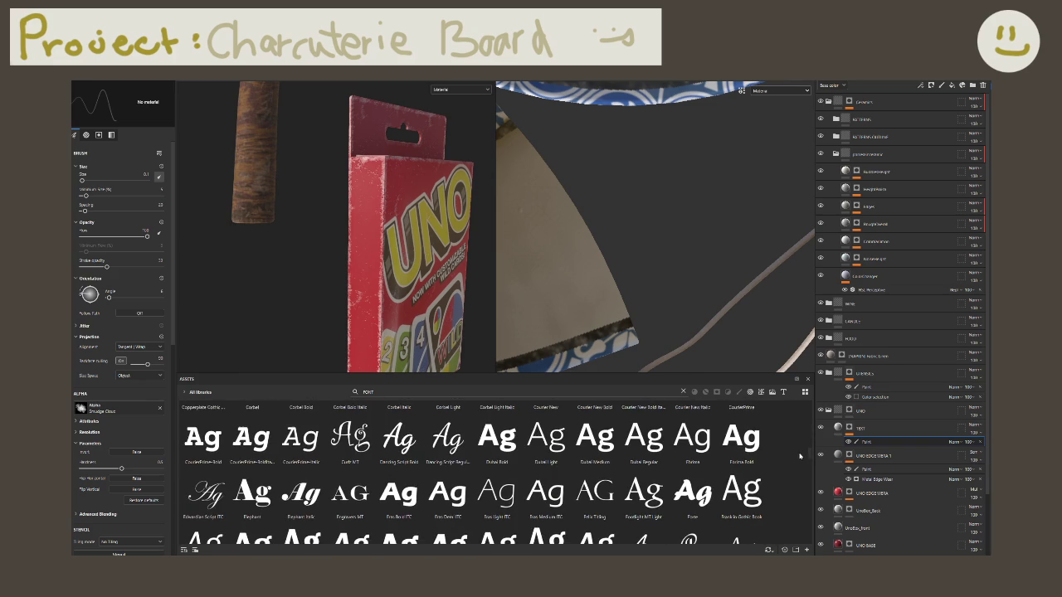
scroll(800, 458, down, 1)
scroll(799, 463, down, 1)
scroll(799, 468, down, 1)
scroll(798, 473, down, 1)
scroll(799, 476, down, 2)
scroll(797, 482, down, 2)
scroll(796, 487, down, 2)
scroll(794, 493, down, 2)
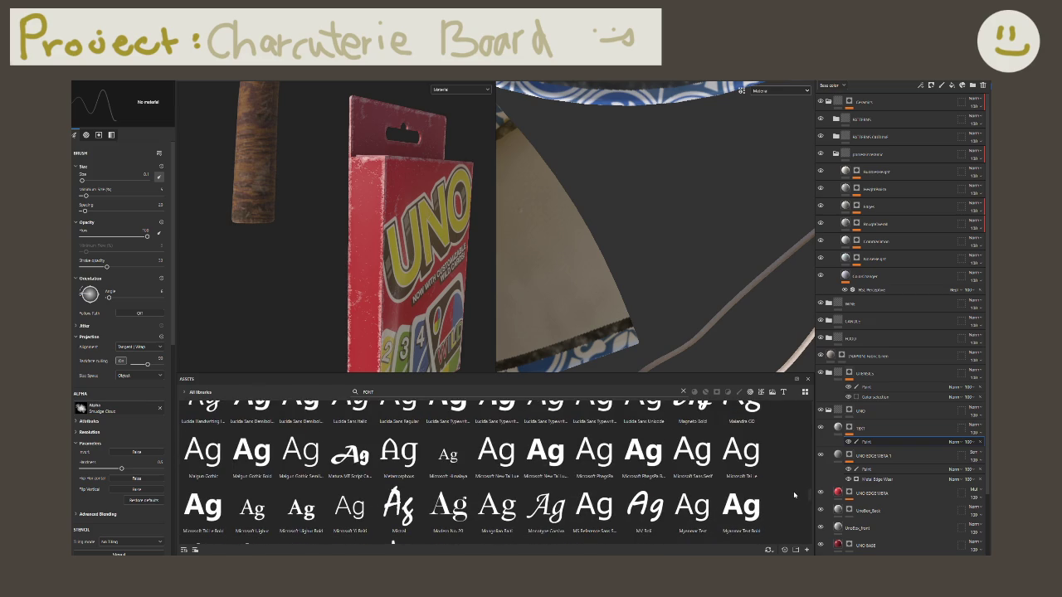
scroll(793, 496, down, 2)
scroll(792, 497, down, 2)
scroll(791, 501, down, 2)
scroll(790, 504, down, 2)
scroll(790, 503, down, 2)
scroll(788, 507, down, 2)
scroll(787, 511, down, 2)
scroll(787, 513, down, 2)
scroll(786, 523, down, 2)
scroll(780, 533, down, 2)
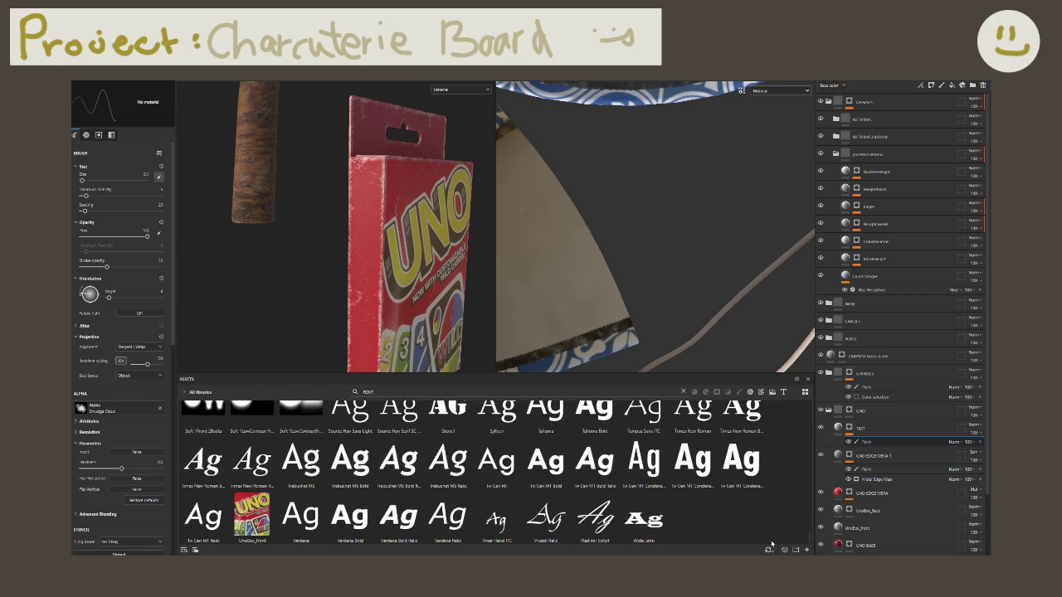
scroll(771, 531, up, 2)
scroll(771, 514, up, 2)
scroll(772, 502, up, 2)
scroll(770, 498, down, 3)
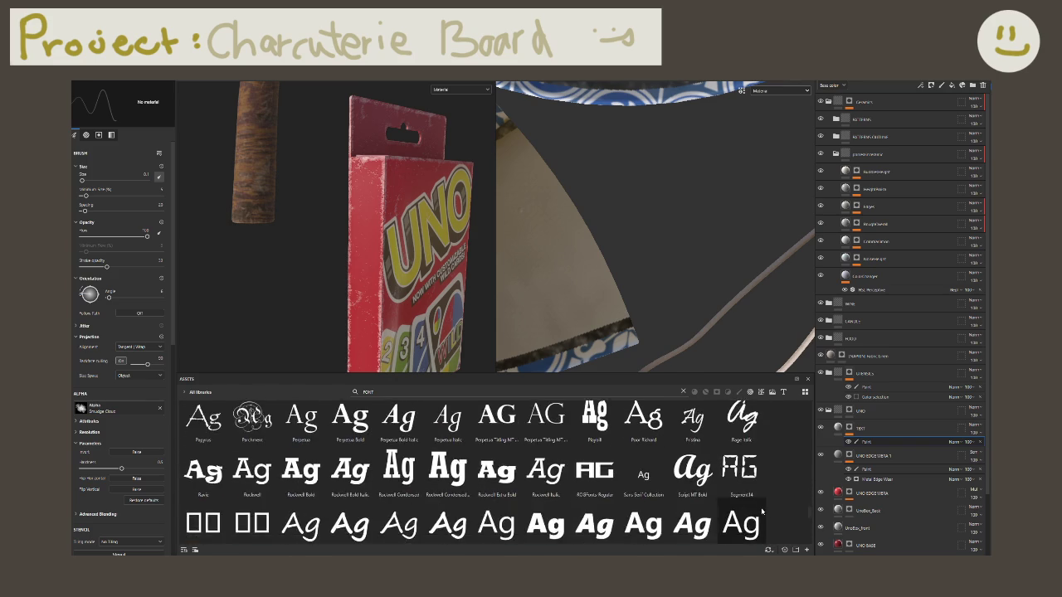
scroll(765, 498, up, 4)
scroll(763, 493, up, 2)
scroll(764, 488, up, 2)
scroll(764, 483, up, 1)
scroll(765, 479, up, 1)
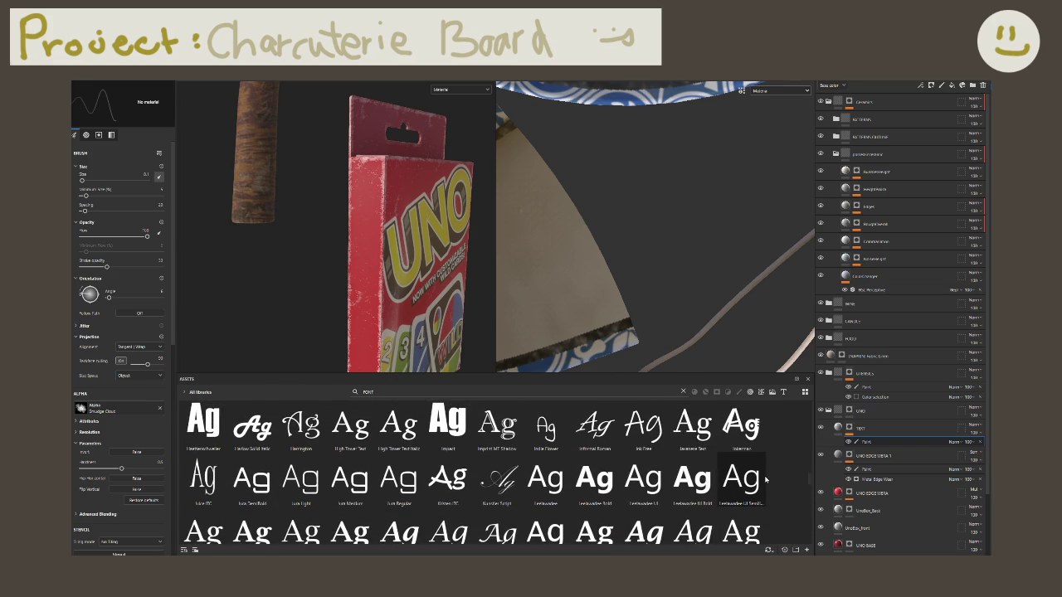
scroll(766, 479, up, 1)
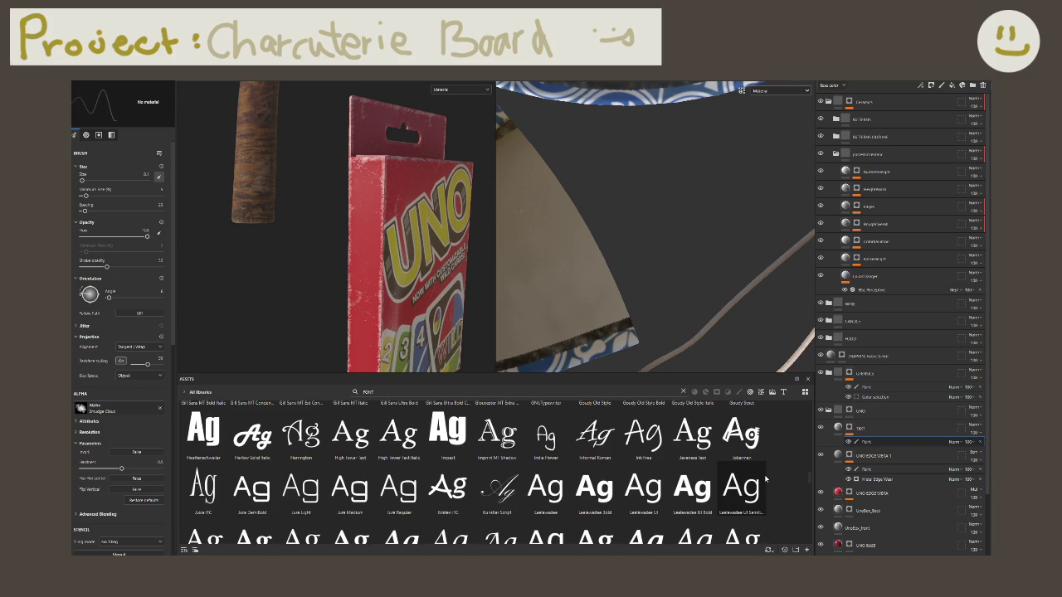
scroll(765, 479, up, 2)
scroll(765, 473, up, 2)
scroll(765, 468, up, 1)
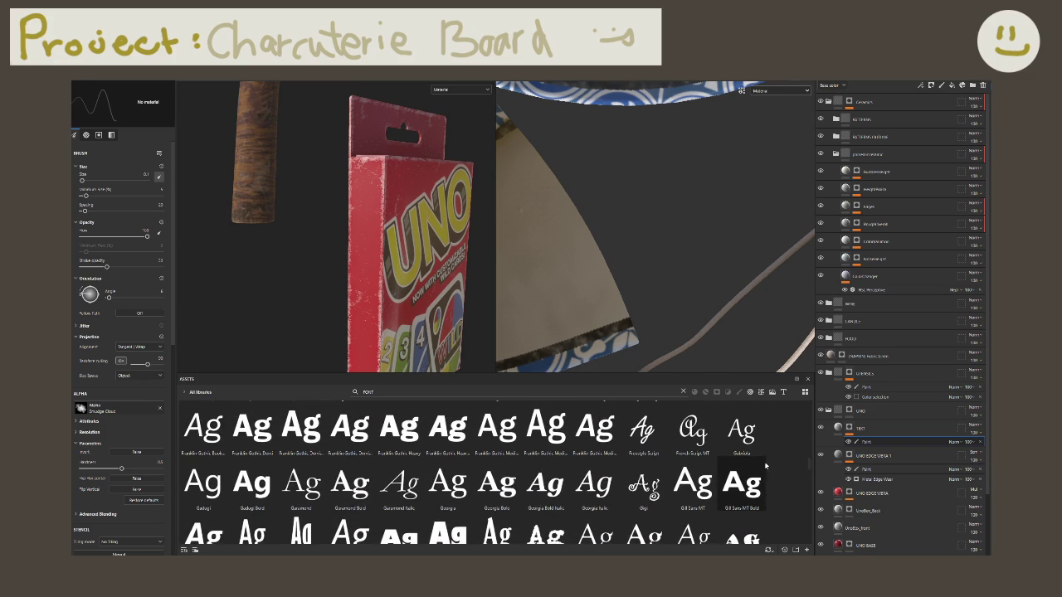
click(651, 440)
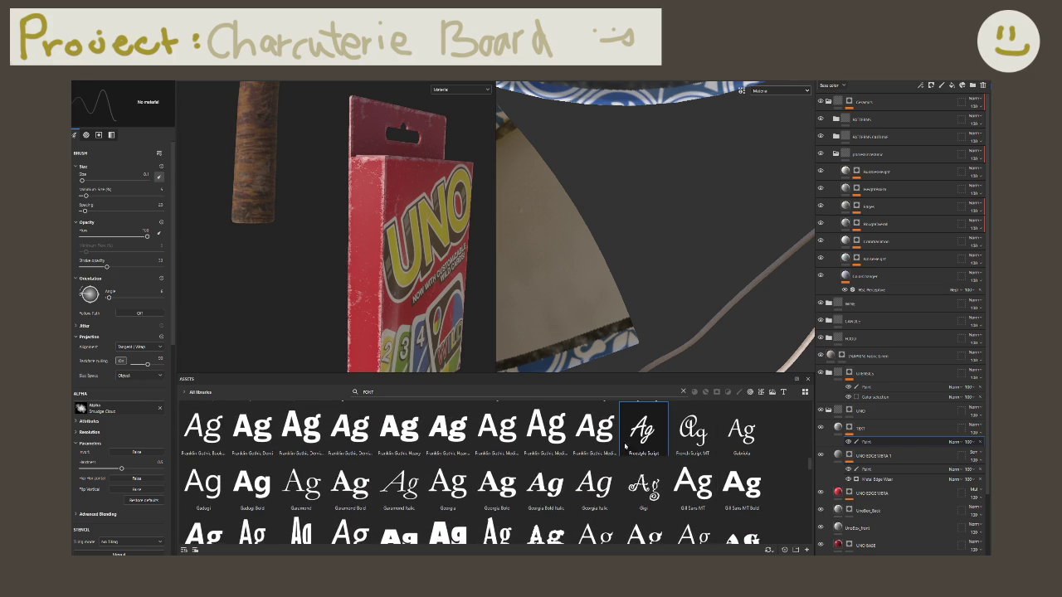
Step: Put Freestyle Script in the brush's grayscale input and type BLACK as its text
drag(648, 444, 117, 407)
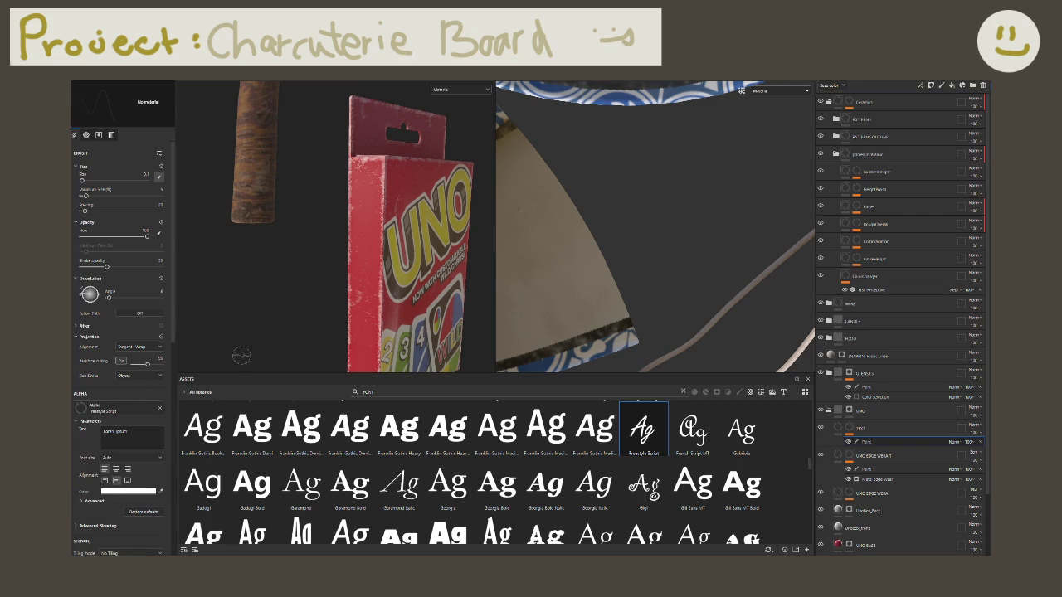
click(161, 408)
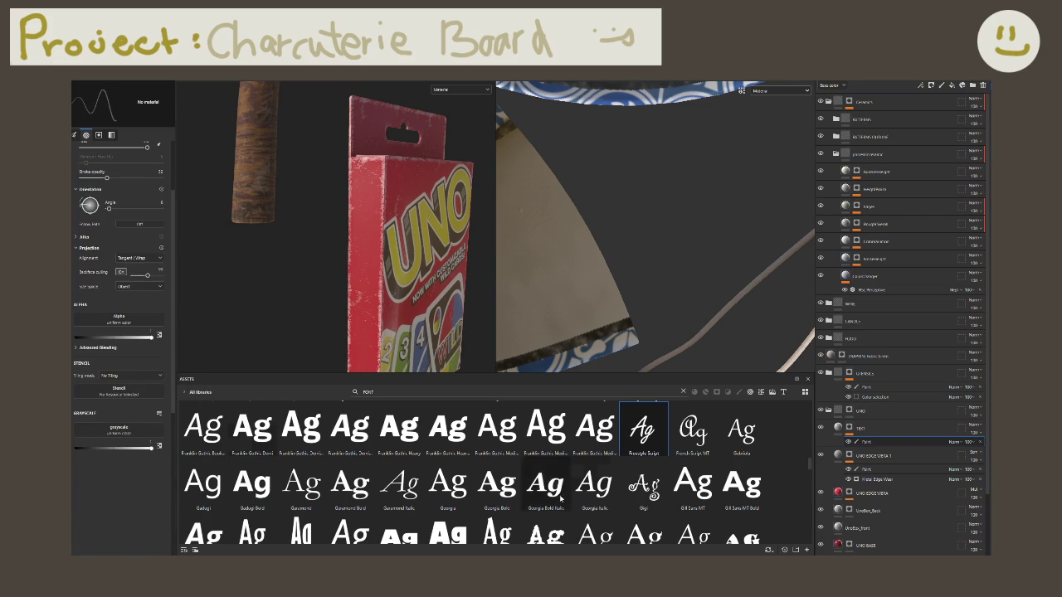
drag(663, 443, 118, 428)
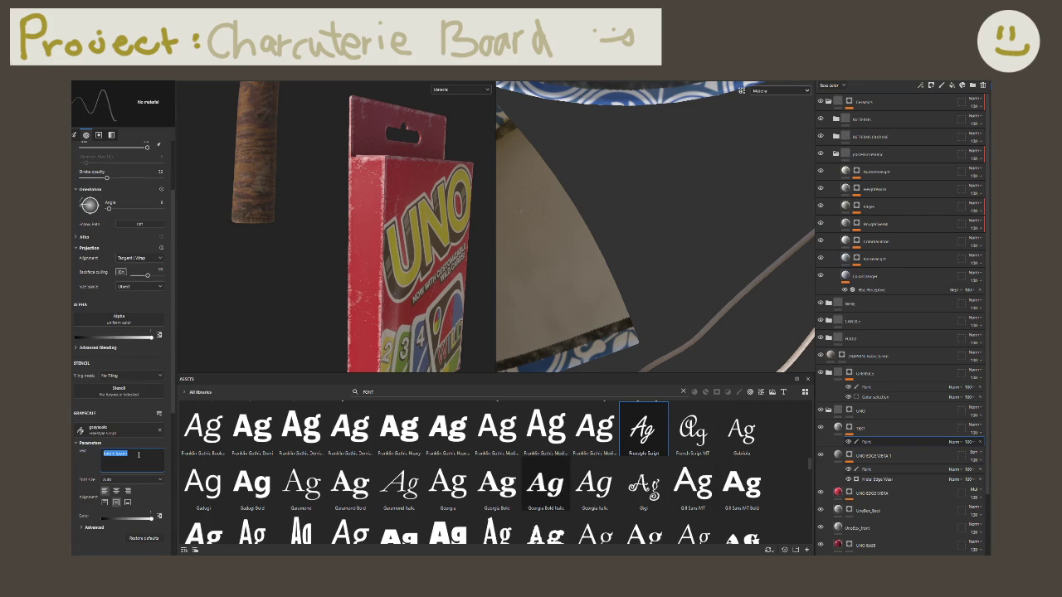
text(be)
key(BackSpace)
key(BackSpace)
text(BLAZE)
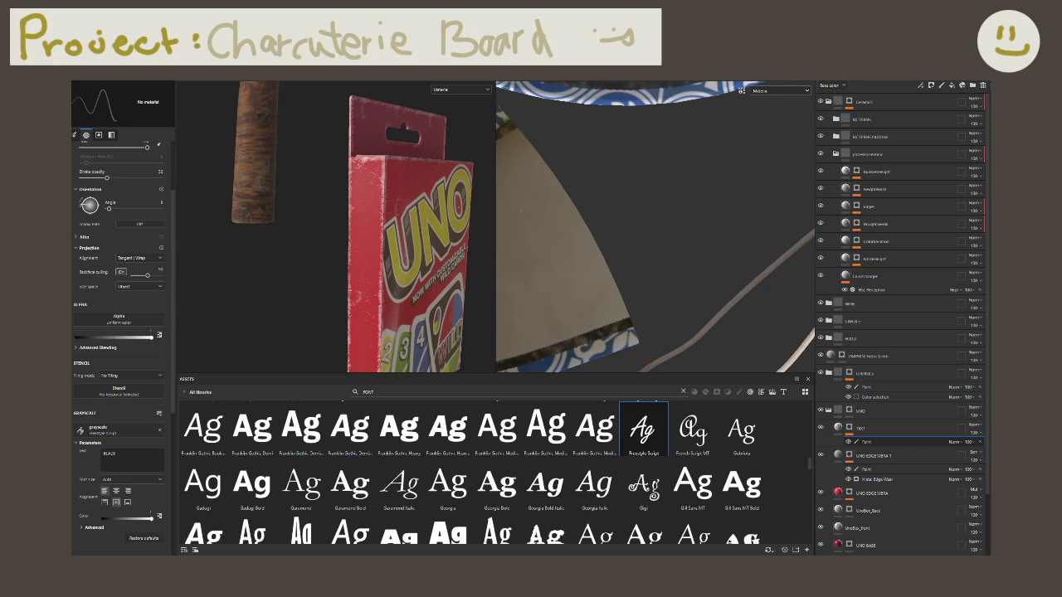
Step: Fit, pan and zoom the 2D view onto the UNO box texture
alt+right_drag(332, 249, 357, 274)
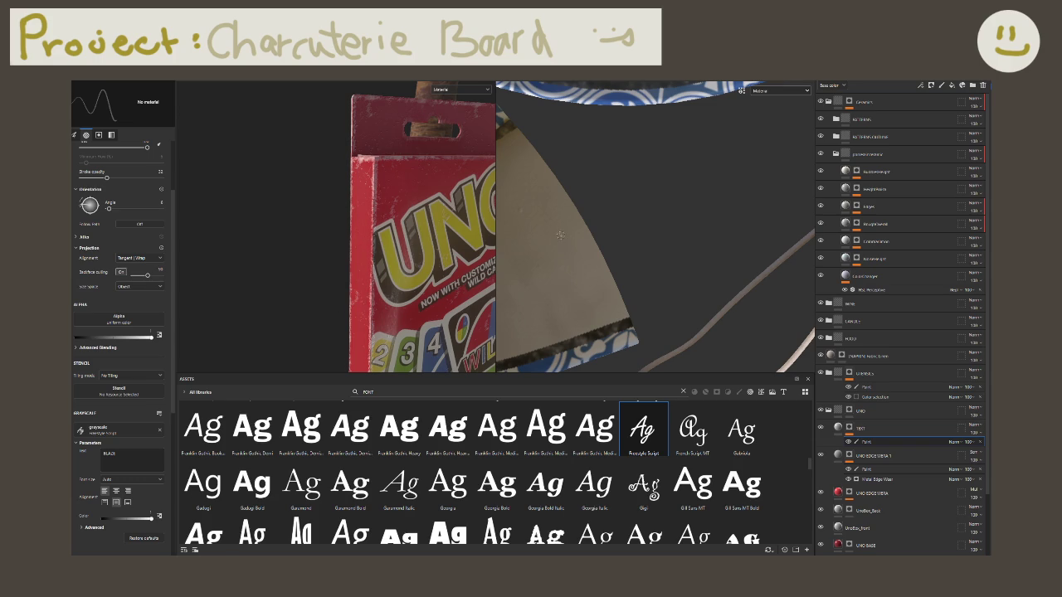
key(f)
middle_drag(581, 232, 797, 232)
scroll(697, 240, up, 2)
scroll(697, 241, up, 2)
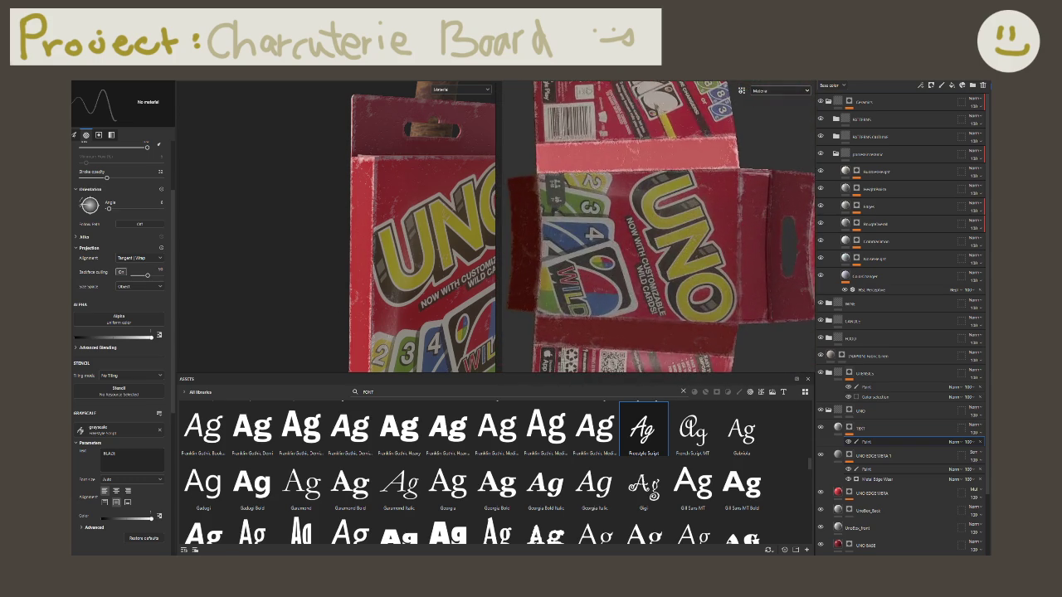
scroll(697, 240, up, 2)
scroll(697, 241, up, 2)
scroll(739, 232, up, 1)
scroll(738, 232, up, 1)
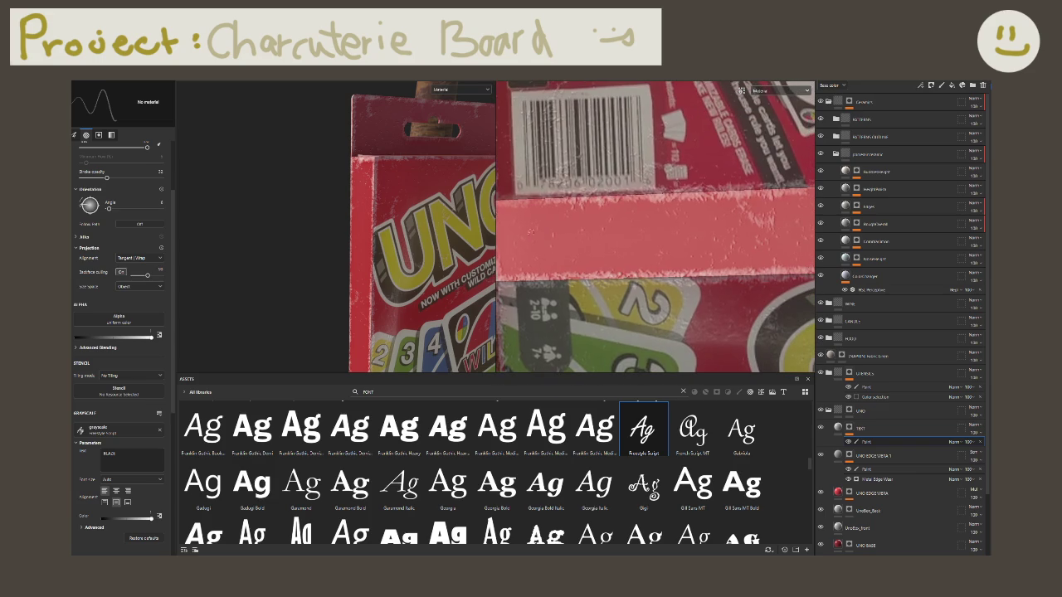
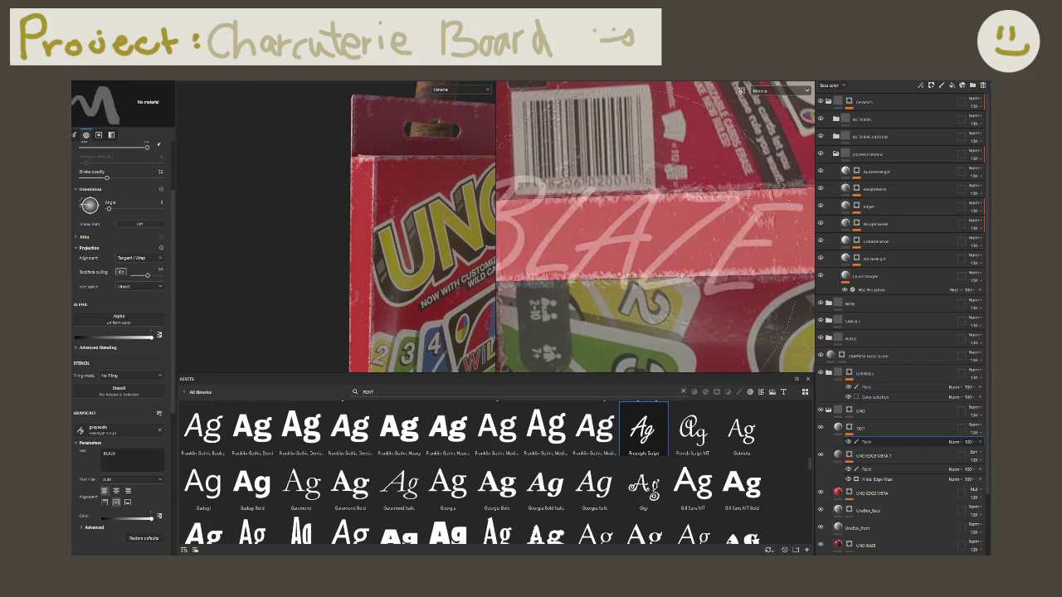
Step: Stamp white BLAZE text across the UNO box's red band at a brush angle around 308
middle_drag(643, 256, 689, 268)
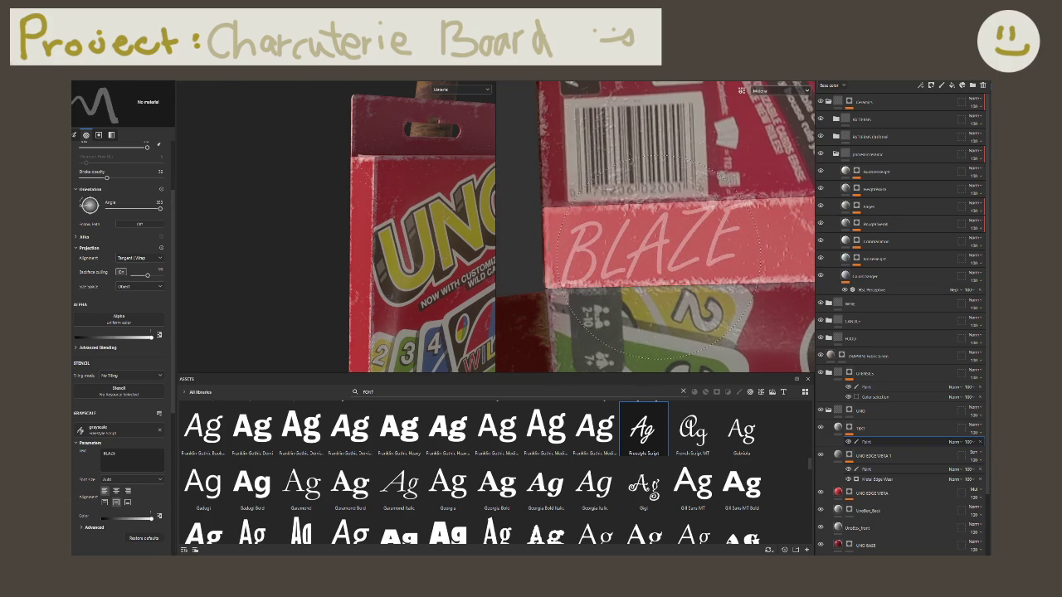
ctrl+drag(660, 253, 659, 253)
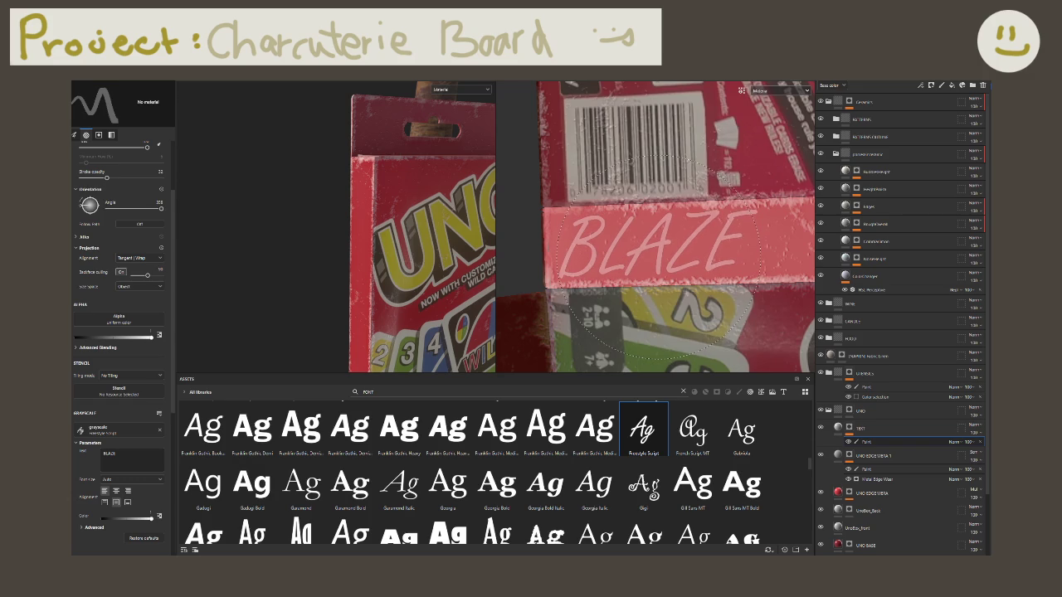
click(662, 250)
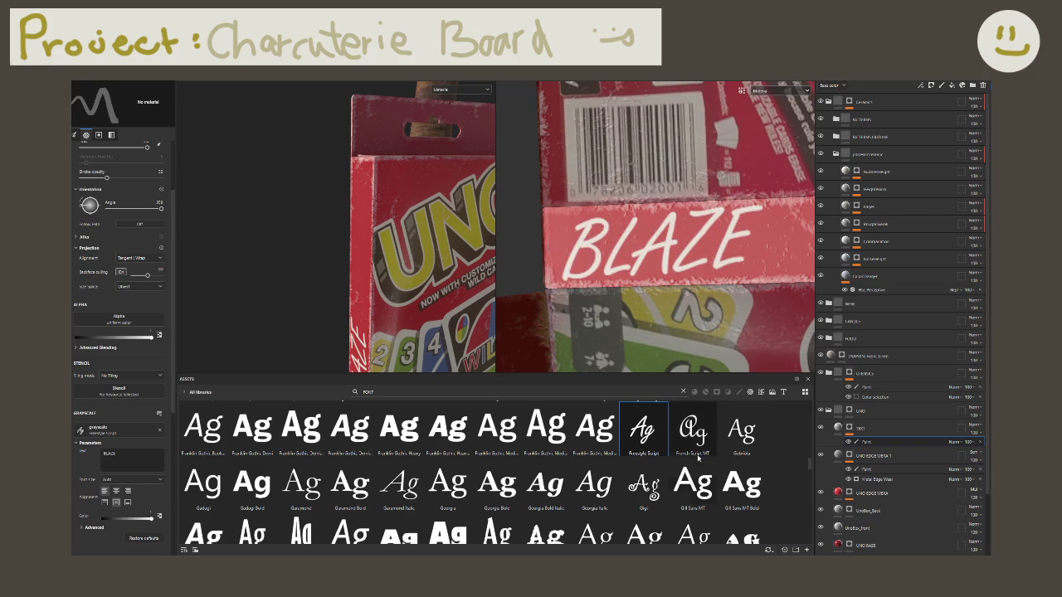
alt+drag(415, 277, 639, 348)
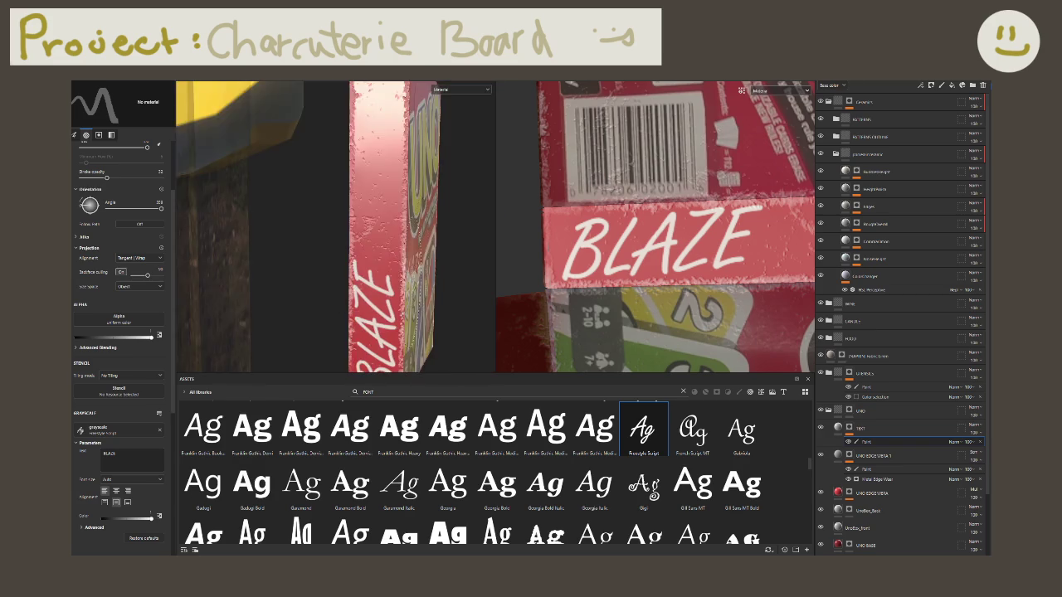
Step: Select the TEXT fill layer and try a MARKER search in its resource picker
click(838, 429)
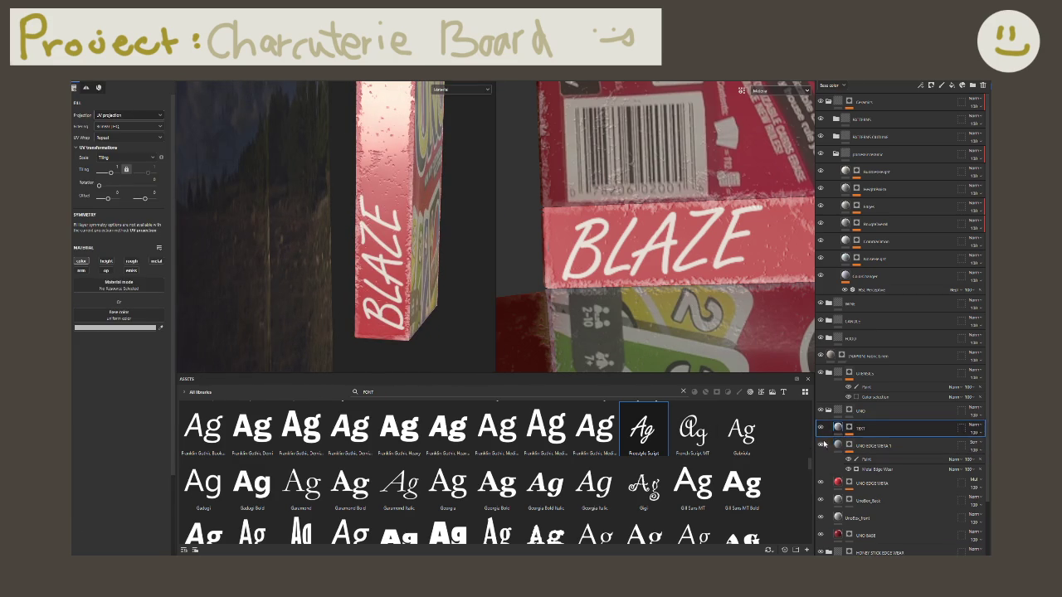
click(113, 292)
text(material)
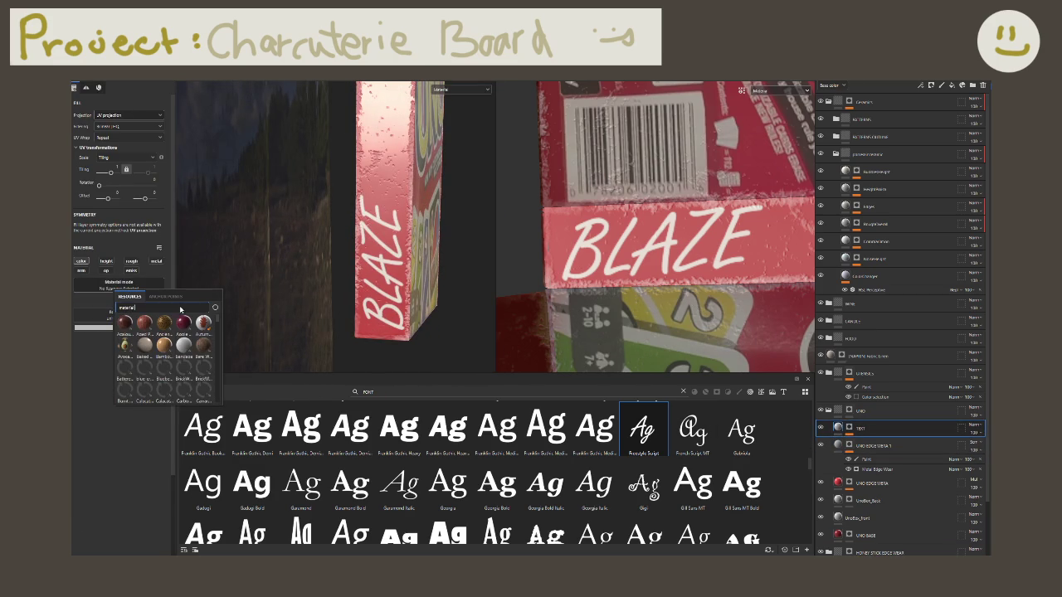
text(MARKER)
key(BackSpace)
key(BackSpace)
key(BackSpace)
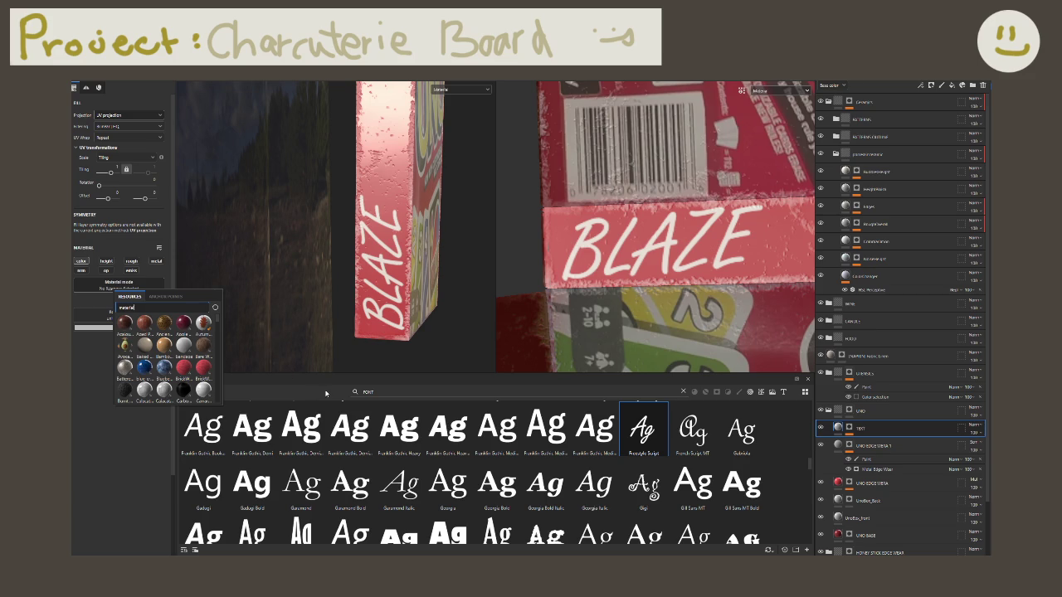
click(321, 392)
click(362, 391)
key(BackSpace)
key(BackSpace)
key(BackSpace)
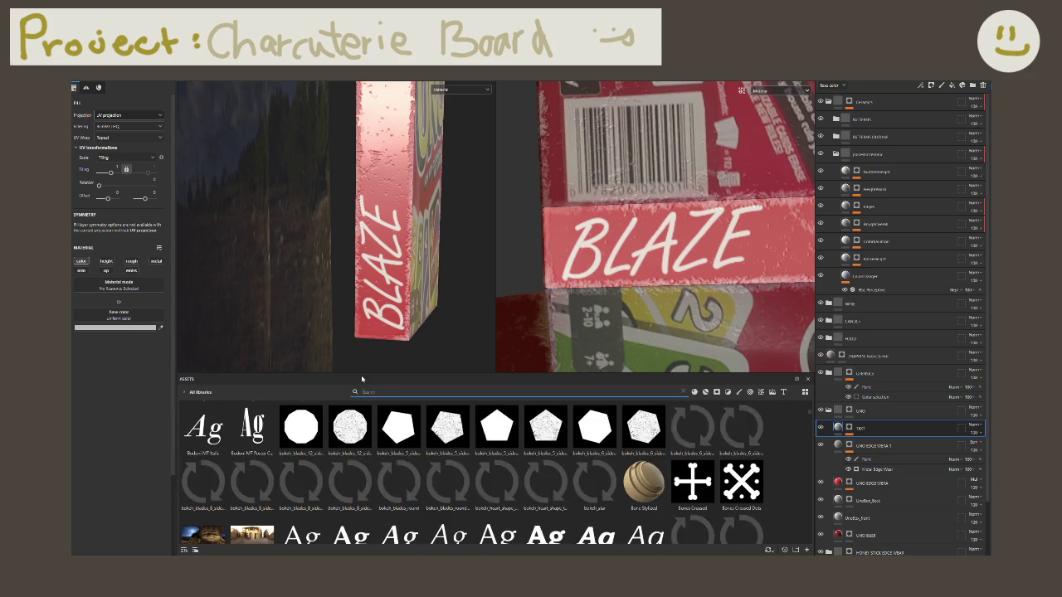
Step: Search the Assets panel for 'fi' and 'bru', then clear the search to show all materials
text(MARKER)
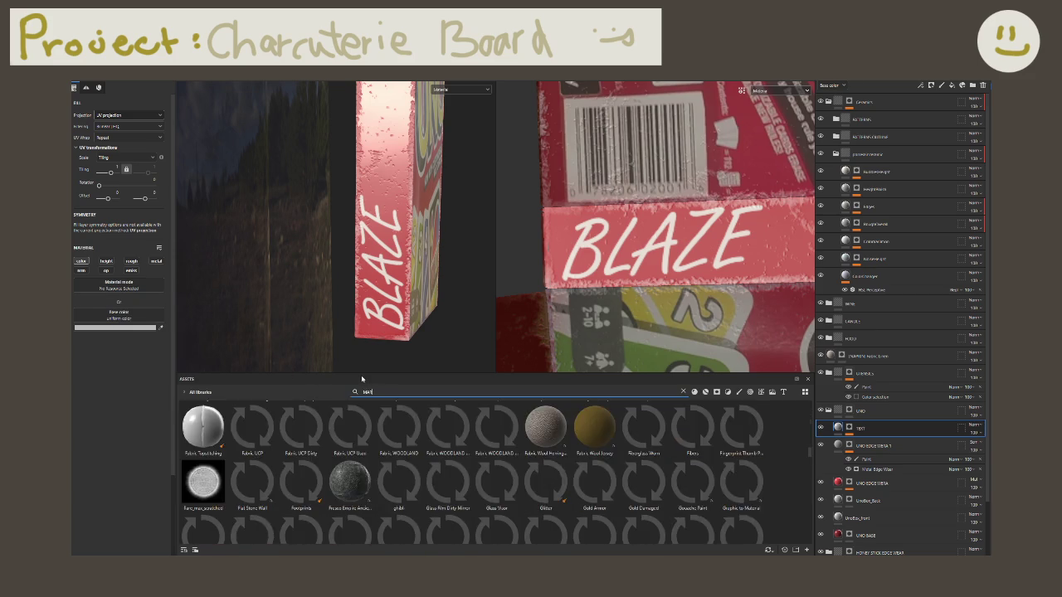
key(BackSpace)
key(BackSpace)
key(BackSpace)
text(fib)
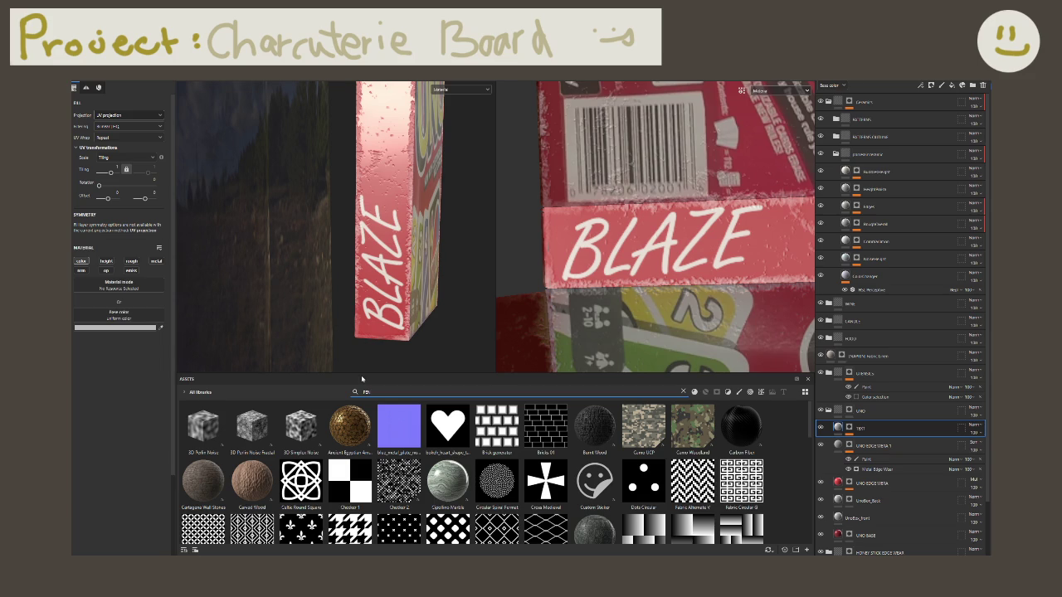
scroll(465, 455, down, 10)
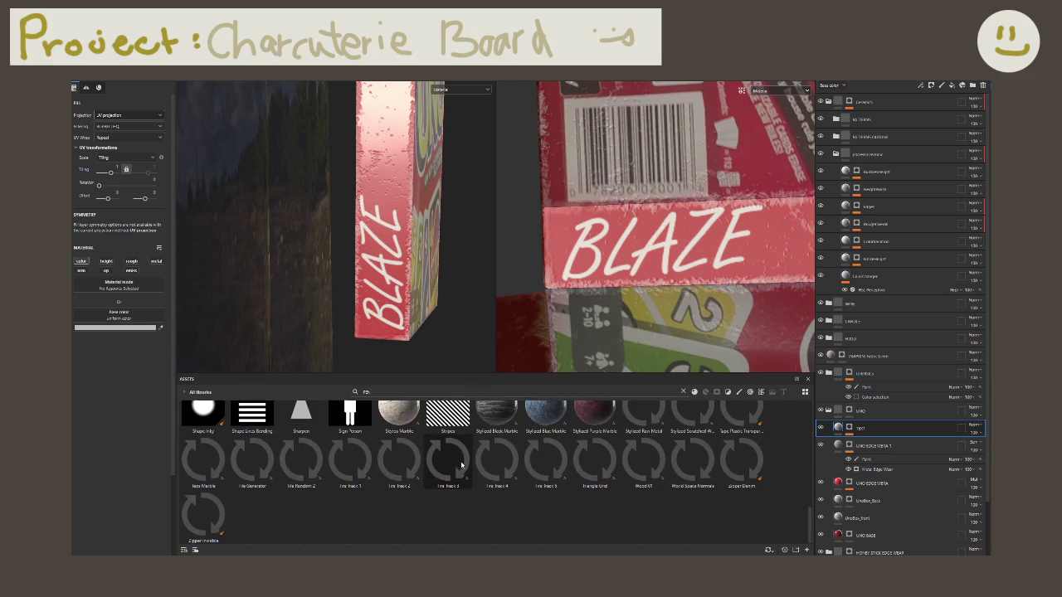
scroll(461, 466, up, 5)
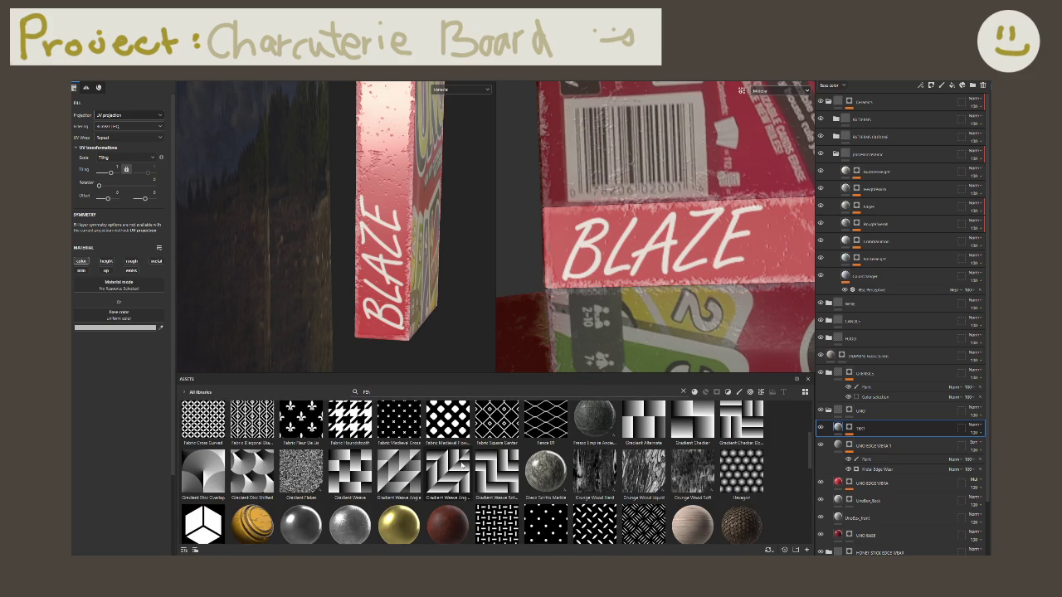
scroll(462, 467, up, 3)
double_click(366, 392)
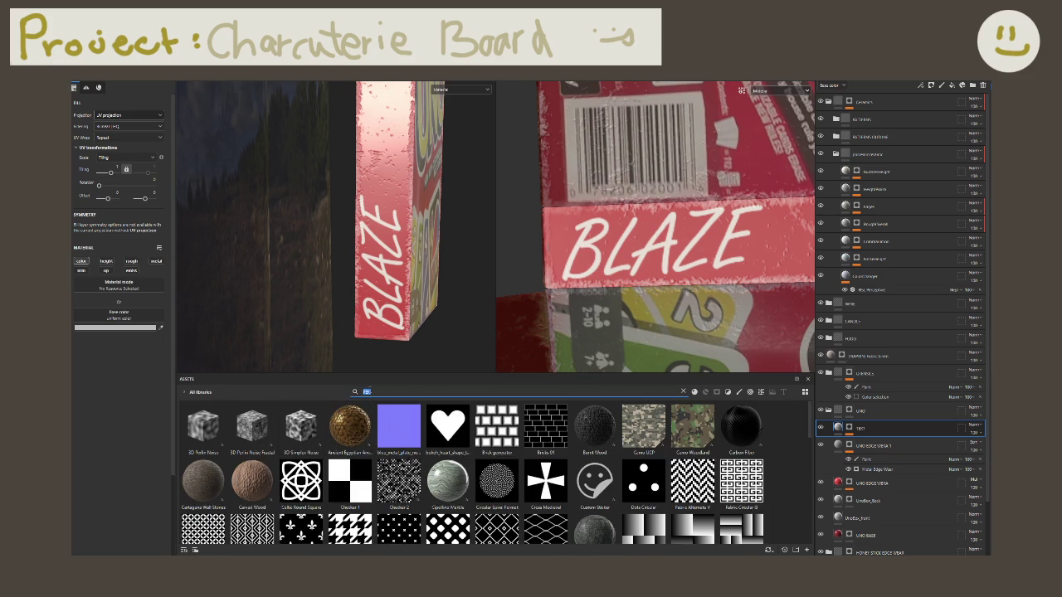
text(bru)
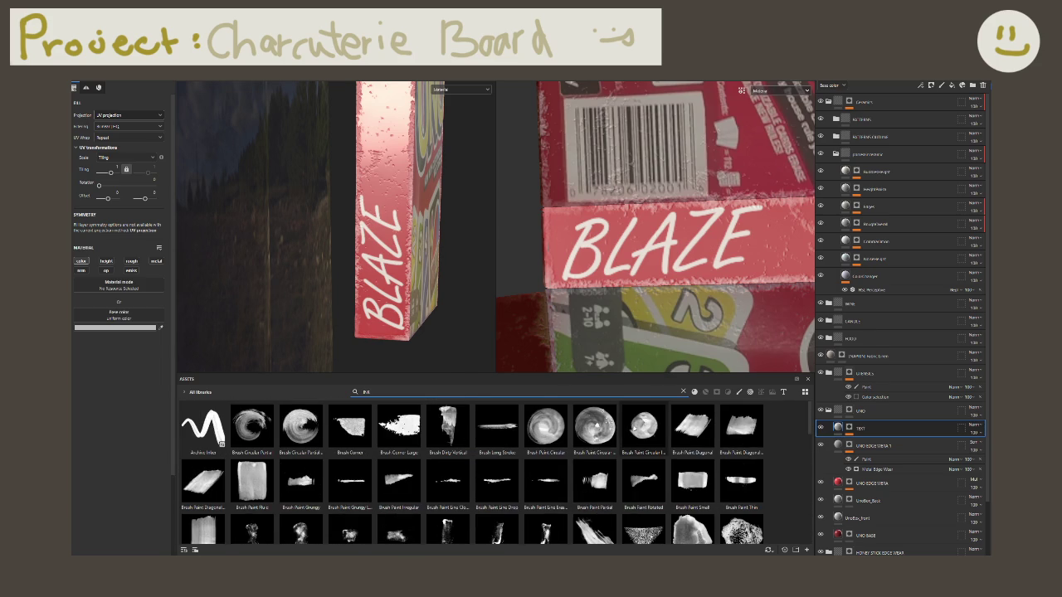
key(Return)
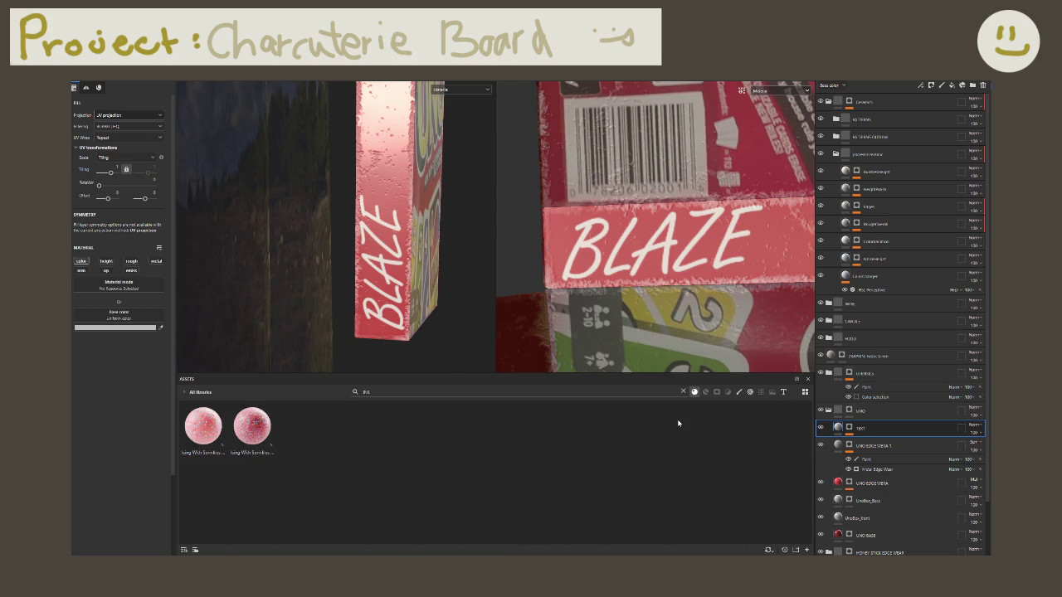
double_click(366, 392)
key(BackSpace)
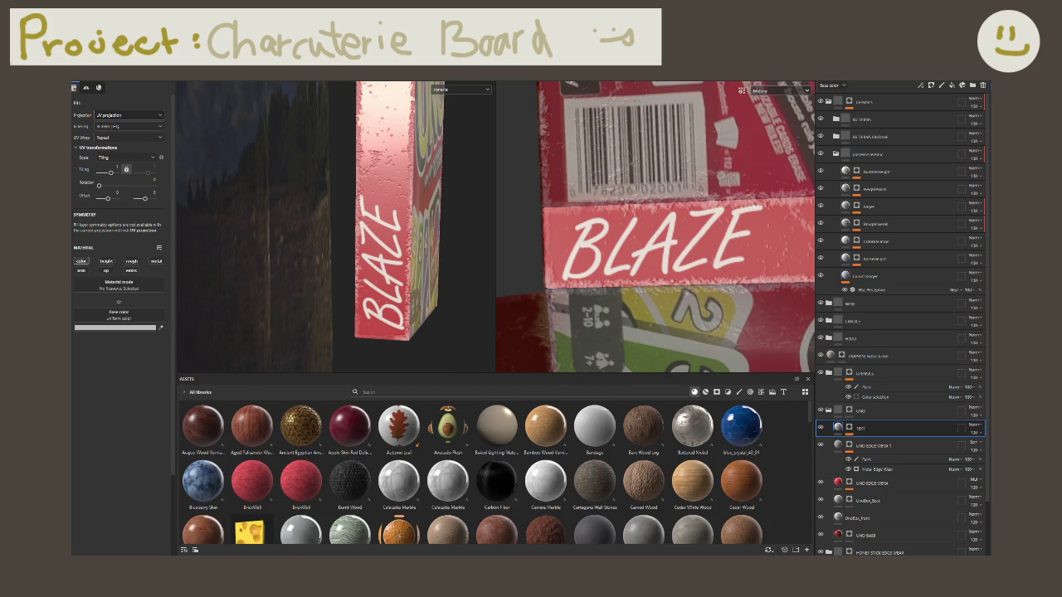
Step: Leave only the color and roughness channels active on the lettering's fill layer
click(106, 261)
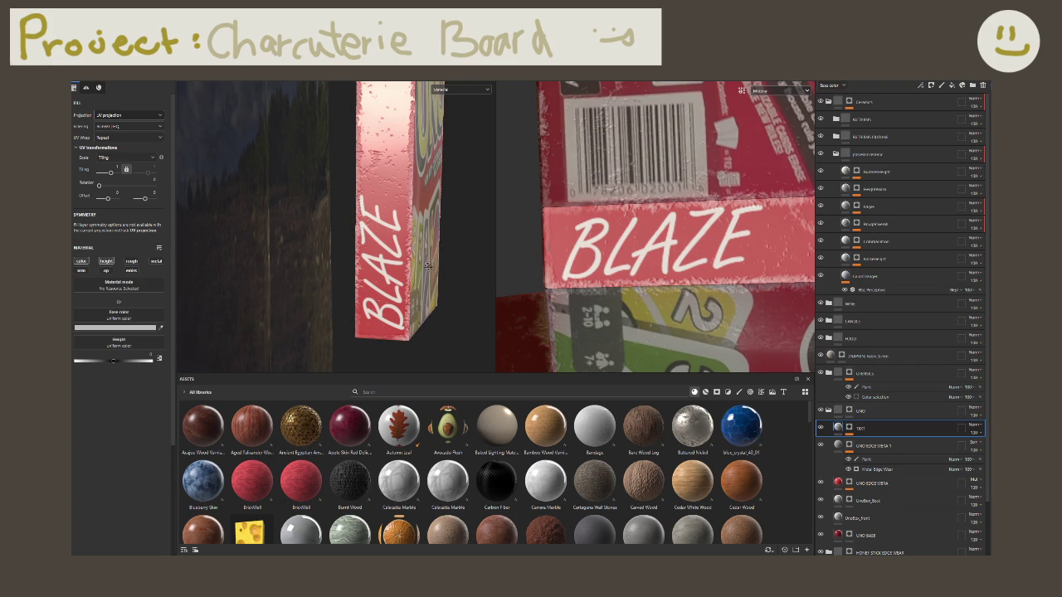
alt+drag(444, 265, 316, 240)
scroll(316, 240, up, 3)
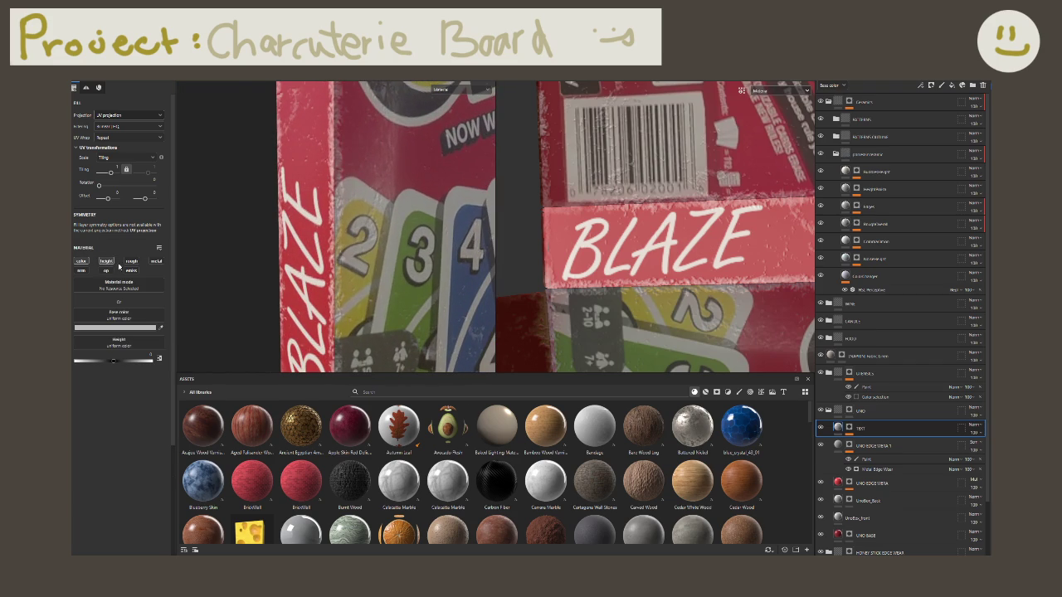
click(133, 260)
click(156, 261)
click(106, 261)
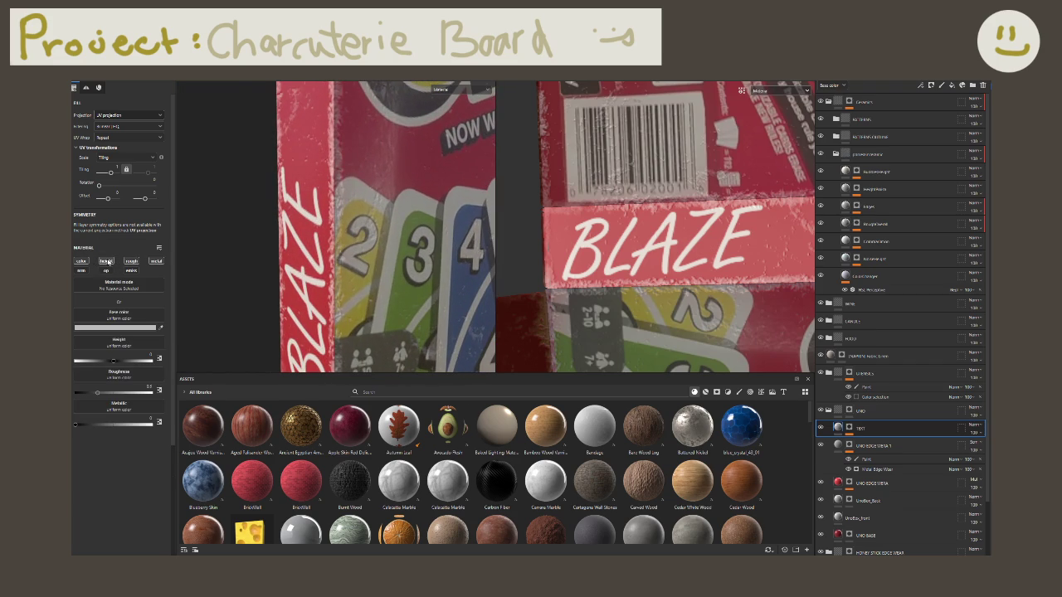
click(156, 261)
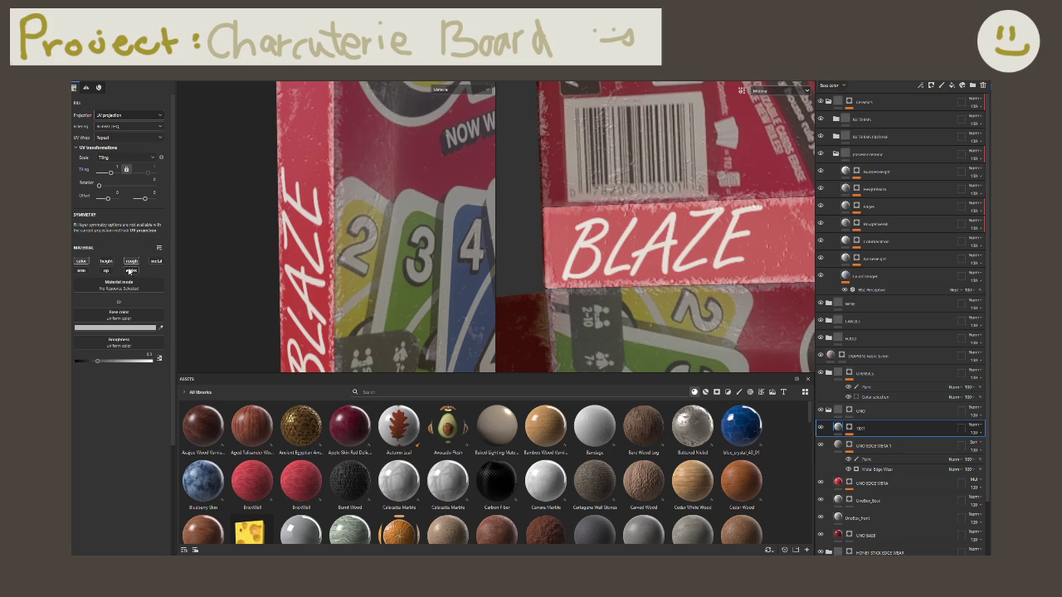
Step: Set the lettering's base colour to black
click(118, 328)
click(185, 380)
drag(215, 387, 249, 434)
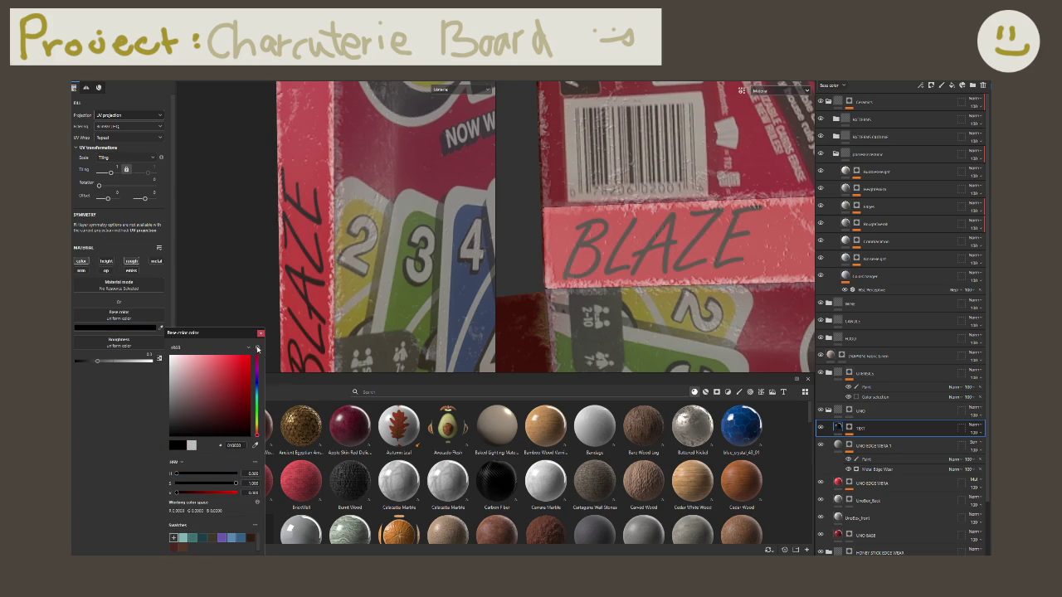
click(260, 332)
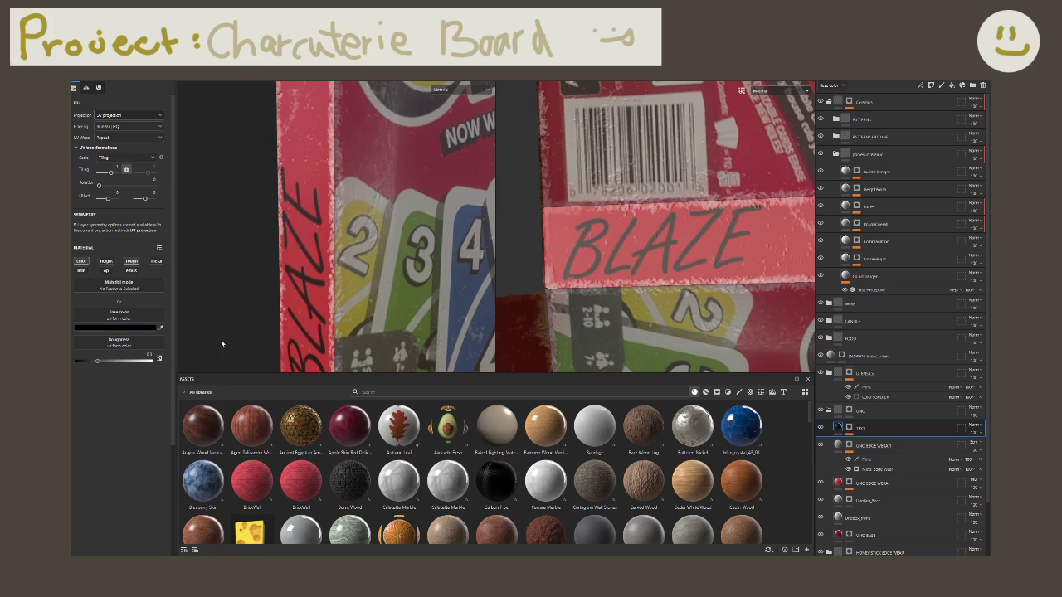
click(133, 319)
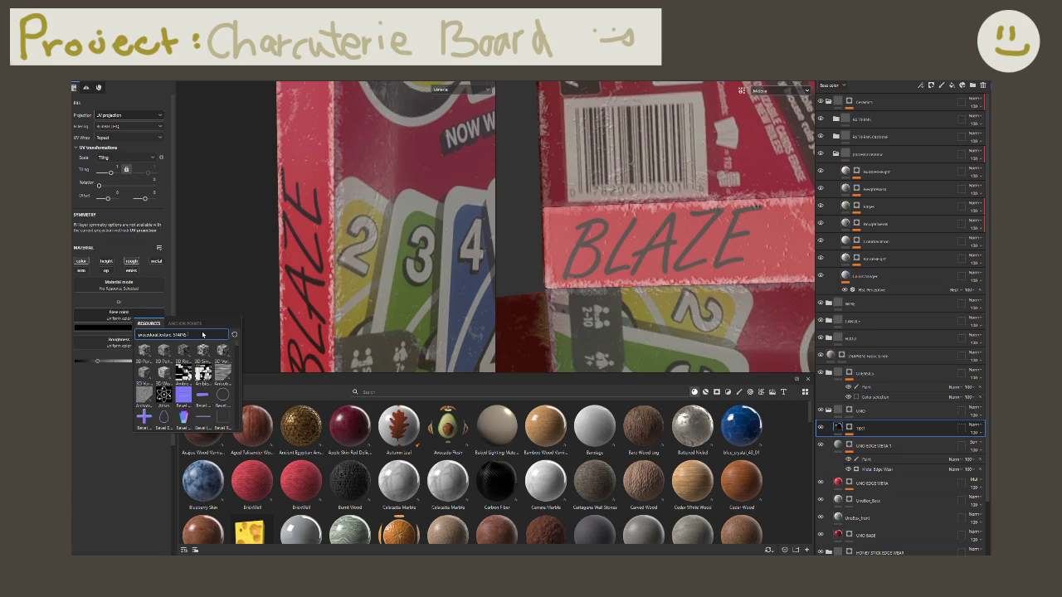
Step: Search for BnW textures and apply BnW Spots 1 to the lettering's base colour
key(BackSpace)
key(BackSpace)
key(BackSpace)
click(454, 392)
text(bur)
key(Return)
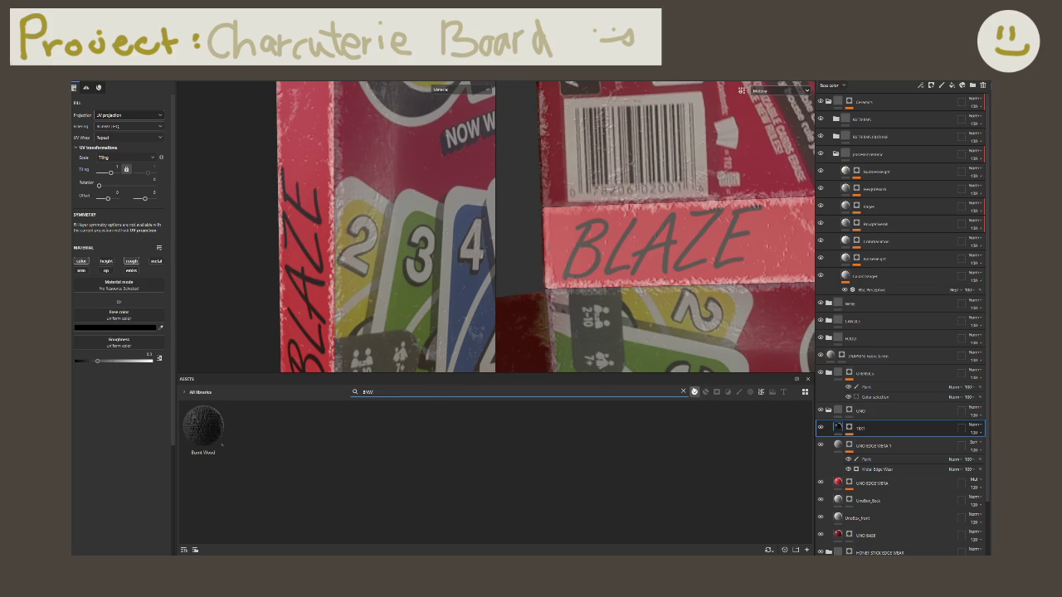
drag(203, 427, 117, 316)
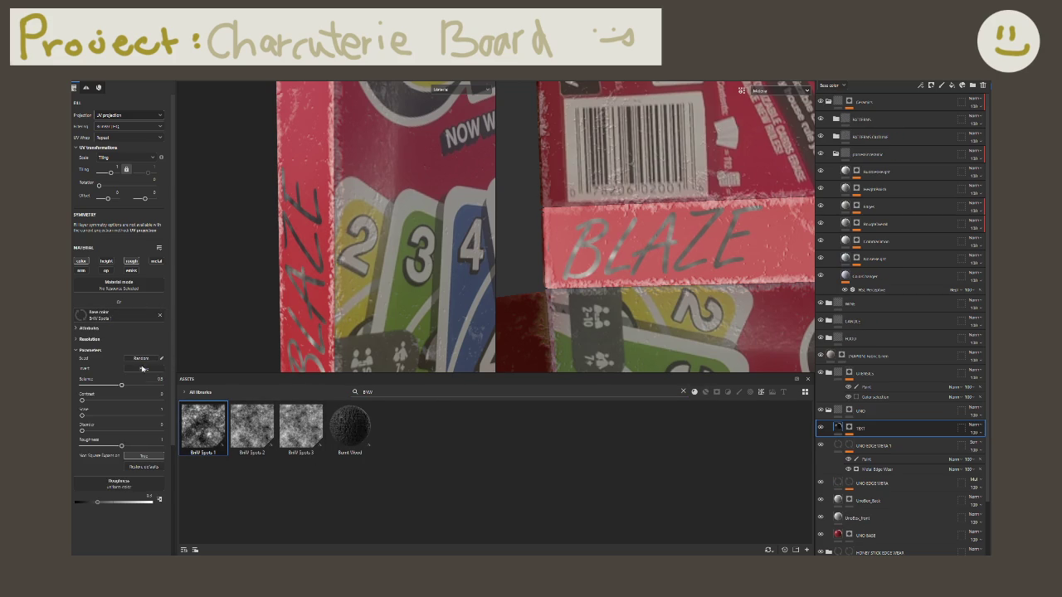
Step: Tweak the spots with balance 0.5, inversion, higher contrast and a larger scale
drag(121, 385, 141, 386)
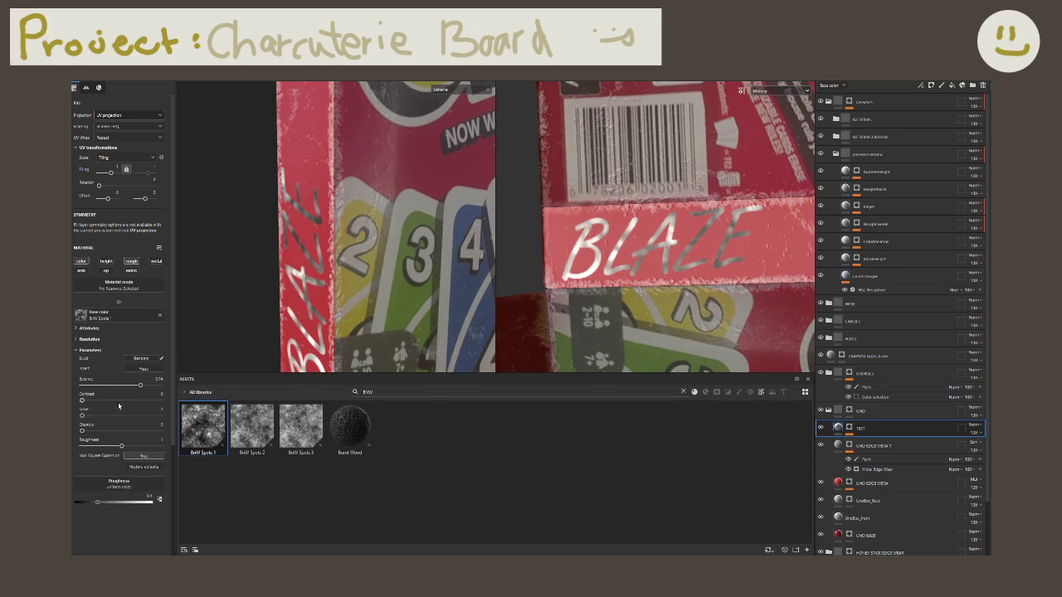
click(149, 369)
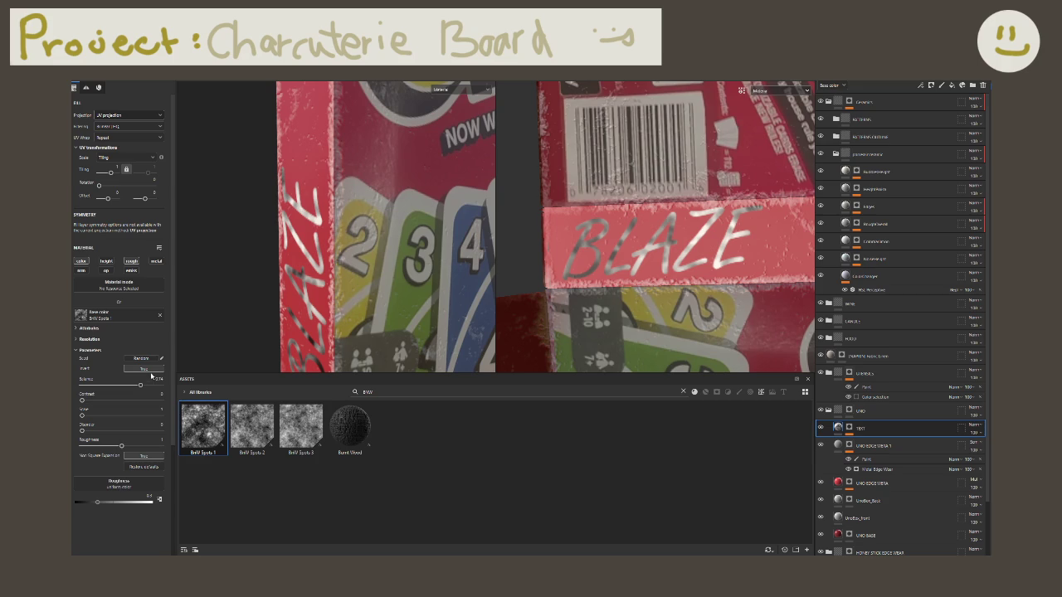
click(143, 369)
click(158, 378)
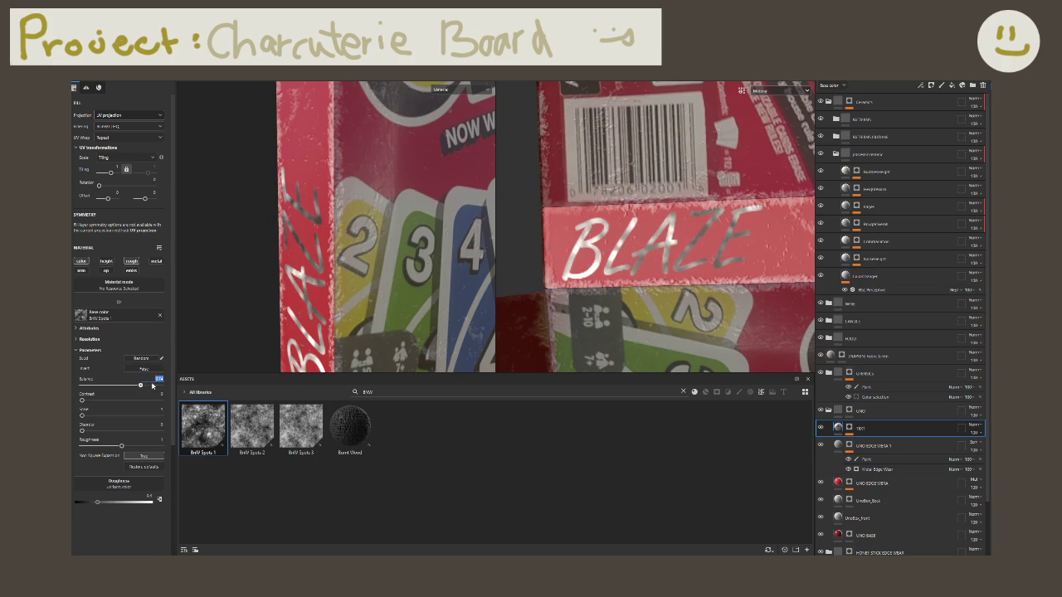
text(0.5)
key(Return)
mouse_move(82, 400)
mouse_down()
mouse_move(97, 401)
mouse_move(82, 401)
mouse_up()
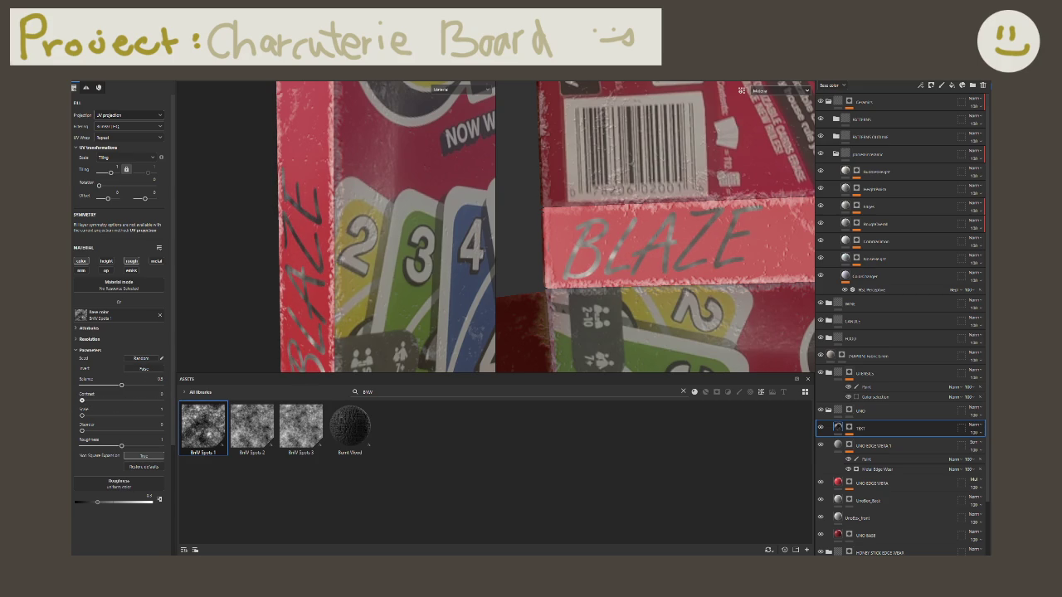
click(146, 370)
drag(82, 415, 184, 416)
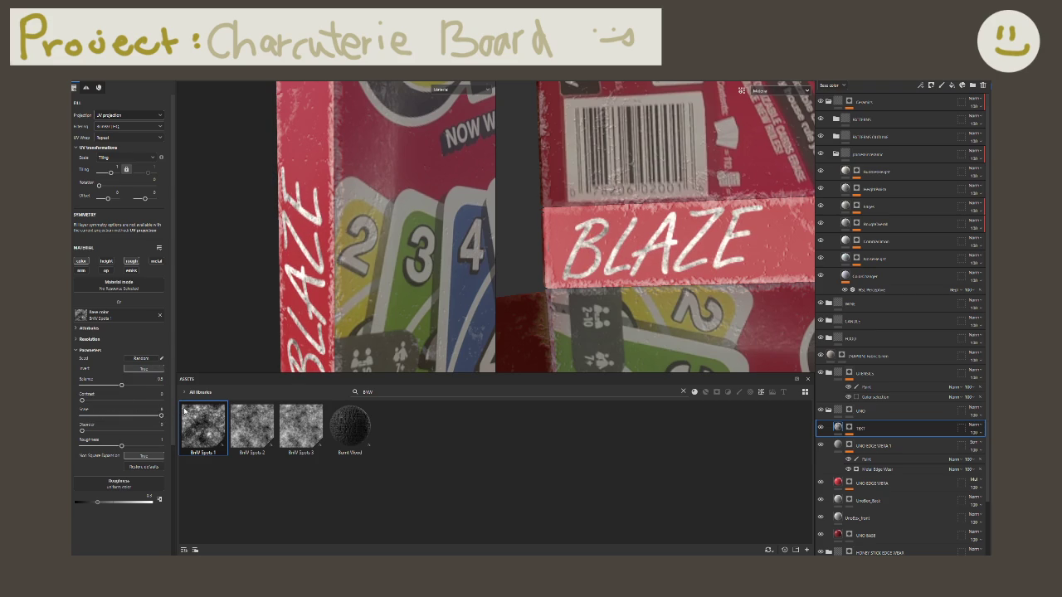
mouse_move(136, 387)
mouse_down()
mouse_move(161, 387)
mouse_move(146, 387)
mouse_up()
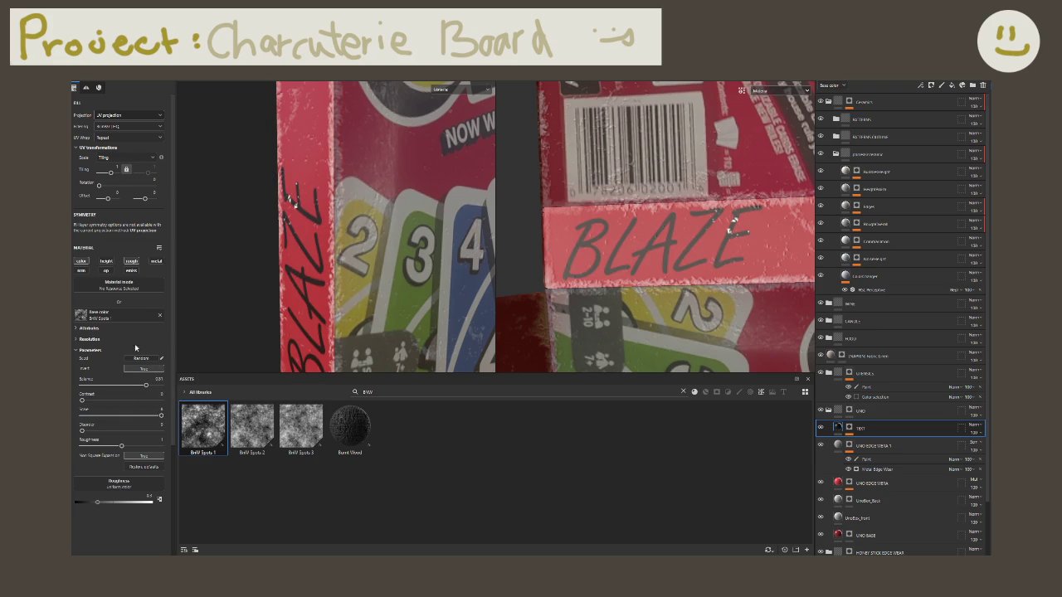
Step: Remove the spots texture so the base colour is plain white again
click(160, 317)
click(384, 390)
double_click(383, 390)
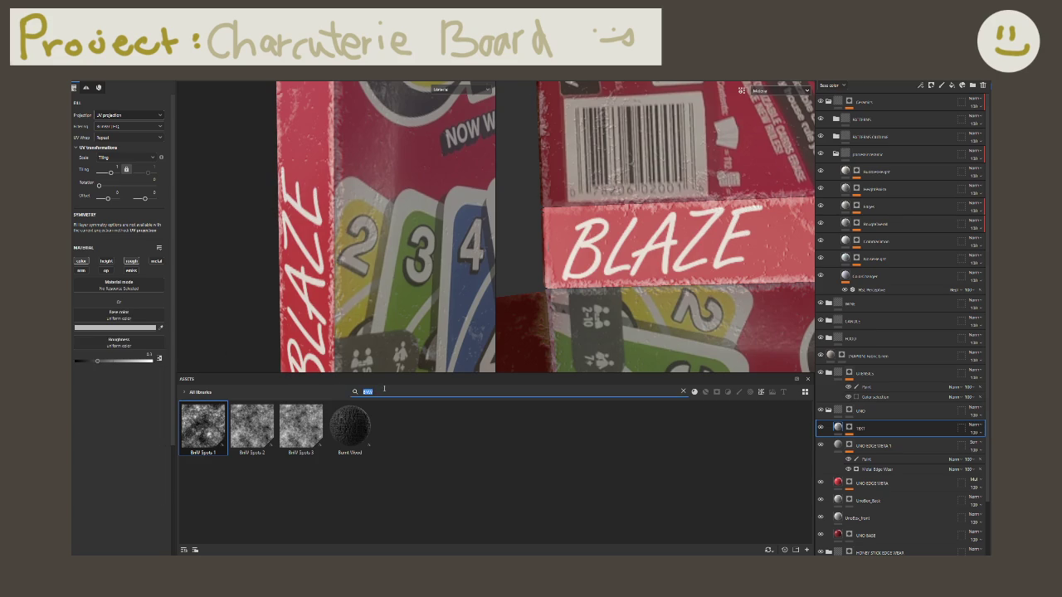
drag(201, 426, 198, 457)
click(116, 328)
Step: Make the base colour black and search the assets for NOISE
click(249, 434)
key(Escape)
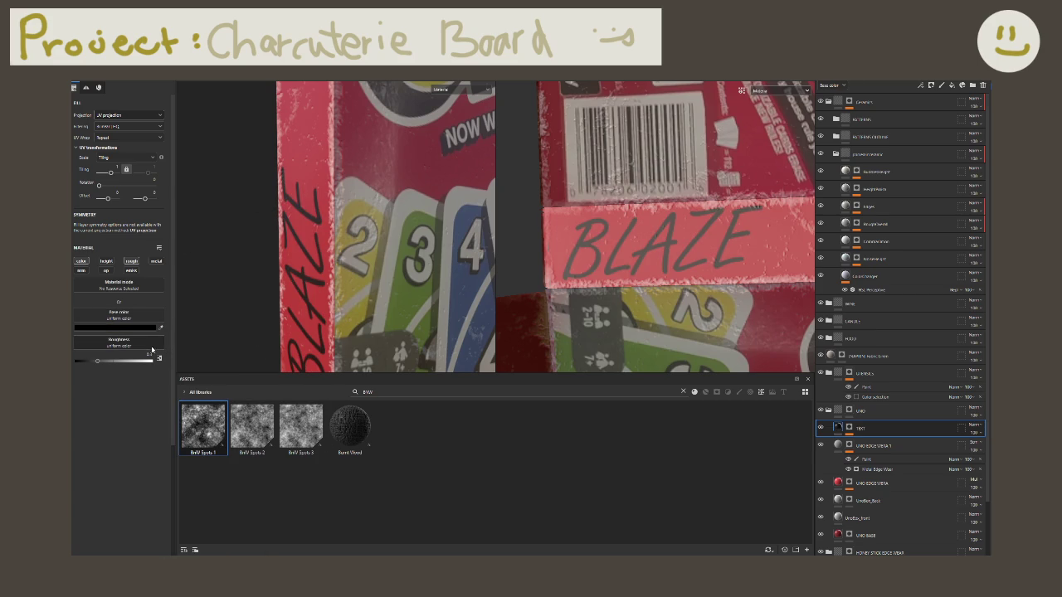
click(389, 392)
double_click(387, 389)
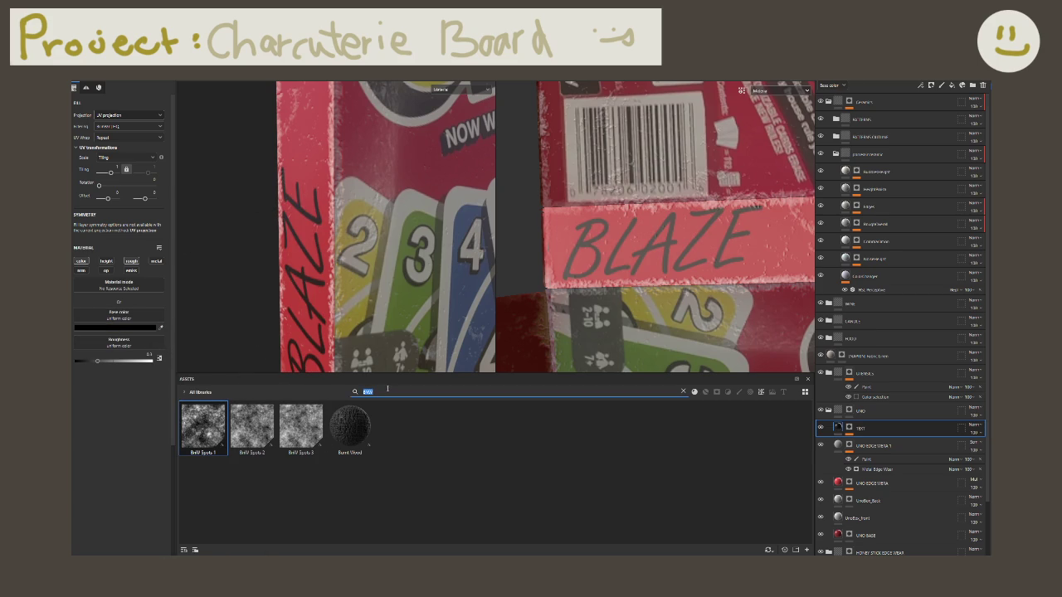
text(NOISE)
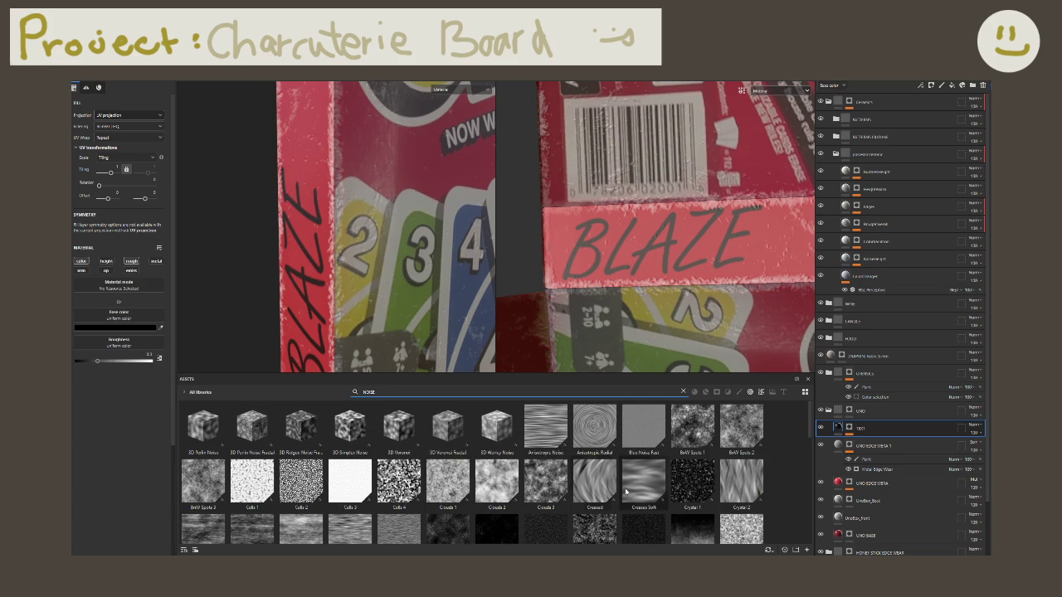
Step: Apply a dark noise texture to the base colour with balance about 0.21
scroll(665, 491, down, 3)
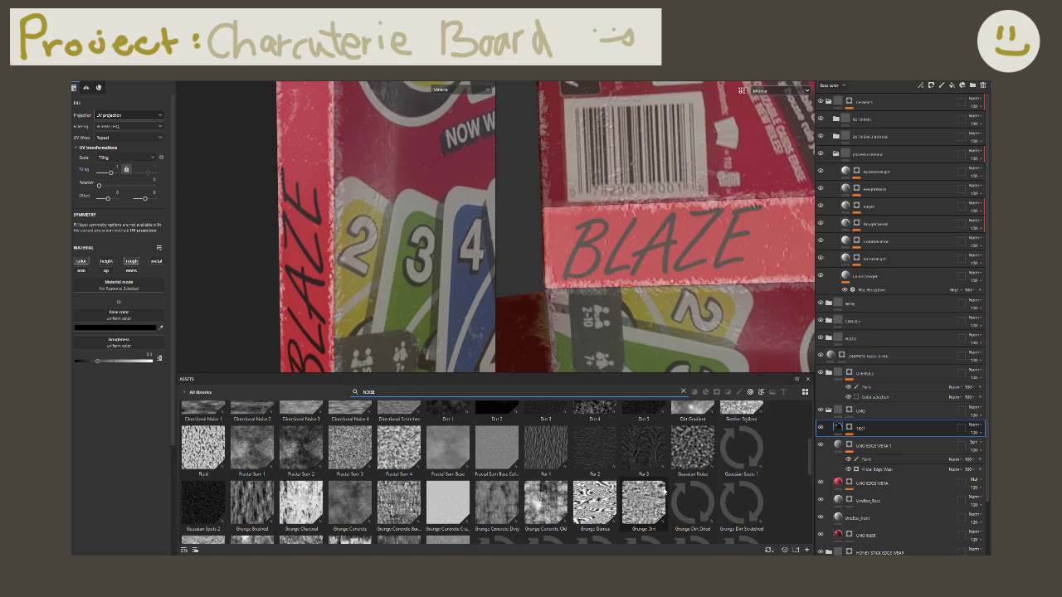
scroll(556, 491, up, 3)
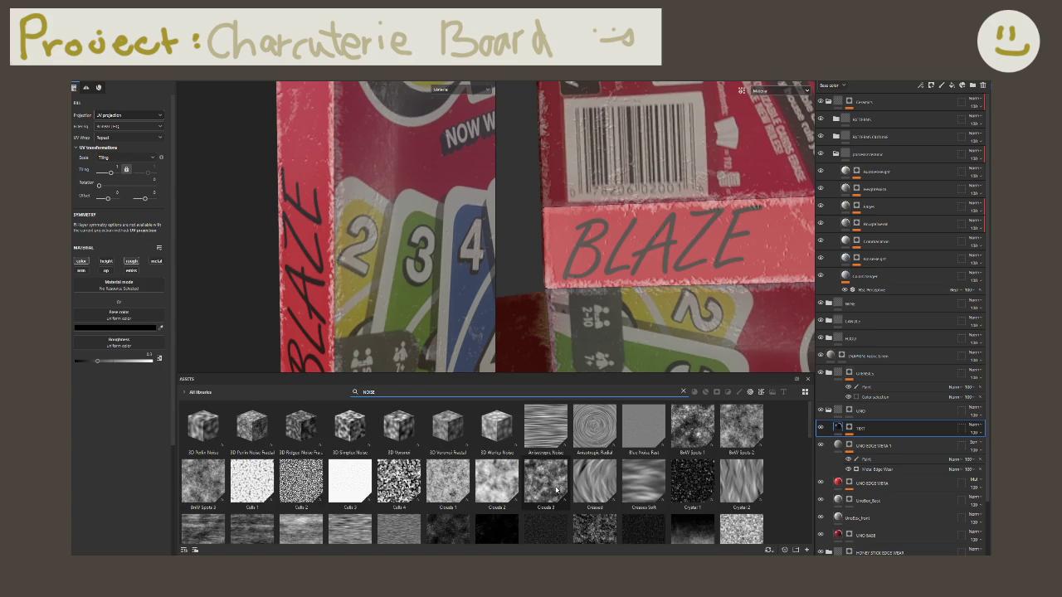
drag(348, 443, 119, 325)
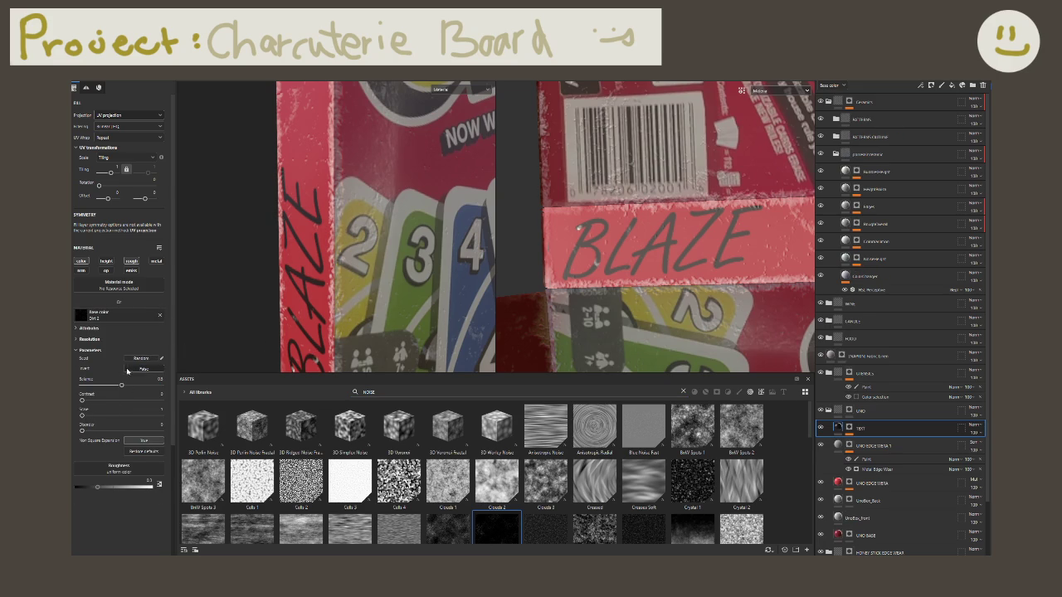
mouse_move(114, 389)
mouse_down()
mouse_move(107, 392)
mouse_move(188, 380)
mouse_move(102, 383)
mouse_move(177, 406)
mouse_up()
Step: Remove the noise texture and colour the lettering dark navy
click(161, 317)
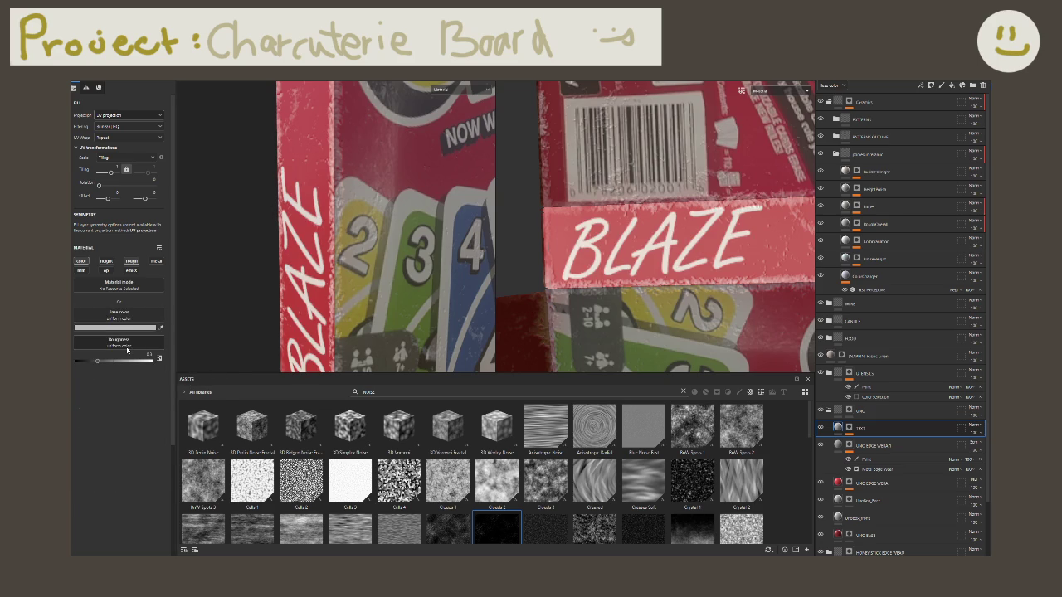
click(117, 328)
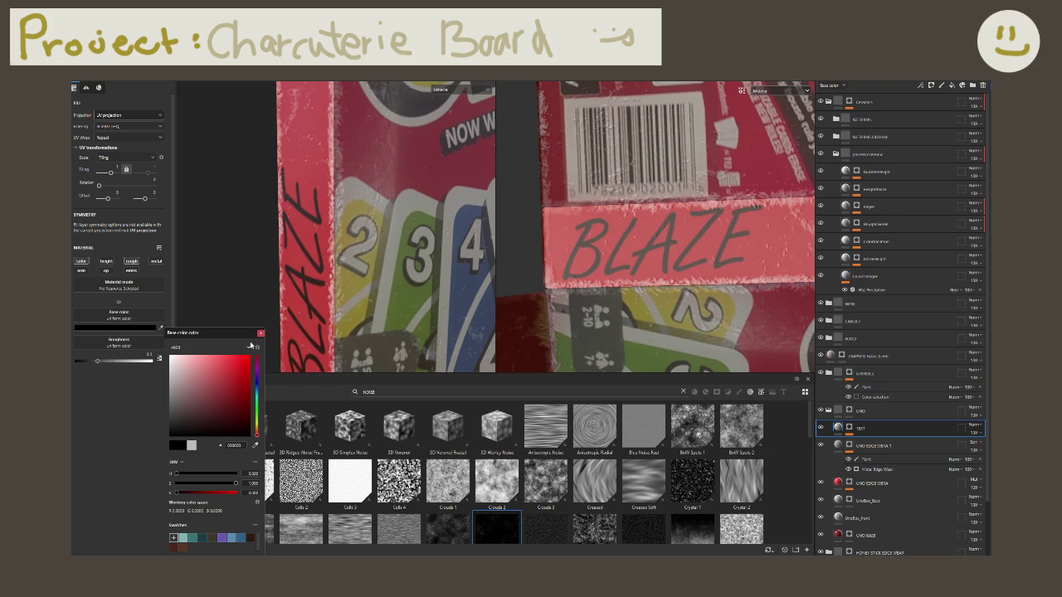
click(257, 386)
click(234, 432)
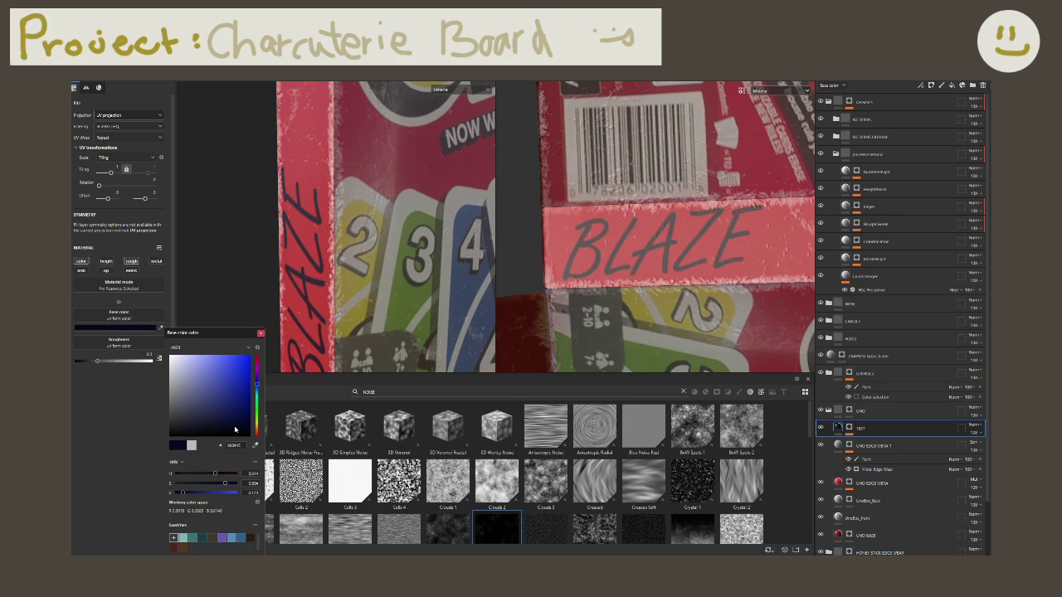
click(262, 336)
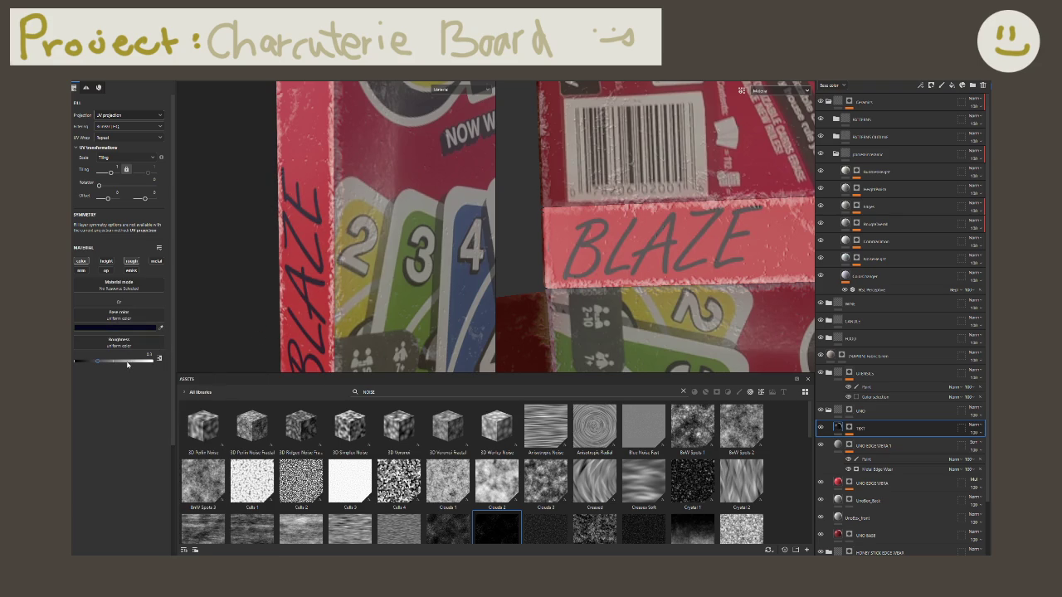
Step: Raise the lettering roughness to maximum and apply Crystal 1 to the roughness
click(120, 345)
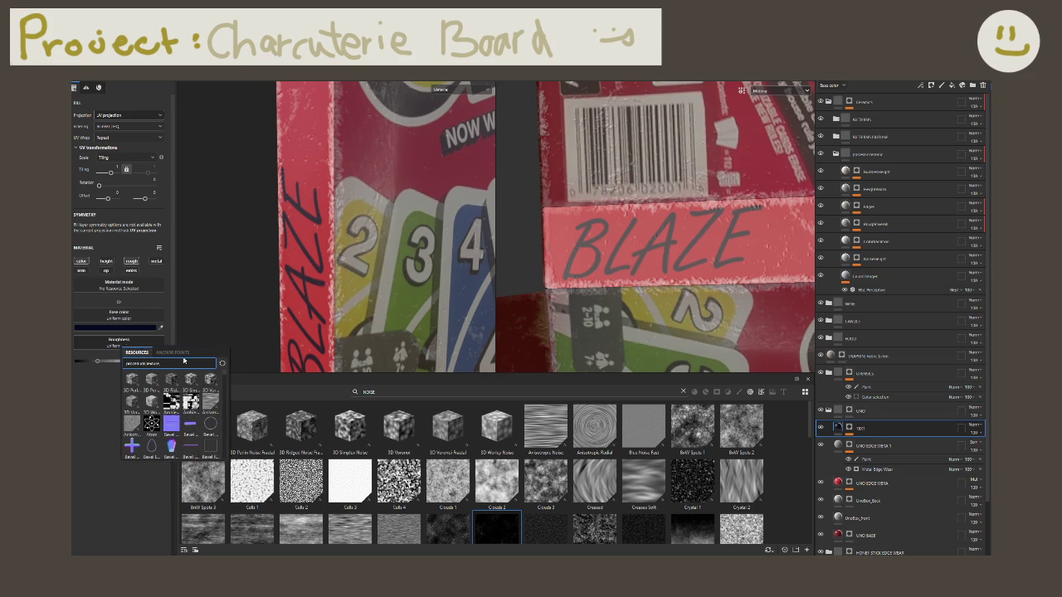
click(111, 387)
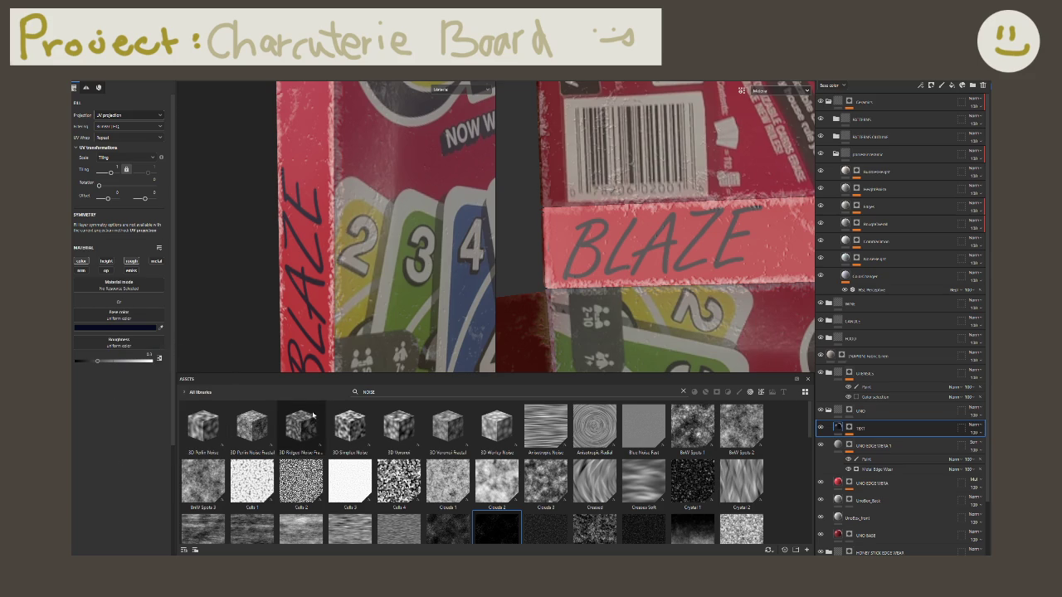
mouse_move(109, 360)
mouse_down()
mouse_move(170, 361)
mouse_move(74, 360)
mouse_up()
mouse_move(335, 257)
alt+mouse_down()
mouse_move(343, 214)
mouse_move(336, 223)
alt+mouse_up()
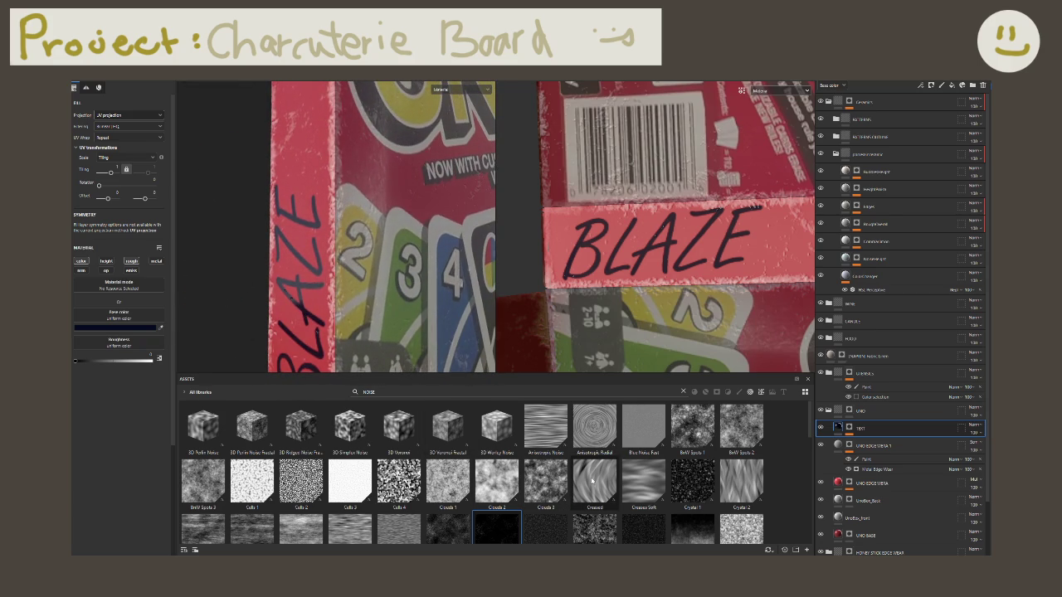
click(693, 481)
drag(571, 451, 119, 341)
mouse_move(366, 332)
alt+mouse_down()
mouse_move(295, 328)
mouse_move(349, 332)
alt+mouse_up()
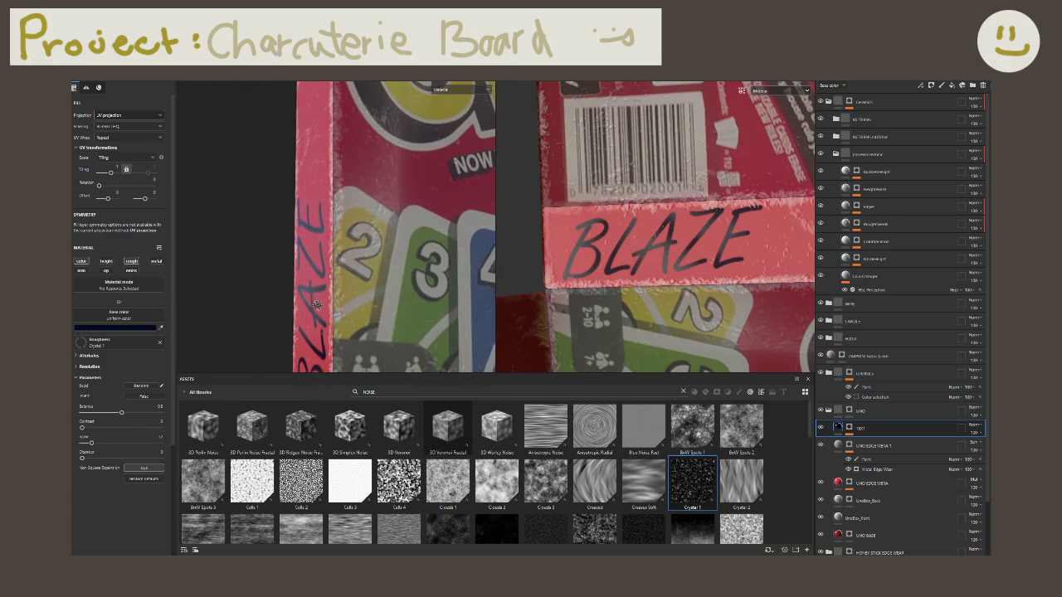
Step: Replace the roughness texture with BnW Spots 1 and raise its balance to about 0.64
click(699, 442)
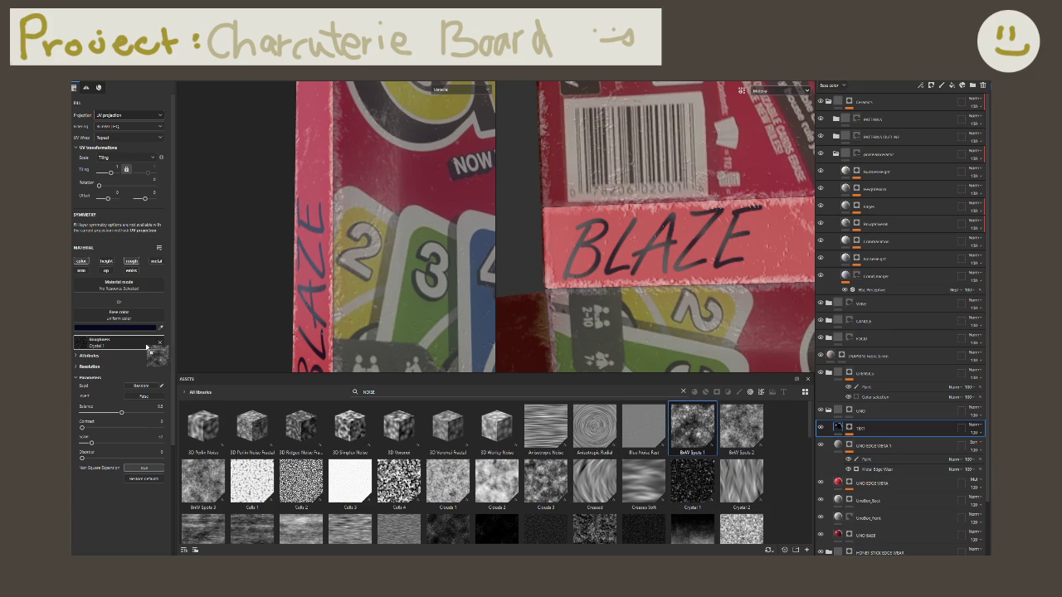
drag(698, 442, 125, 342)
alt+drag(291, 314, 372, 322)
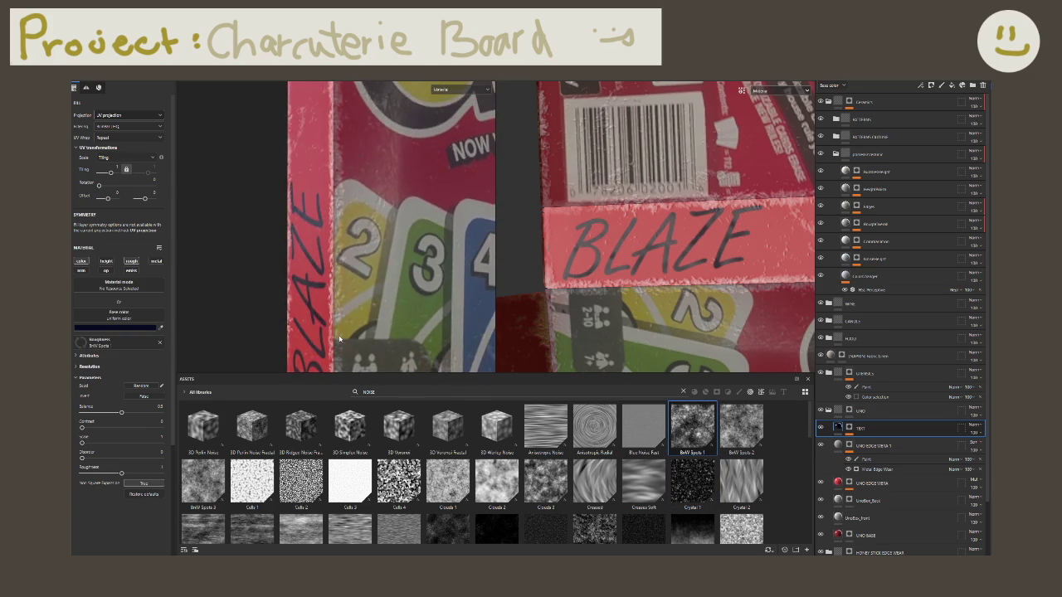
drag(122, 413, 147, 413)
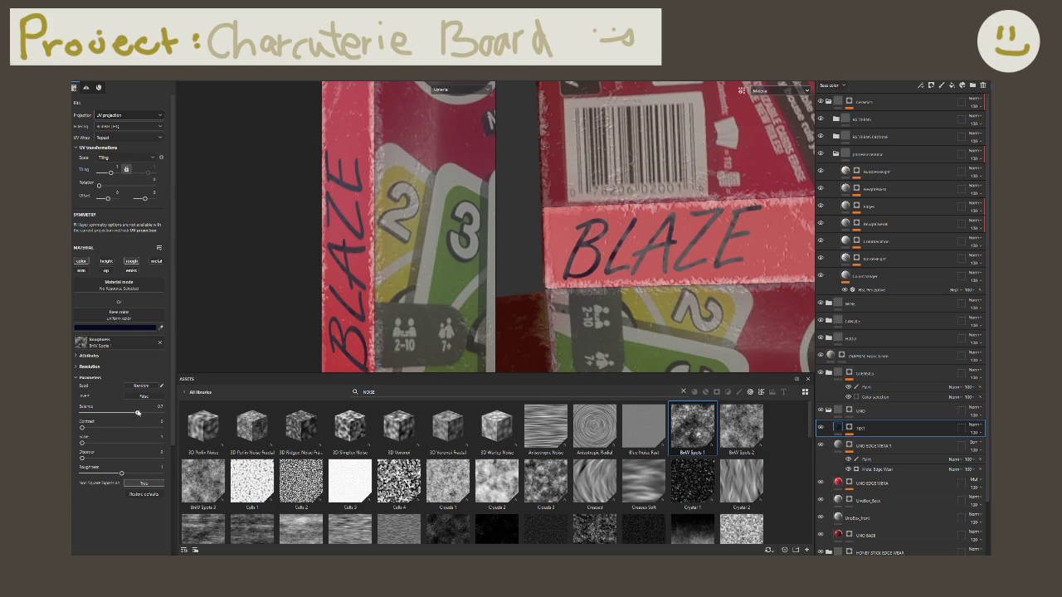
drag(143, 412, 149, 418)
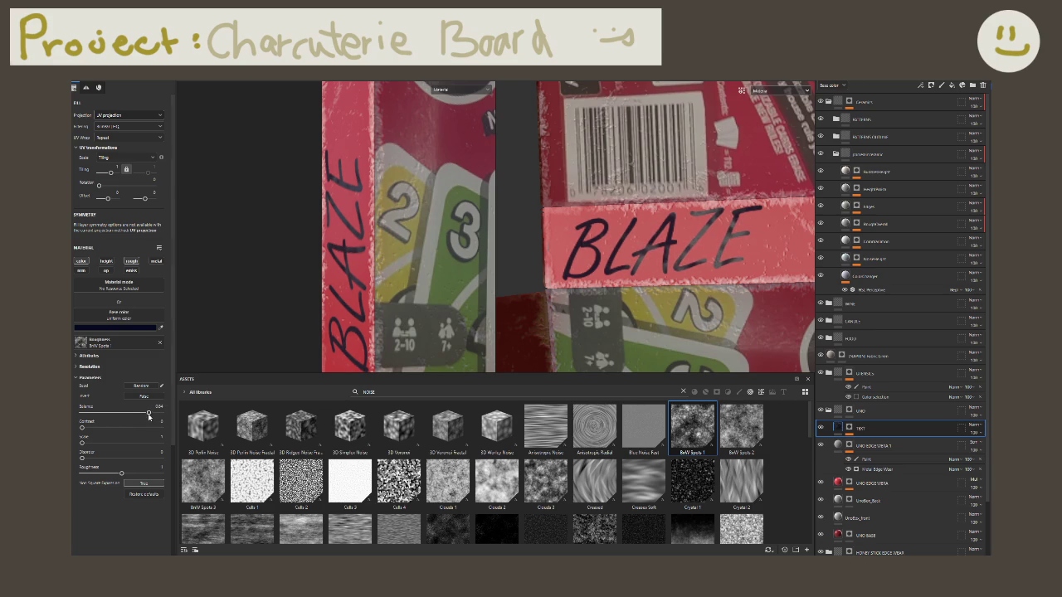
Step: Orbit around the UNO box and rotate the environment lighting to inspect the result
alt+drag(311, 254, 338, 294)
shift+right_drag(372, 309, 291, 297)
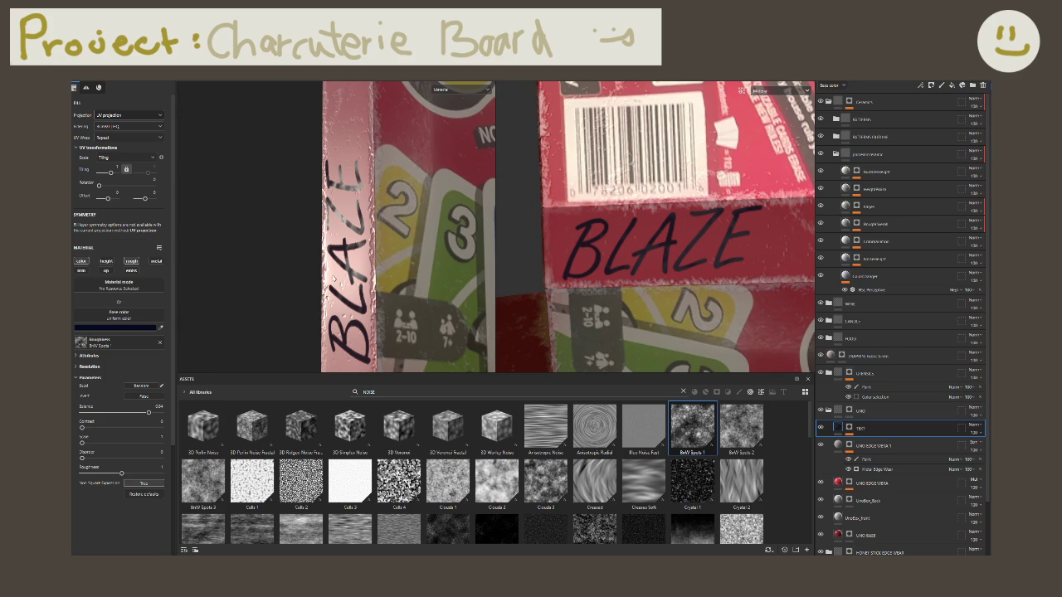
alt+drag(308, 281, 348, 290)
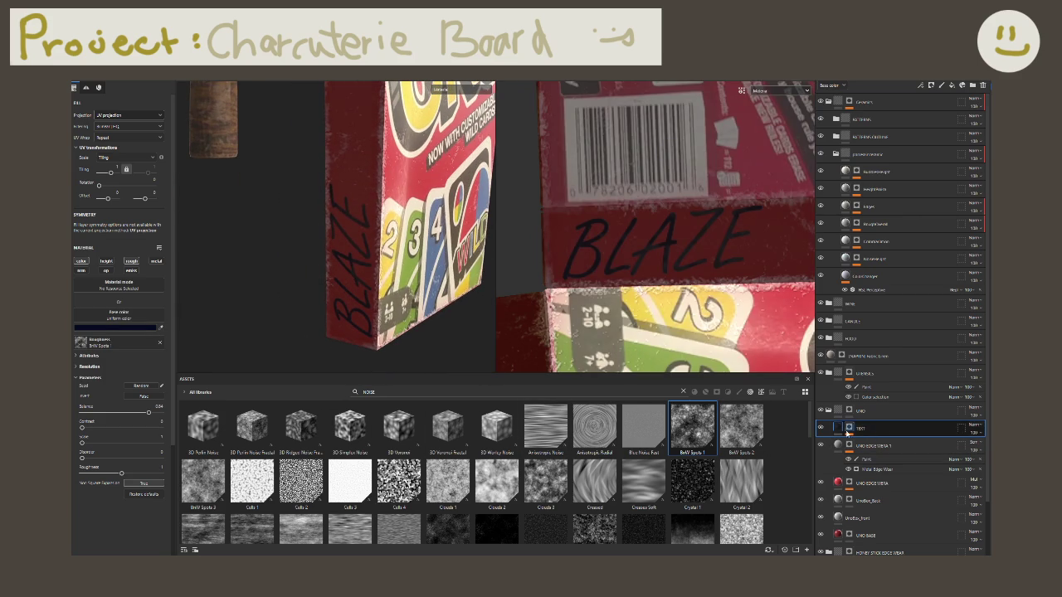
alt+drag(418, 326, 419, 290)
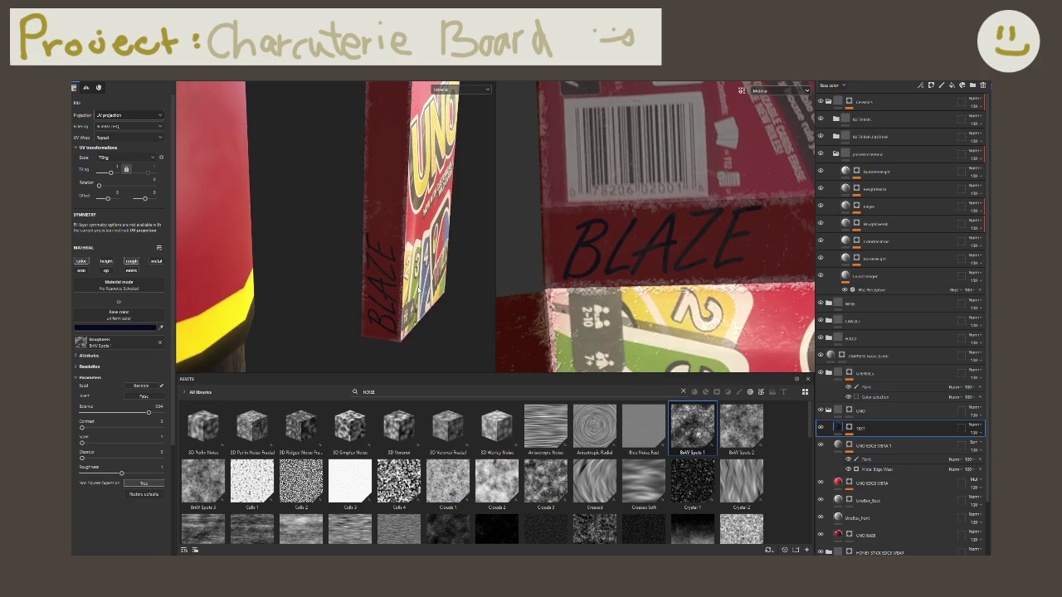
click(859, 411)
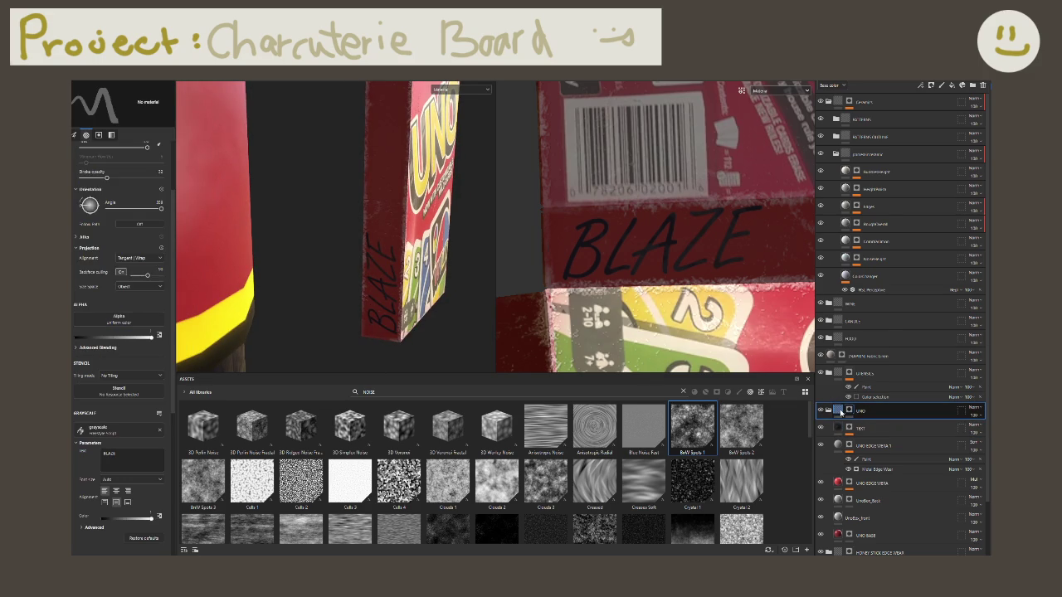
Step: Select the TEST lettering layer and zoom and orbit around the UNO box
click(841, 411)
click(838, 429)
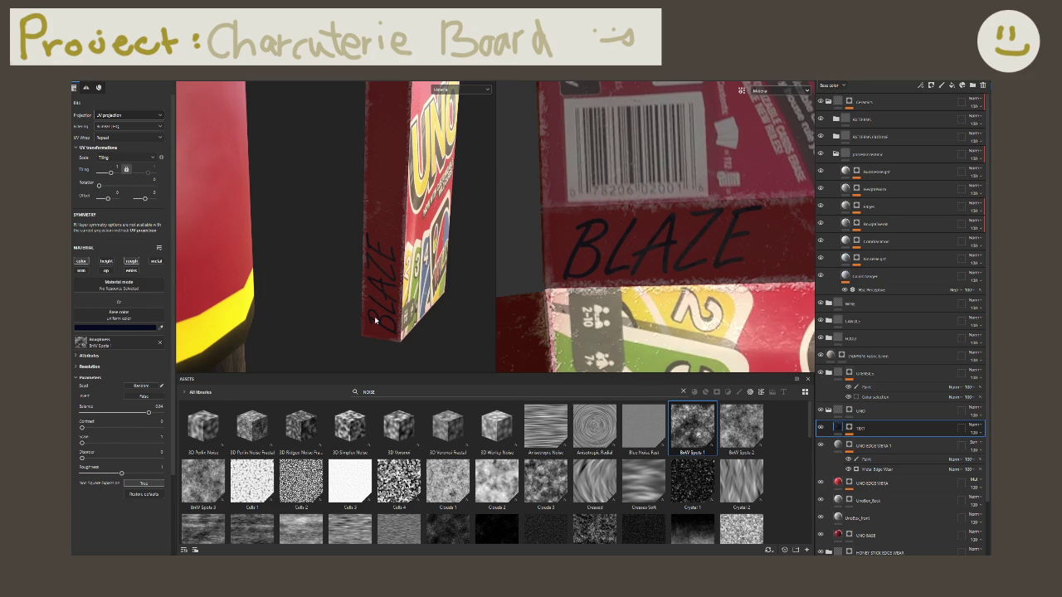
alt+drag(351, 308, 355, 297)
scroll(357, 299, down, 2)
scroll(368, 301, down, 2)
scroll(349, 303, down, 1)
scroll(331, 306, down, 2)
scroll(330, 306, down, 2)
mouse_move(330, 306)
alt+mouse_down()
mouse_move(323, 292)
mouse_move(349, 292)
alt+mouse_up()
scroll(323, 292, up, 1)
scroll(323, 292, down, 2)
scroll(349, 291, up, 2)
scroll(323, 292, up, 2)
scroll(274, 294, up, 1)
scroll(226, 296, up, 1)
Step: Move TEST below UNO EDGE WEAR and collapse the UNO folder
alt+drag(226, 296, 249, 291)
drag(860, 428, 870, 499)
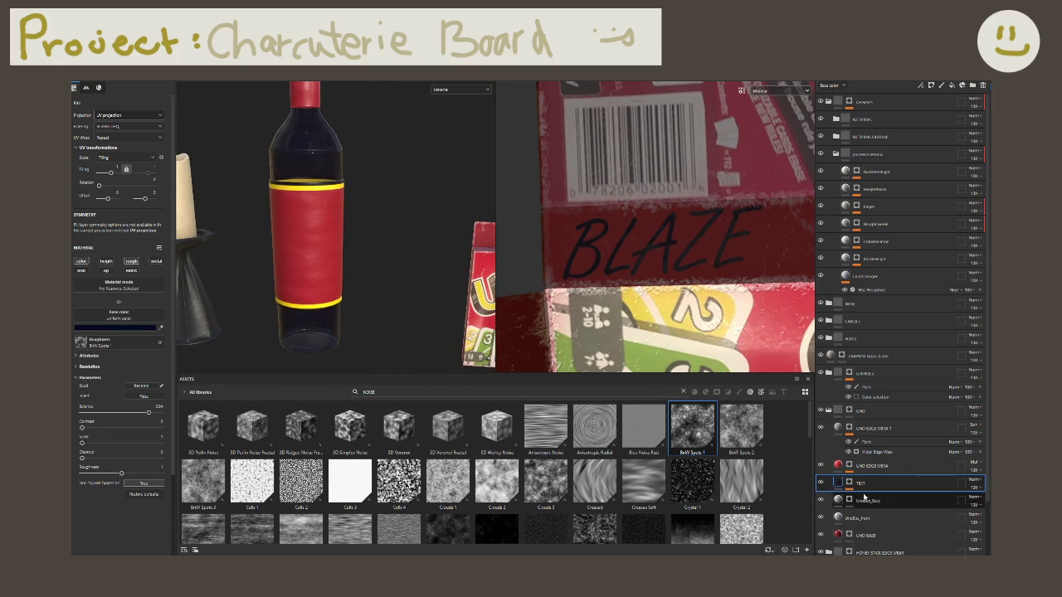
mouse_move(390, 264)
alt+mouse_down()
mouse_move(427, 266)
mouse_move(380, 133)
mouse_move(431, 274)
alt+mouse_up()
scroll(427, 266, up, 3)
scroll(424, 267, up, 3)
scroll(457, 294, up, 3)
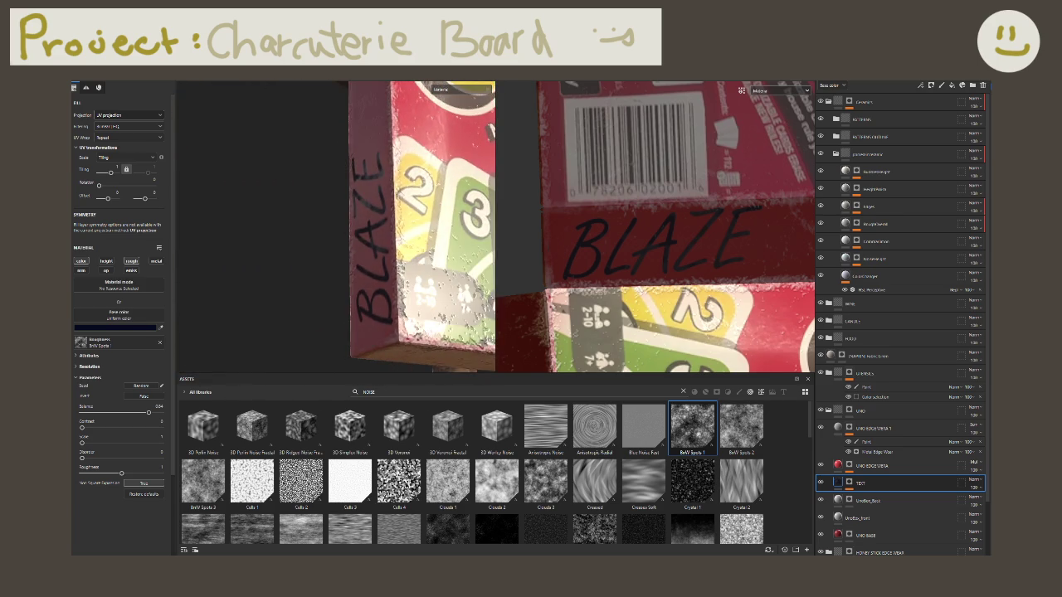
scroll(457, 295, up, 2)
scroll(409, 292, down, 3)
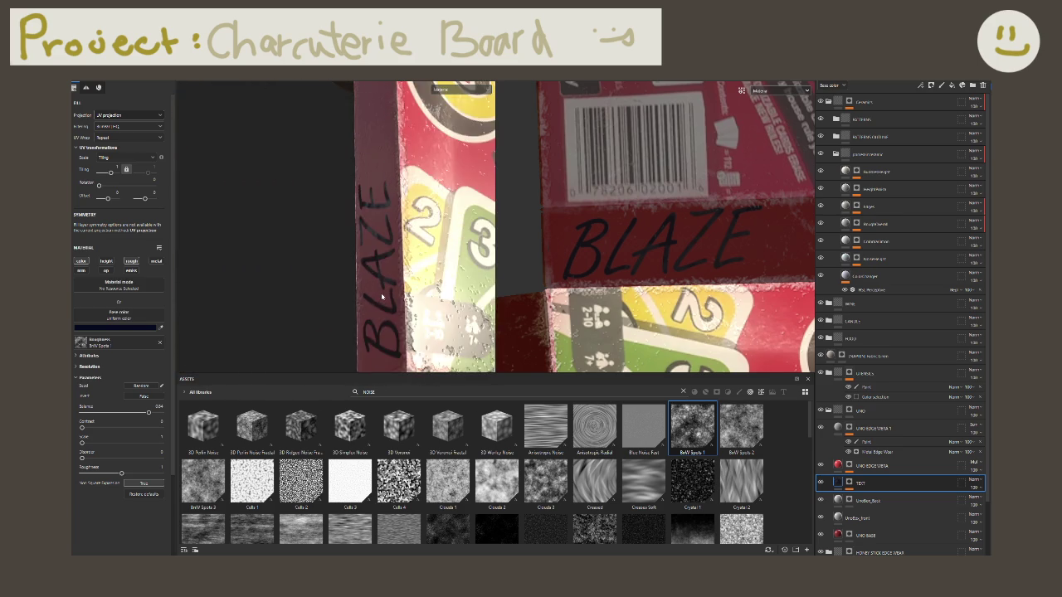
click(827, 410)
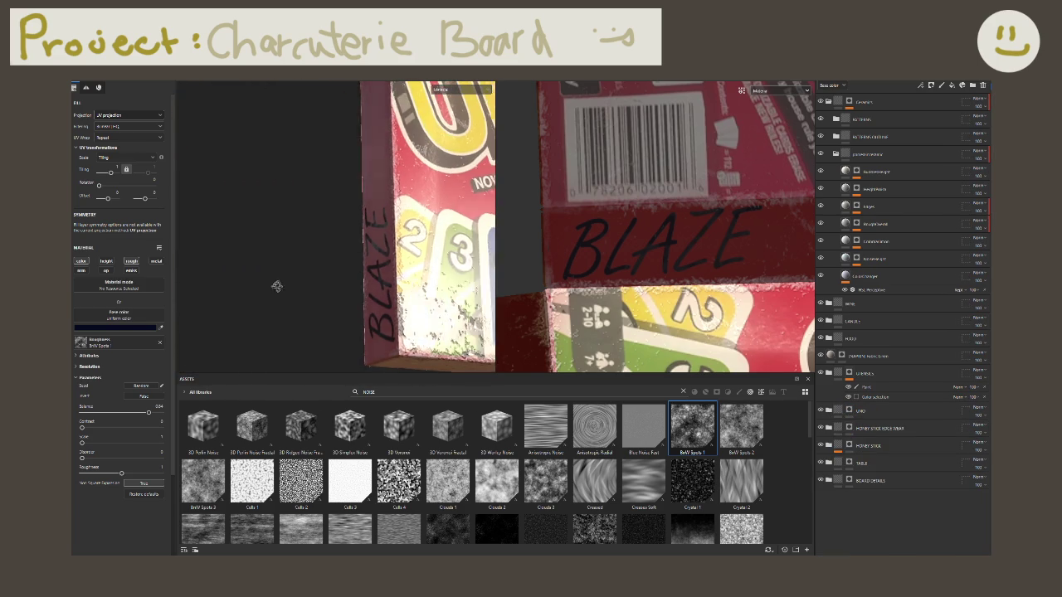
scroll(290, 291, down, 2)
scroll(305, 290, down, 3)
scroll(308, 265, down, 3)
scroll(332, 270, up, 1)
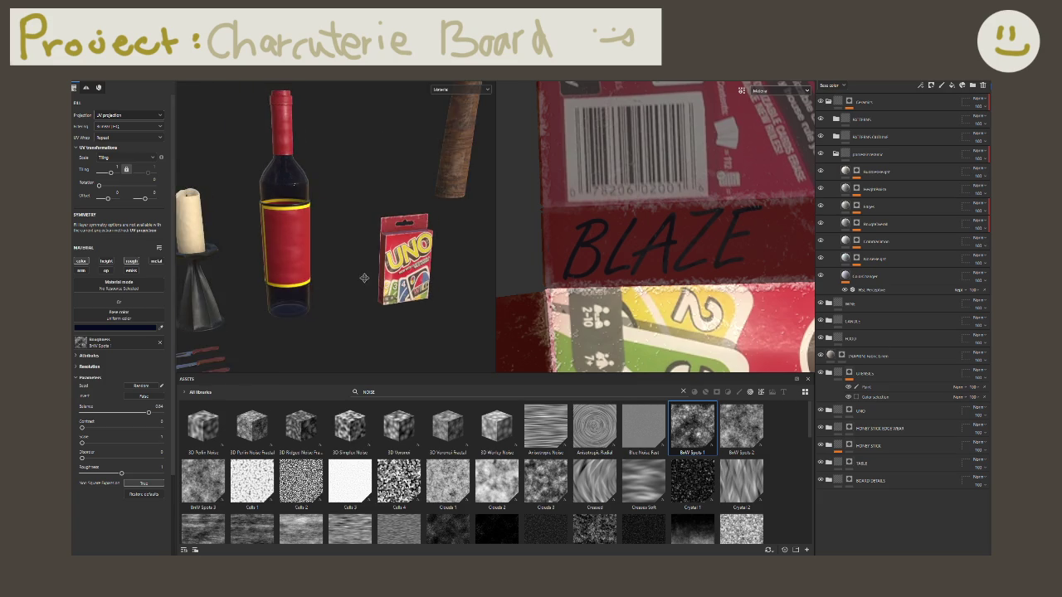
scroll(362, 277, up, 2)
scroll(369, 278, up, 2)
scroll(365, 286, up, 2)
middle_drag(358, 295, 410, 280)
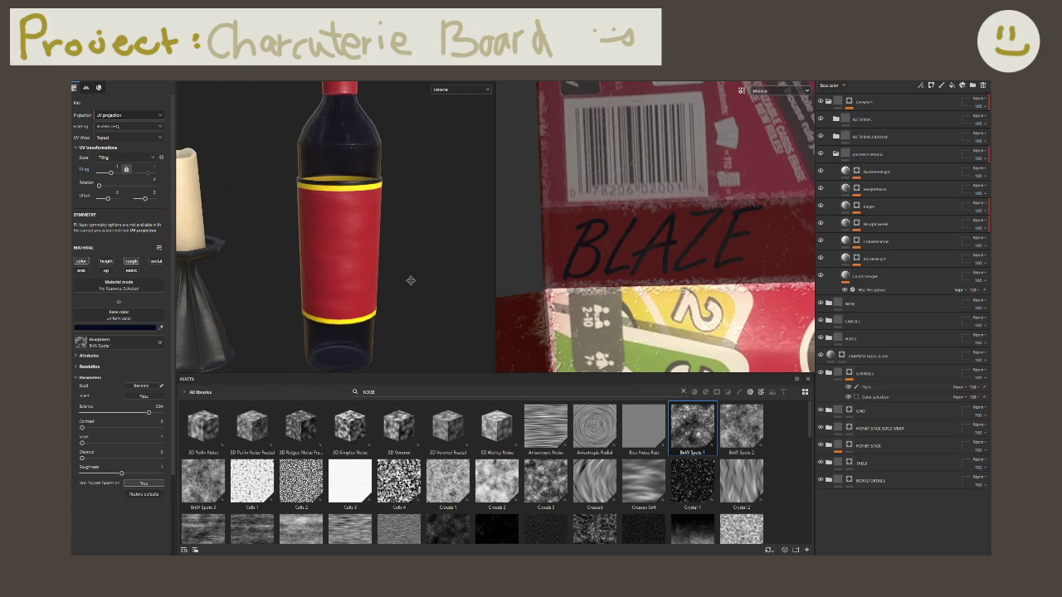
scroll(370, 281, down, 2)
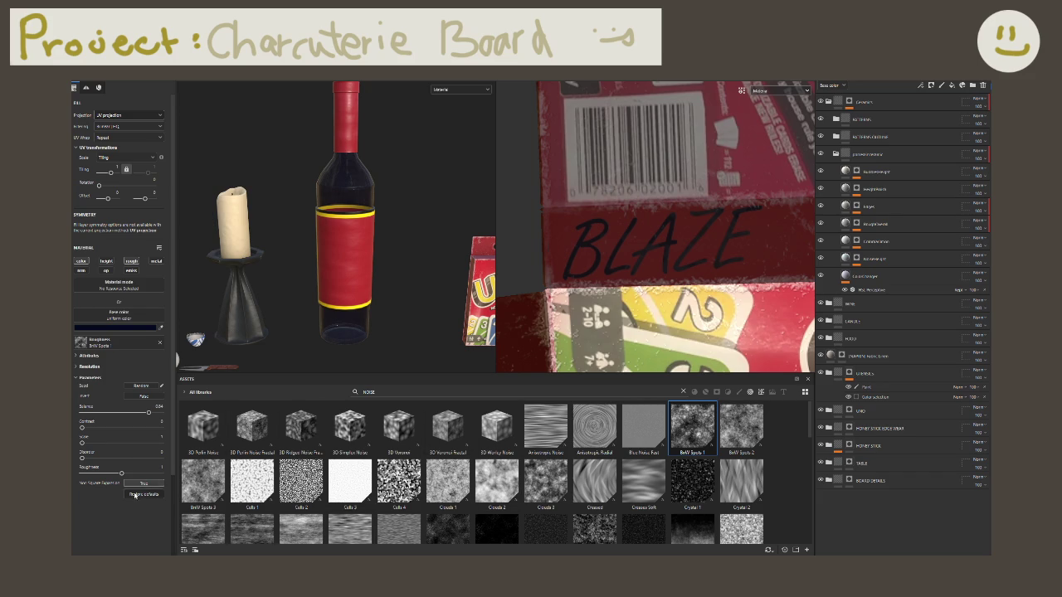
scroll(431, 302, down, 3)
mouse_move(431, 302)
alt+mouse_down()
mouse_move(348, 260)
mouse_move(266, 285)
mouse_move(386, 279)
mouse_move(299, 400)
alt+mouse_up()
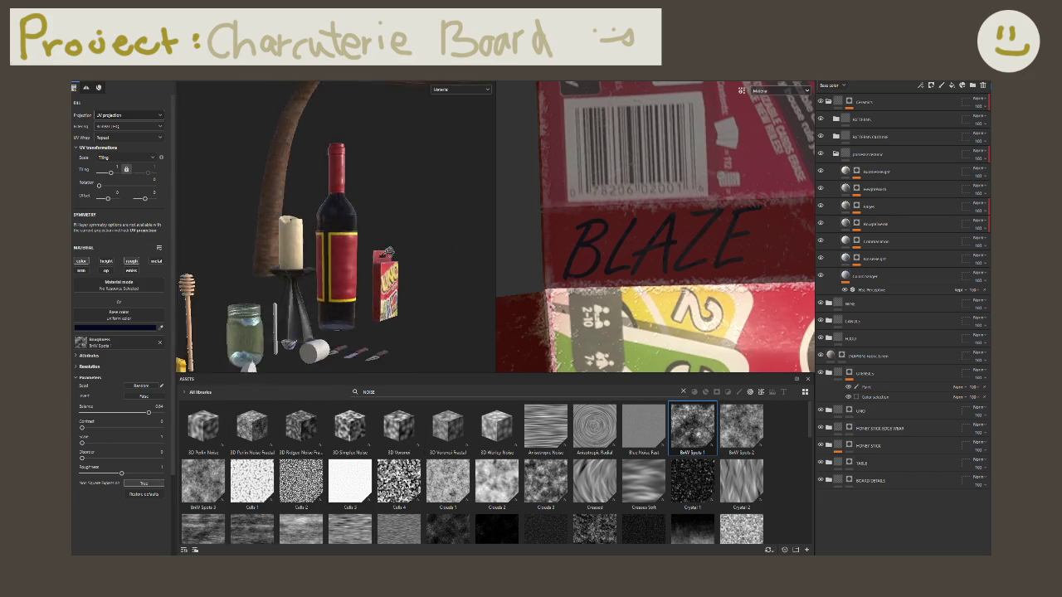
scroll(267, 285, up, 5)
scroll(266, 286, up, 3)
scroll(311, 285, down, 2)
alt+drag(310, 284, 415, 263)
scroll(351, 307, down, 5)
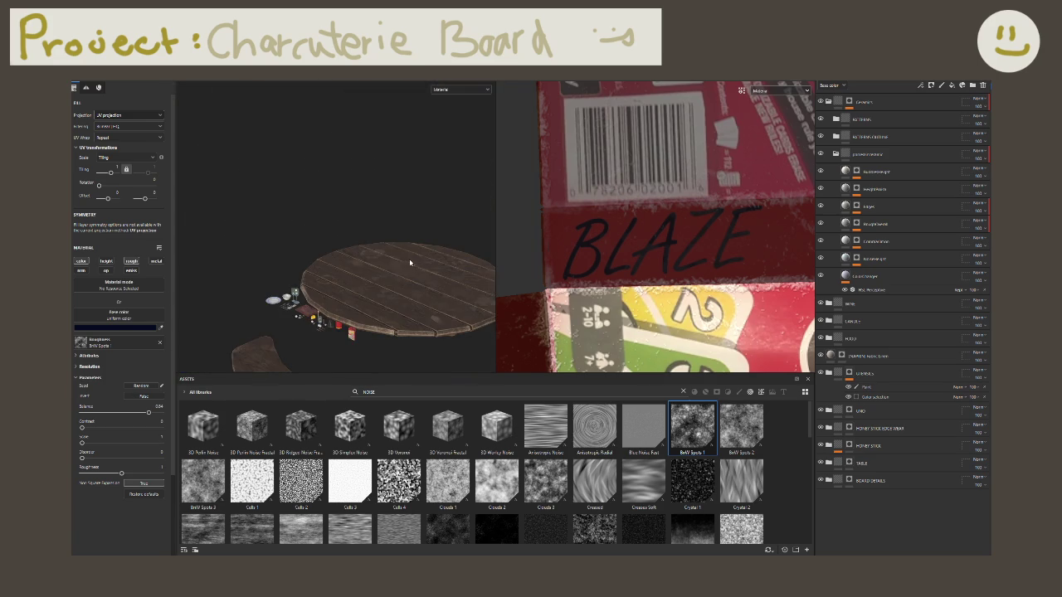
mouse_move(352, 306)
alt+mouse_down()
mouse_move(379, 274)
mouse_move(377, 251)
mouse_move(343, 273)
alt+mouse_up()
scroll(344, 273, up, 2)
scroll(457, 180, down, 2)
scroll(292, 270, up, 4)
alt+middle_drag(292, 270, 467, 194)
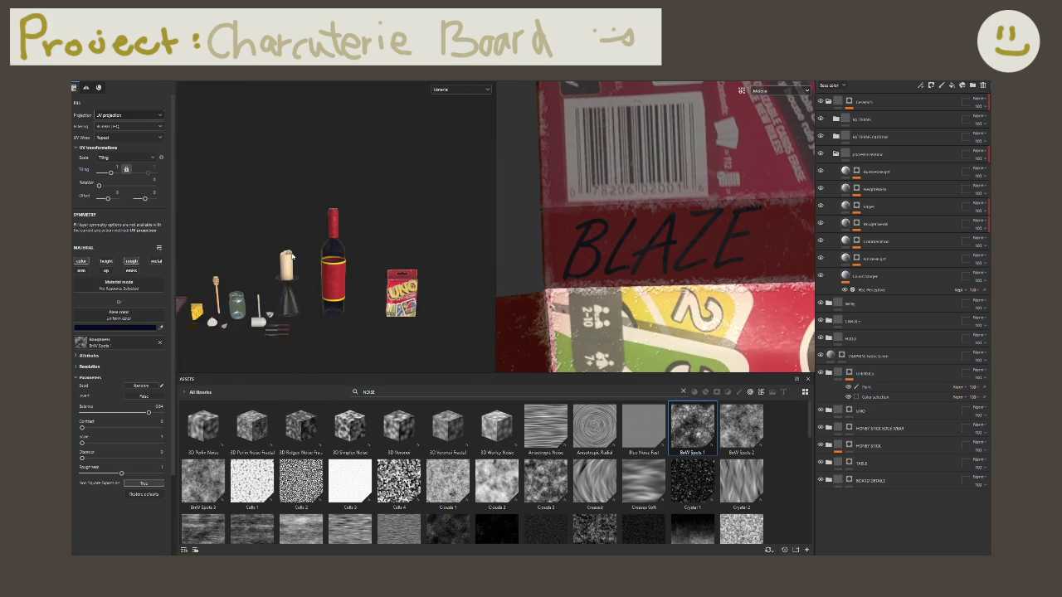
scroll(288, 292, up, 5)
scroll(289, 291, up, 2)
alt+middle_drag(289, 291, 249, 274)
scroll(296, 205, down, 3)
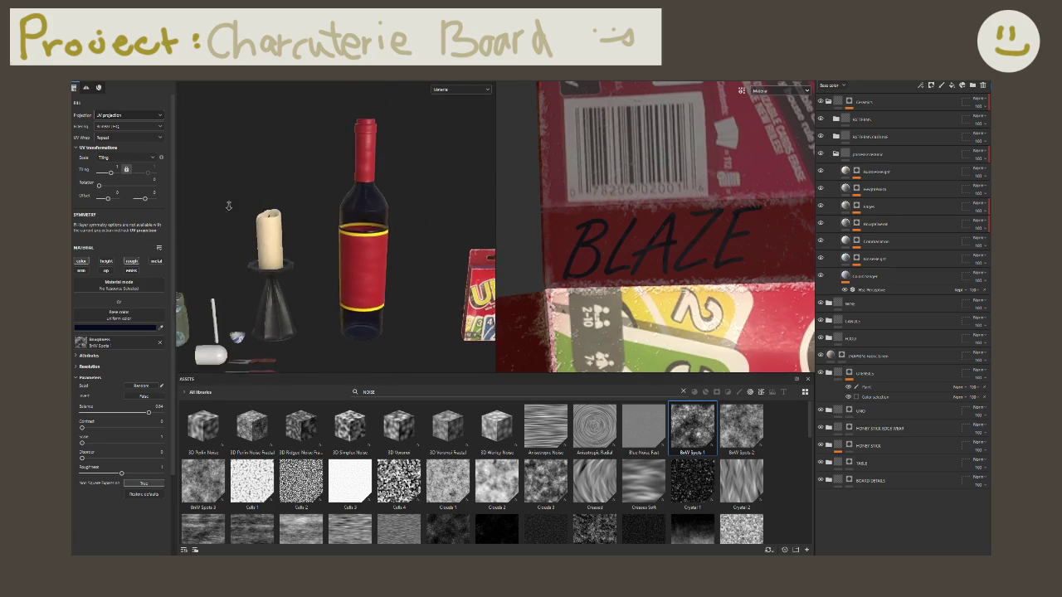
scroll(296, 205, up, 2)
scroll(296, 205, up, 2)
scroll(296, 205, up, 1)
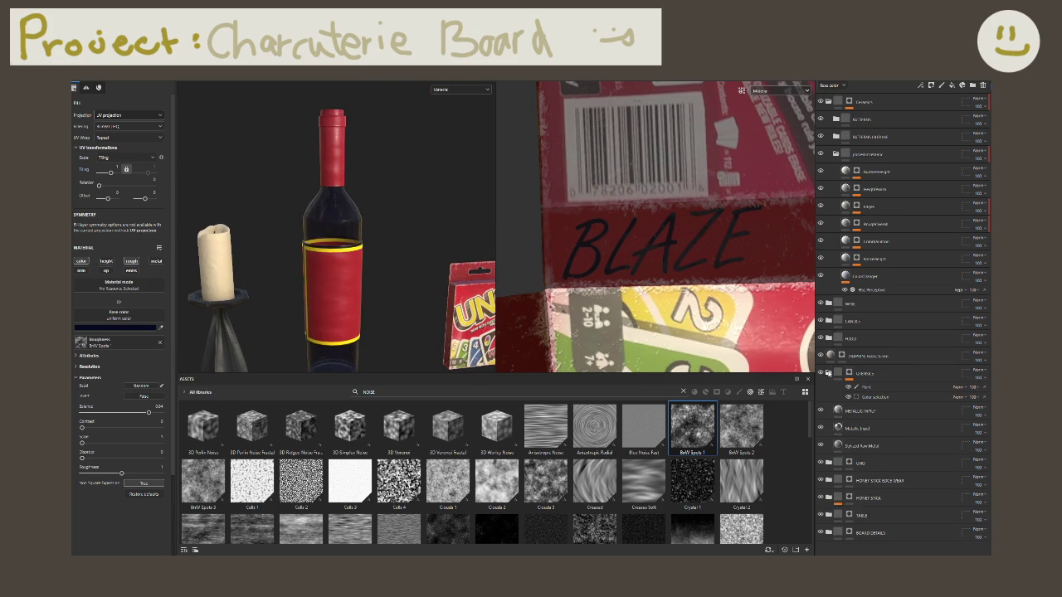
click(841, 375)
Step: Collapse the UTENSILS group and zoom and orbit the camera around the knives
click(841, 375)
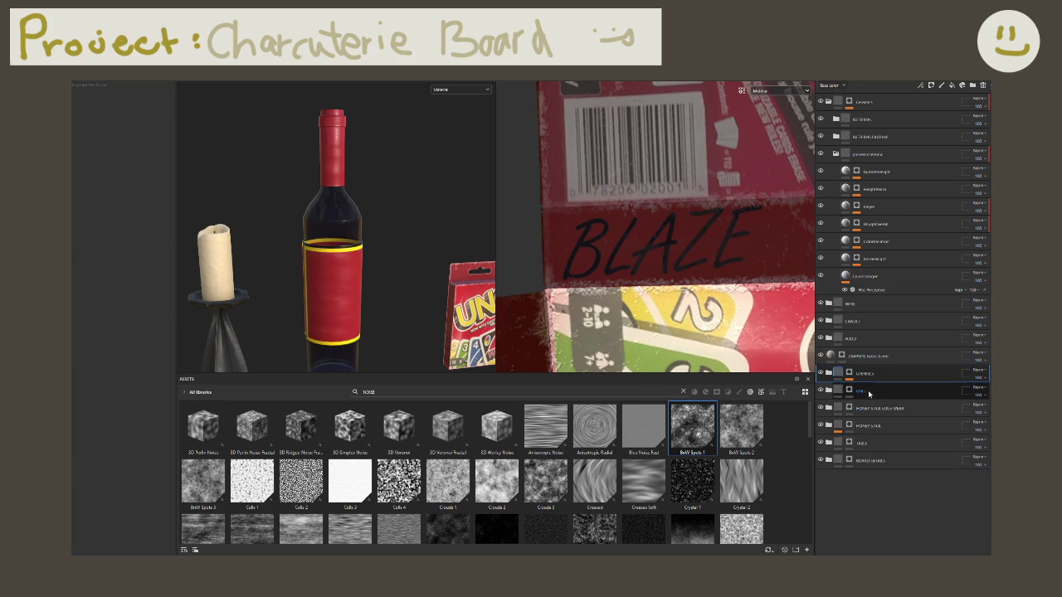
scroll(369, 201, down, 3)
scroll(369, 201, down, 2)
scroll(369, 201, up, 4)
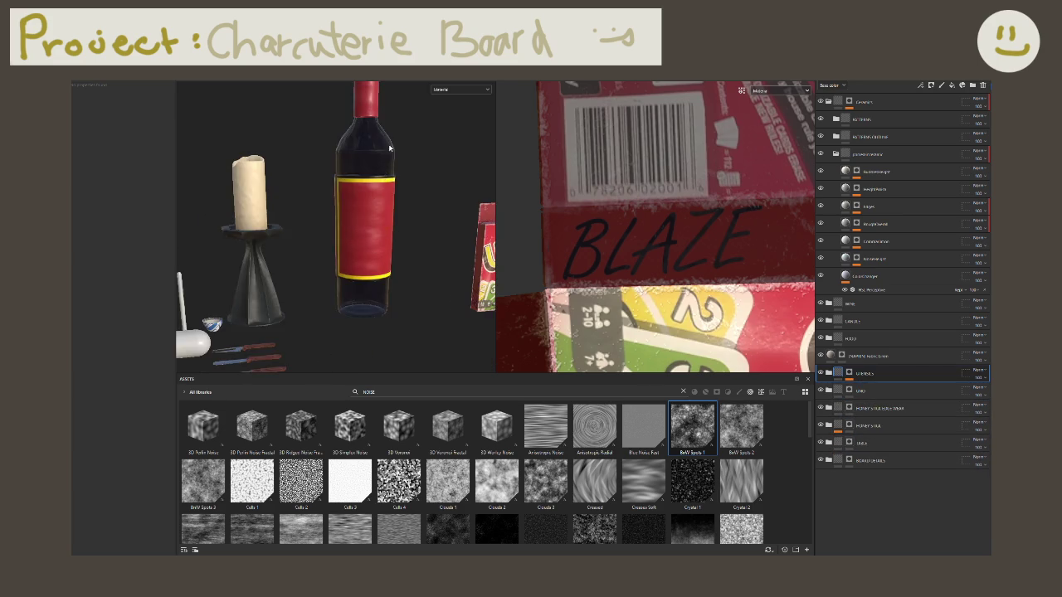
scroll(369, 201, up, 2)
scroll(365, 200, up, 2)
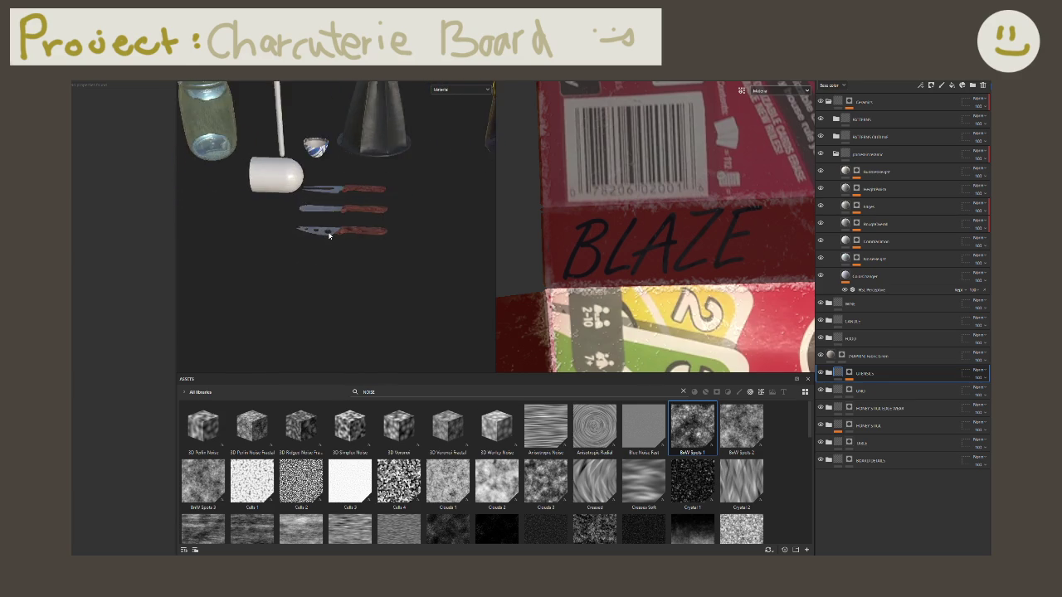
scroll(357, 199, up, 2)
scroll(347, 197, up, 2)
mouse_move(347, 197)
alt+mouse_down()
mouse_move(387, 194)
mouse_move(429, 294)
mouse_move(310, 253)
mouse_move(375, 249)
mouse_move(332, 241)
alt+mouse_up()
Step: Expand UTENSILS, select METALLIC RAMP and add a new fill layer above it
click(828, 373)
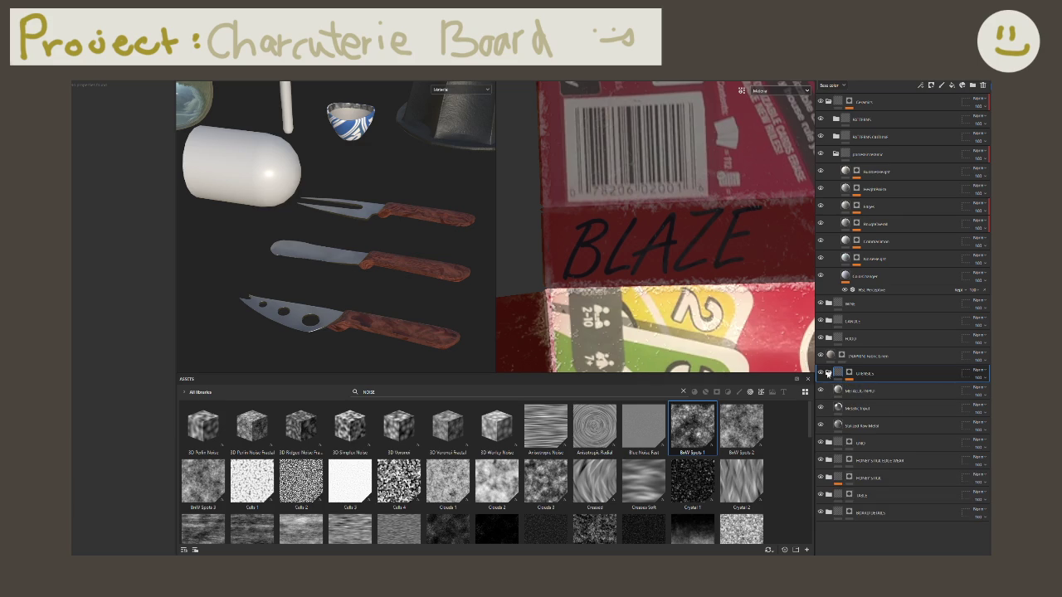
click(828, 373)
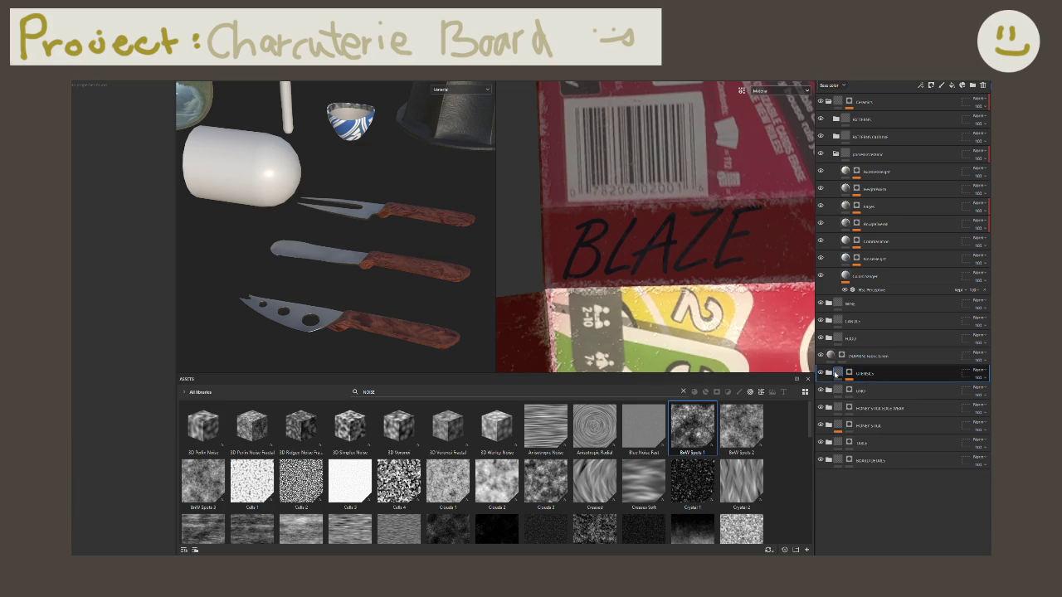
click(835, 374)
click(867, 390)
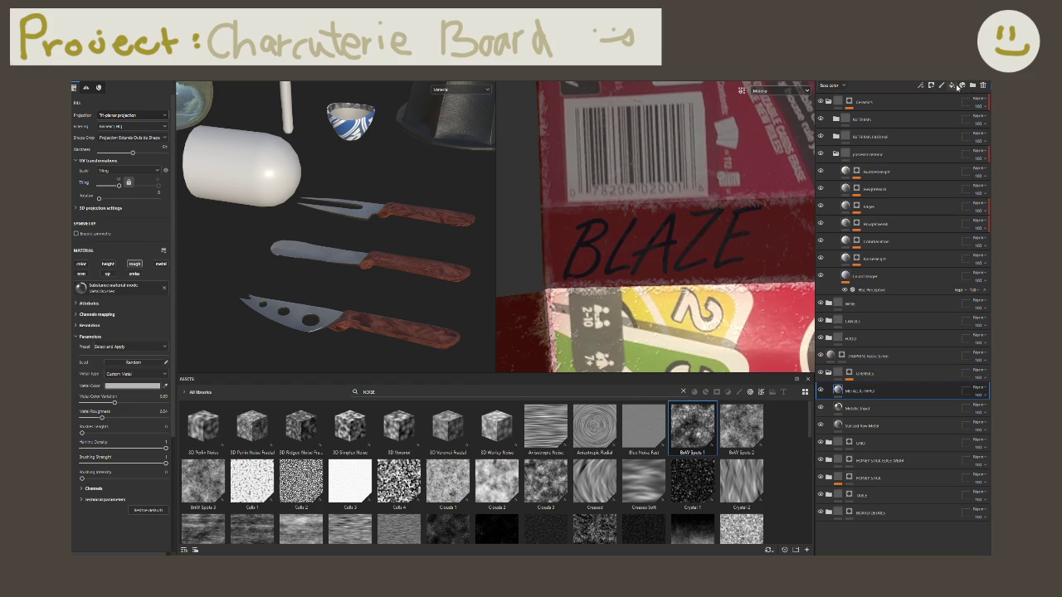
click(952, 85)
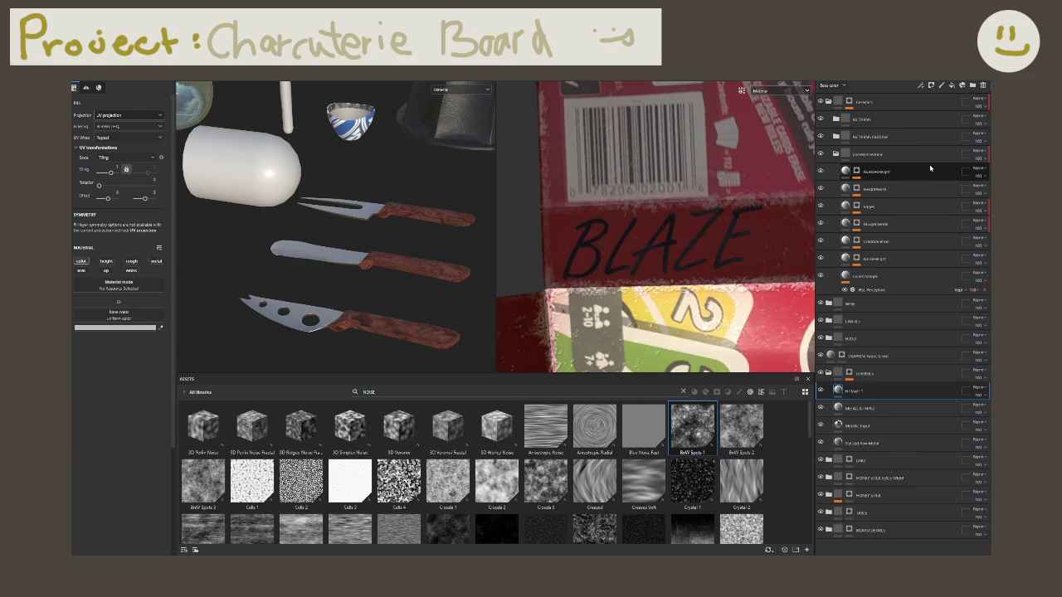
Step: Move Fill layer 1 above the UTENSILS group and view the utensils
drag(848, 391, 859, 368)
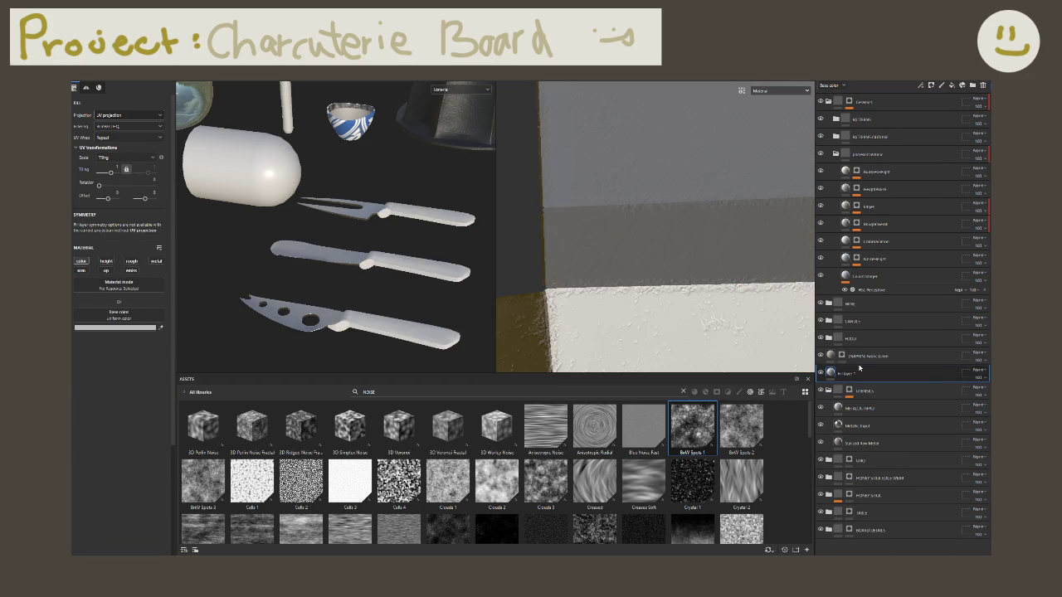
alt+drag(336, 291, 399, 313)
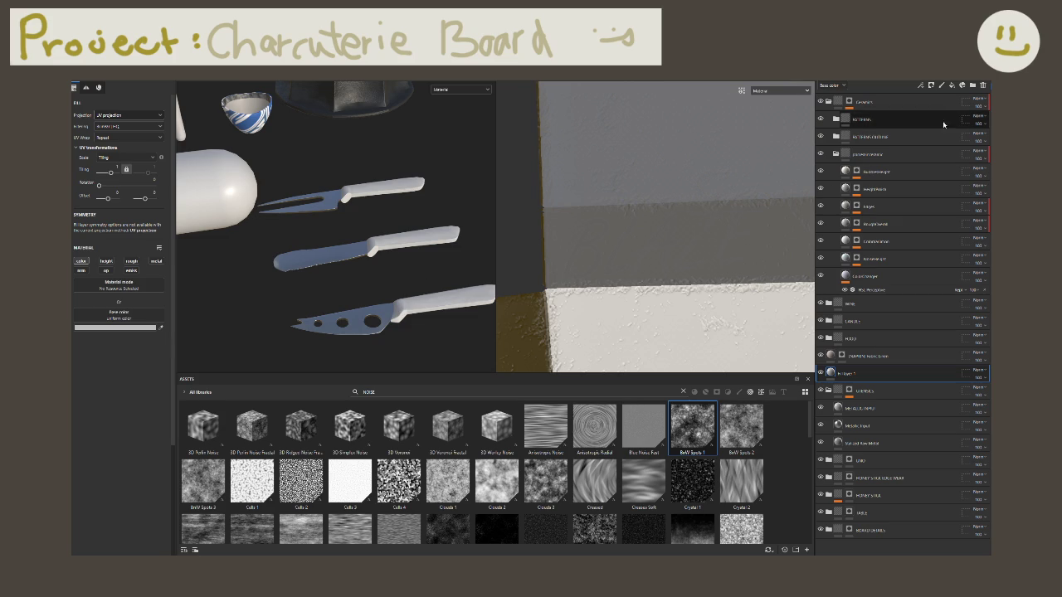
scroll(342, 256, down, 2)
scroll(343, 256, down, 2)
scroll(318, 264, down, 2)
scroll(318, 264, up, 3)
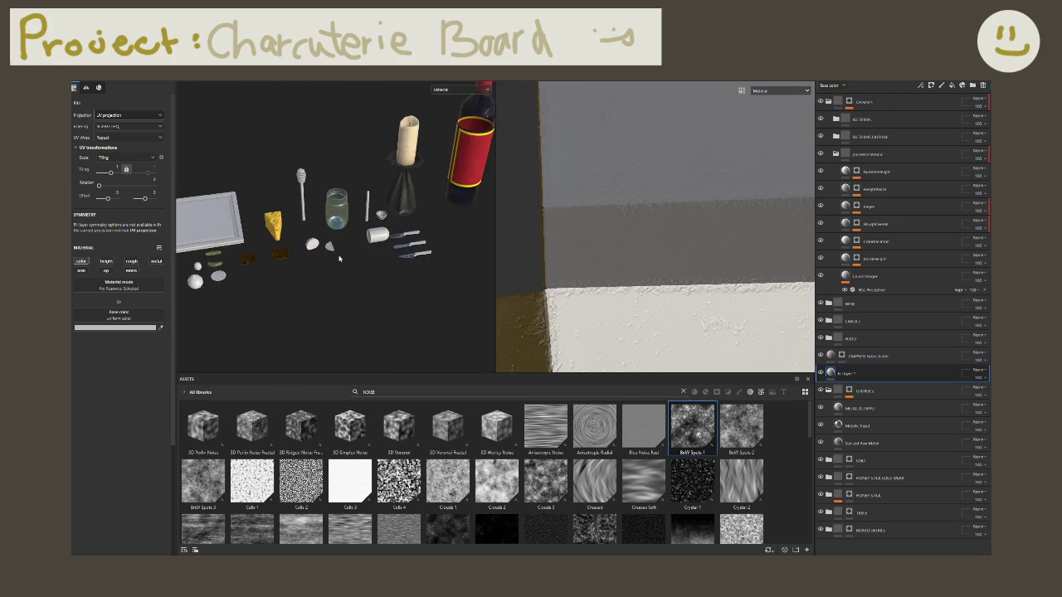
Step: Add a black mask to Fill layer 1
right_click(881, 378)
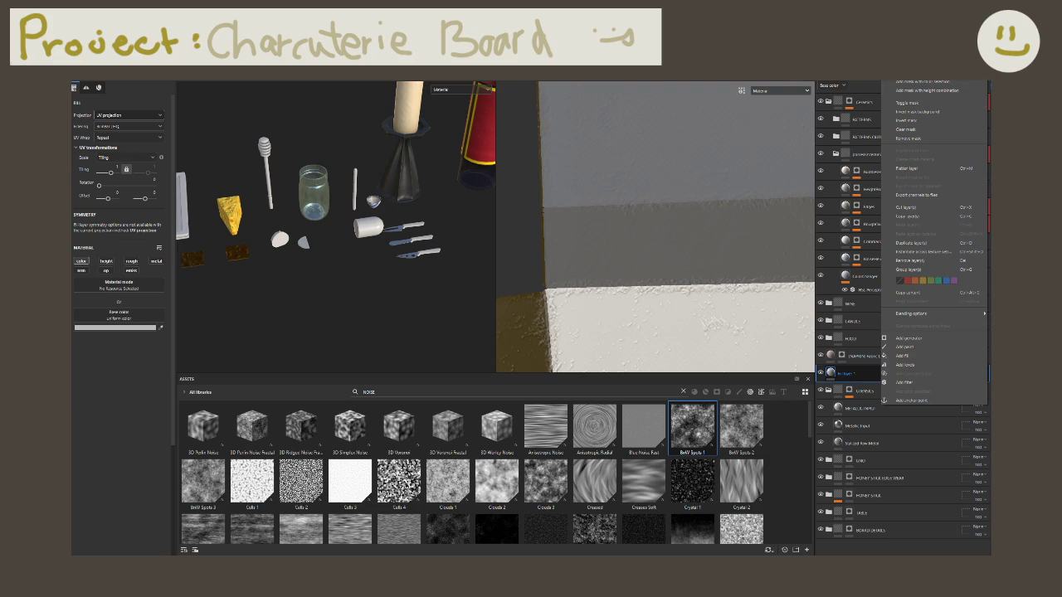
click(913, 82)
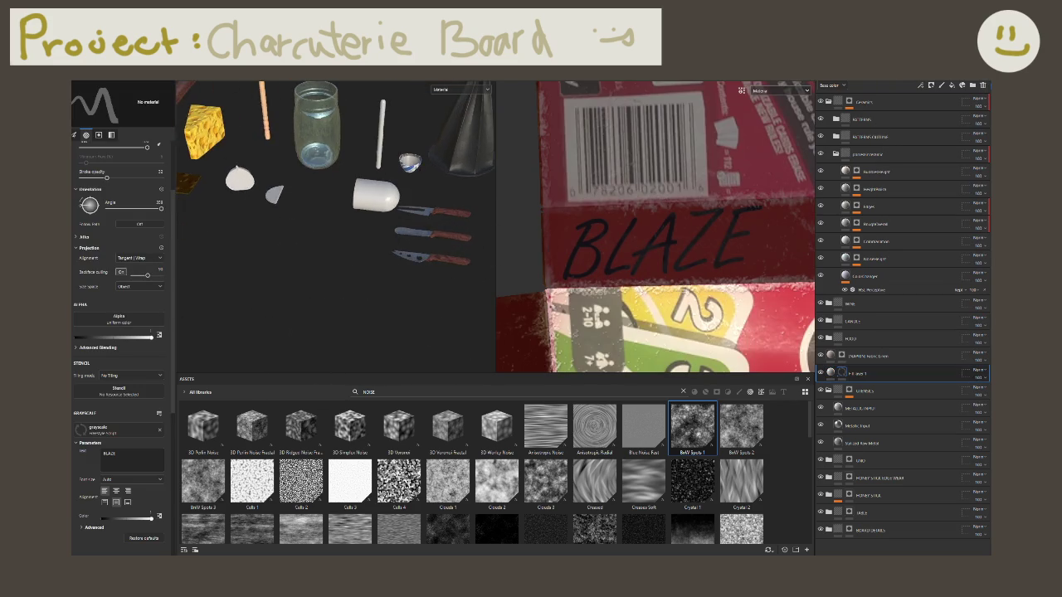
scroll(332, 241, up, 5)
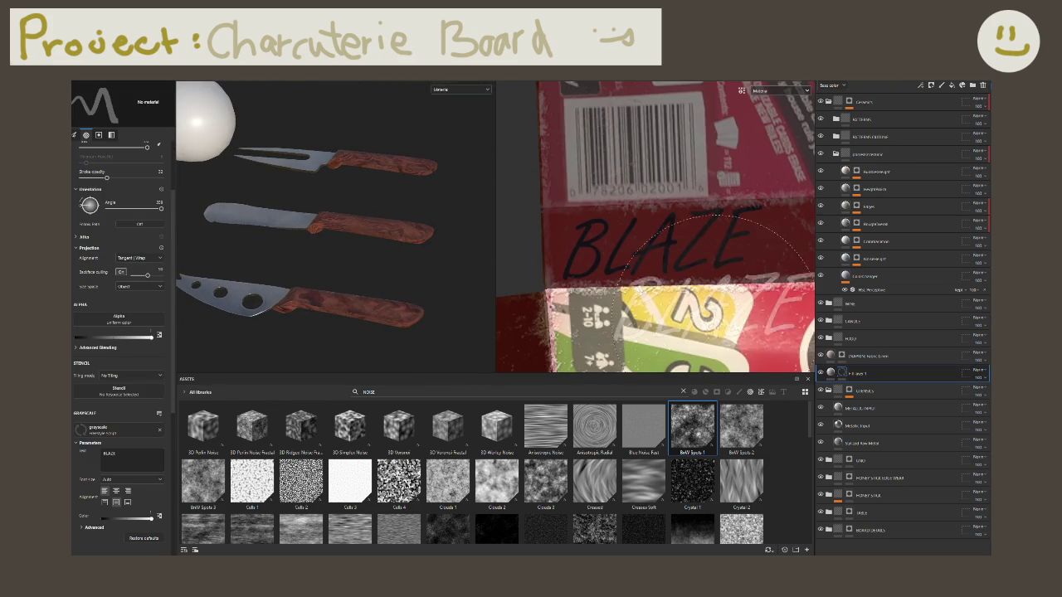
right_click(859, 380)
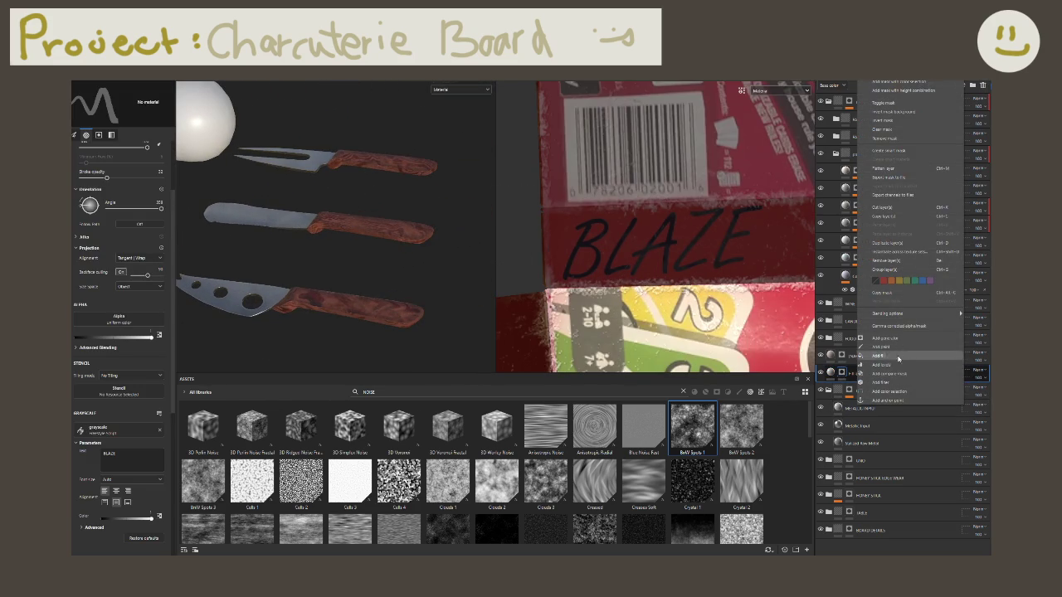
Step: Add a Metal Edge Wear generator to the fill layer's mask and lower its Wear Level
click(899, 339)
click(116, 119)
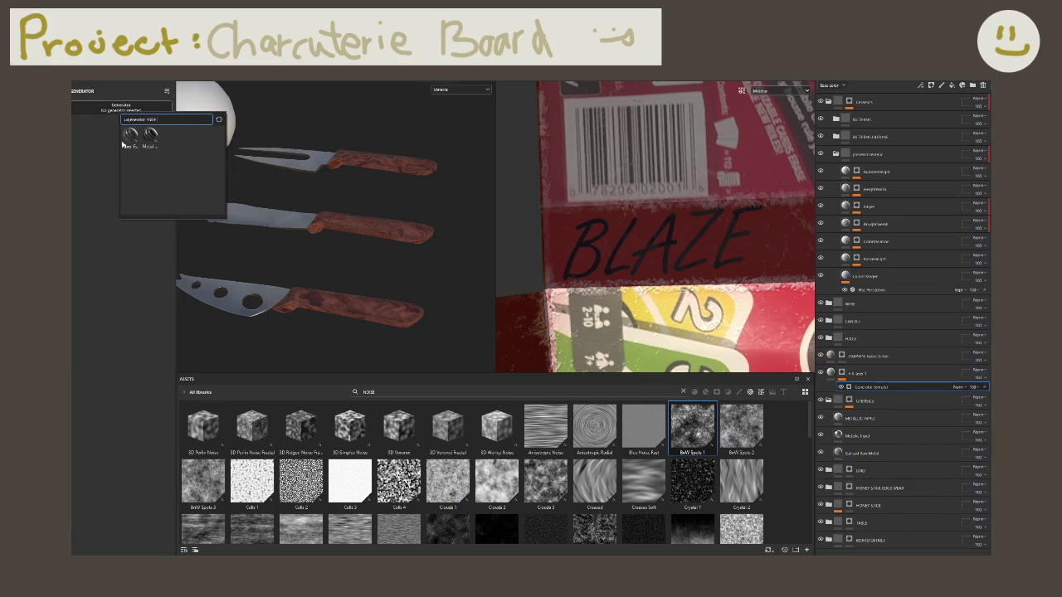
click(150, 138)
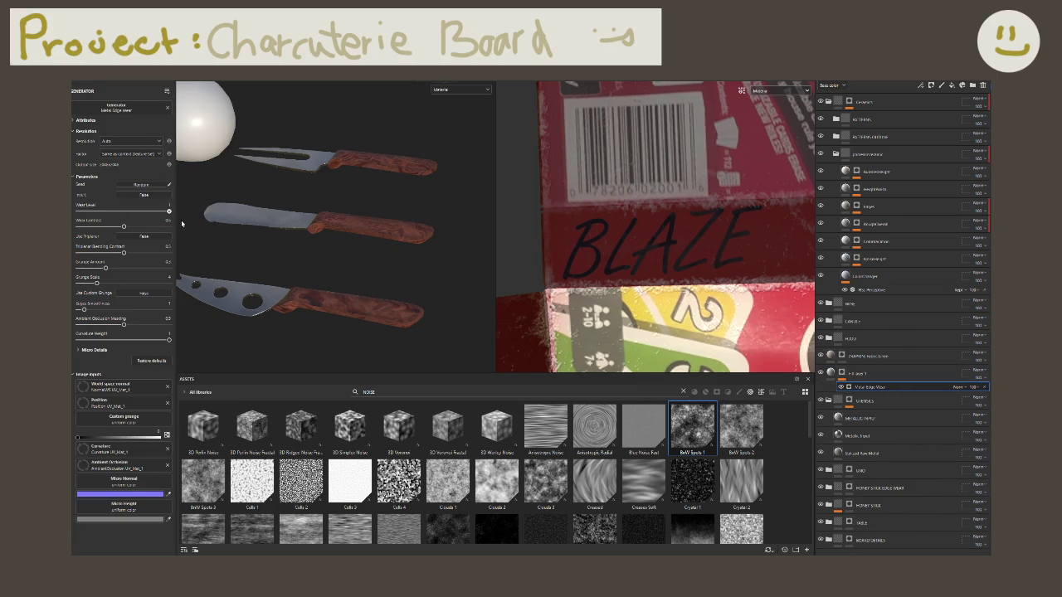
drag(161, 213, 140, 216)
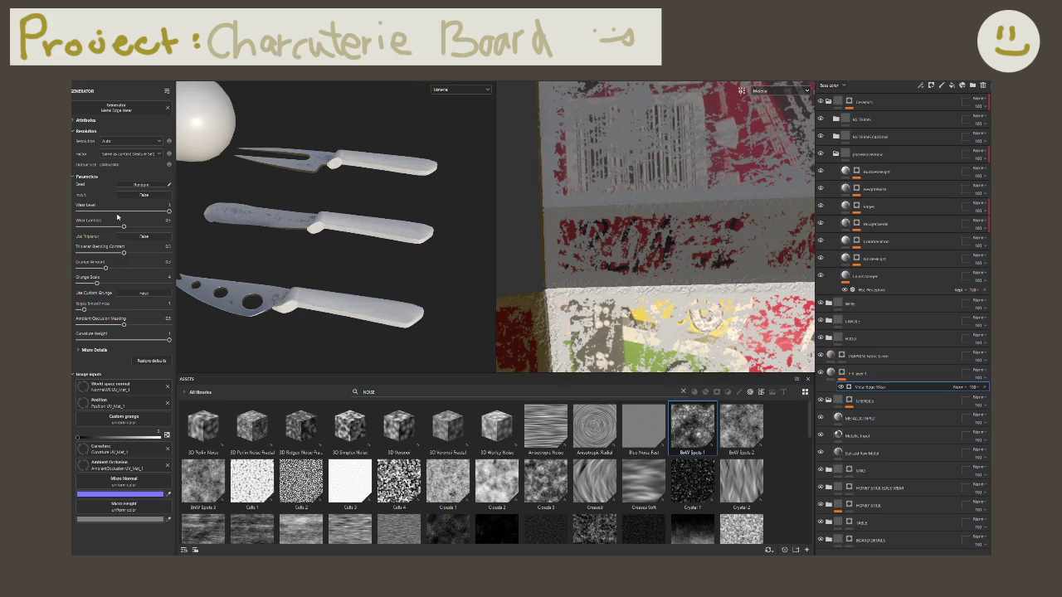
click(107, 213)
drag(98, 213, 81, 213)
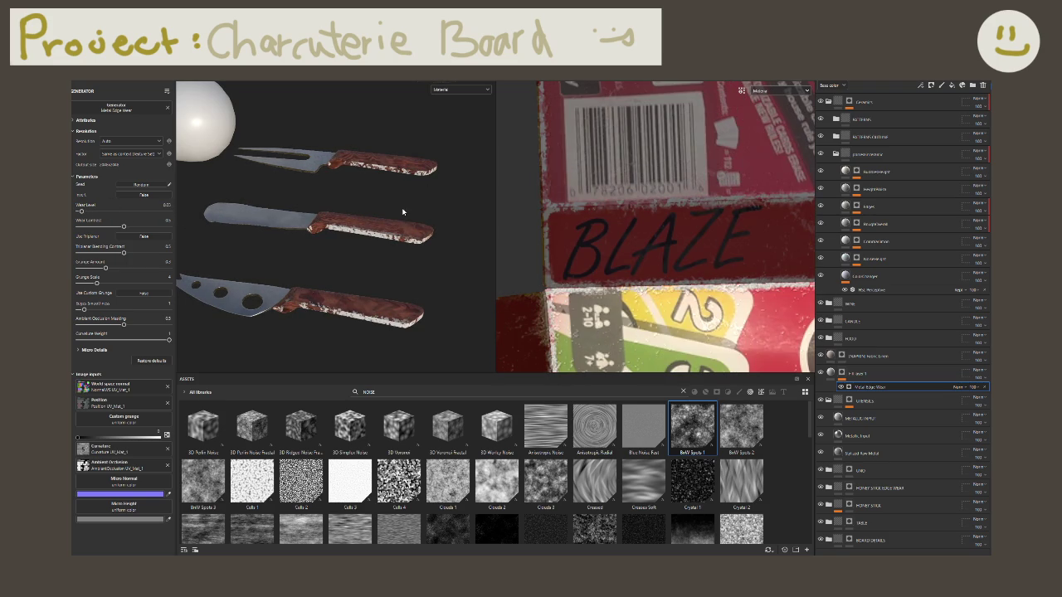
Step: Max out Grunge Amount, enlarge Grunge Scale and set Curvature Weight to about 0.77
key(F2)
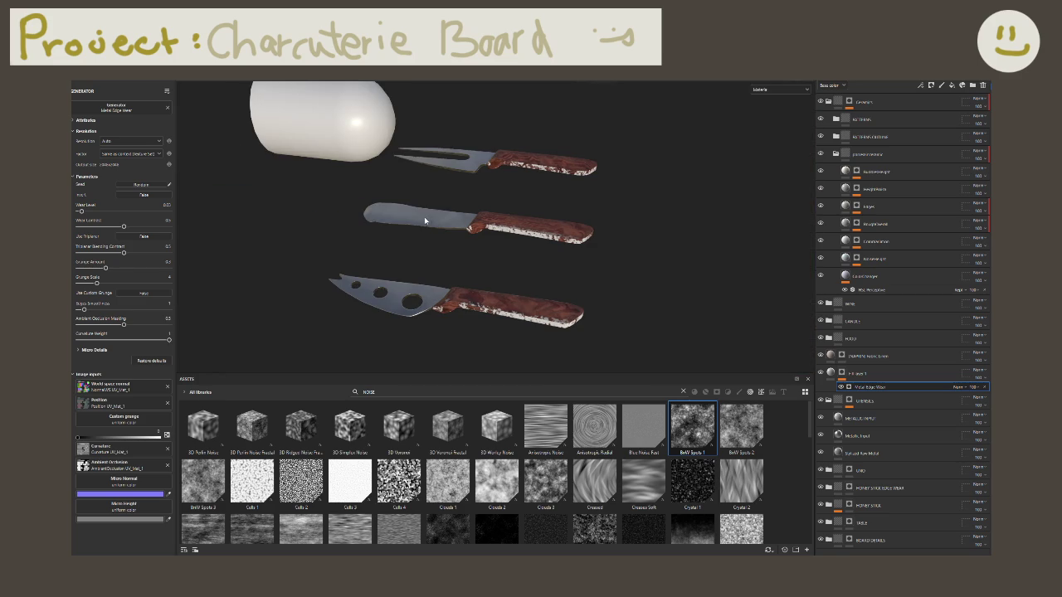
alt+drag(514, 296, 490, 284)
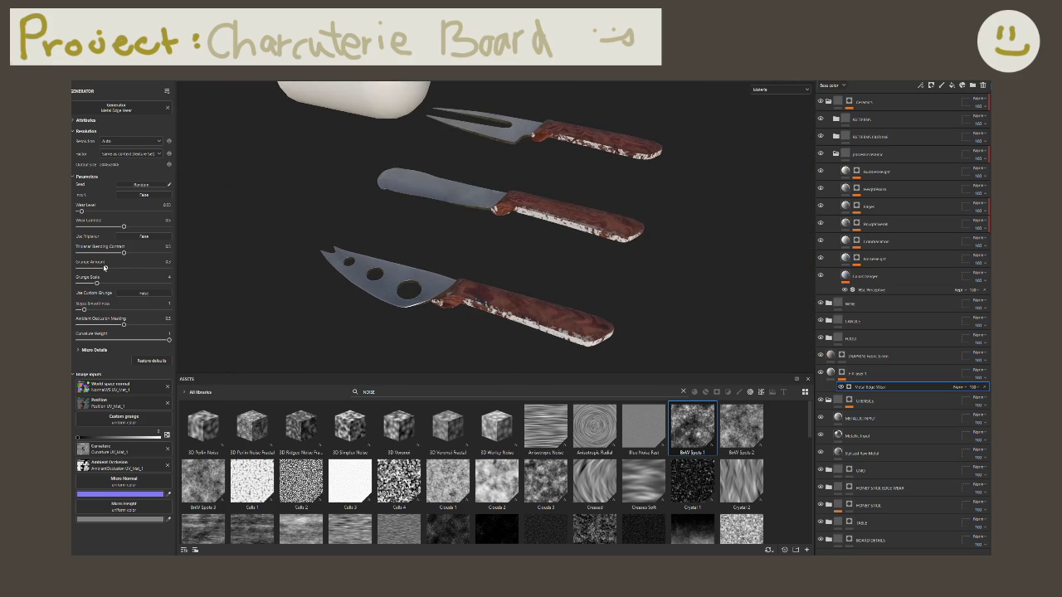
mouse_move(106, 268)
mouse_down()
mouse_move(143, 268)
mouse_move(85, 254)
mouse_move(90, 226)
mouse_move(79, 228)
mouse_move(92, 212)
mouse_up()
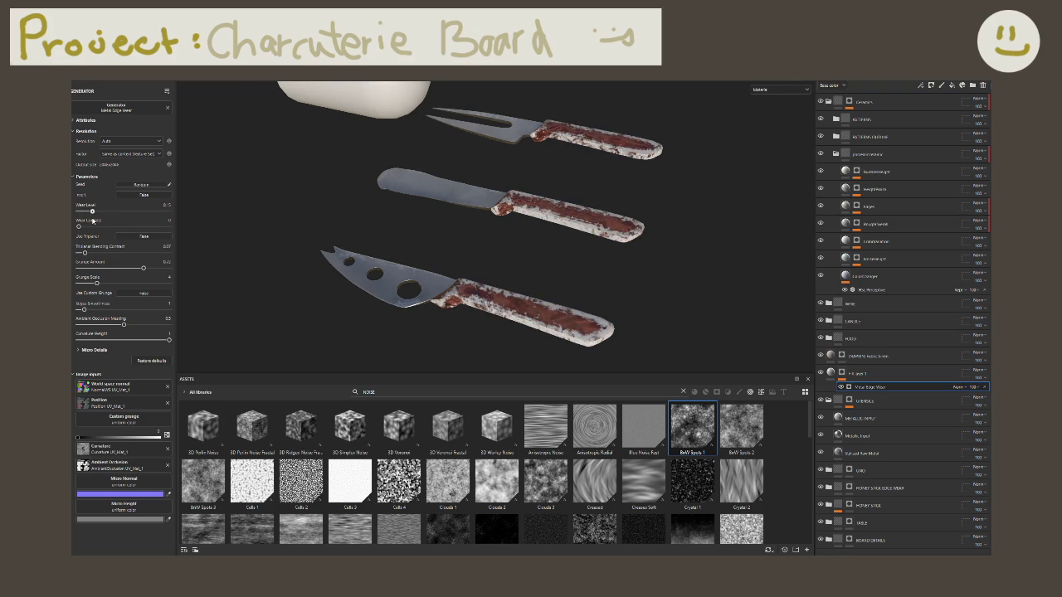
drag(100, 269, 167, 269)
mouse_move(96, 283)
mouse_down()
mouse_move(120, 283)
mouse_move(120, 310)
mouse_move(169, 310)
mouse_move(176, 329)
mouse_move(141, 332)
mouse_move(157, 326)
mouse_up()
click(146, 341)
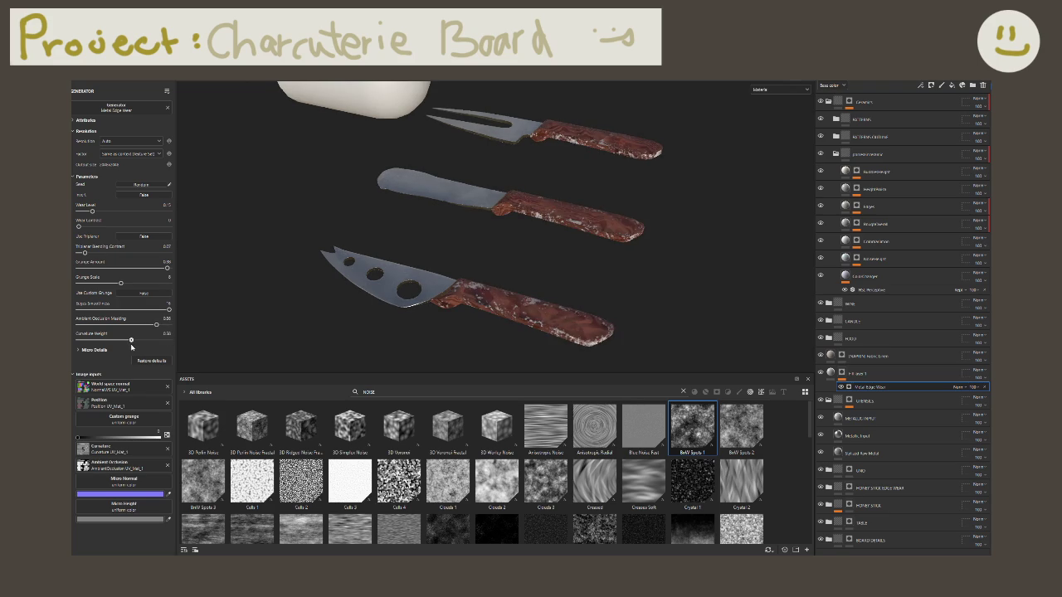
drag(147, 348, 150, 349)
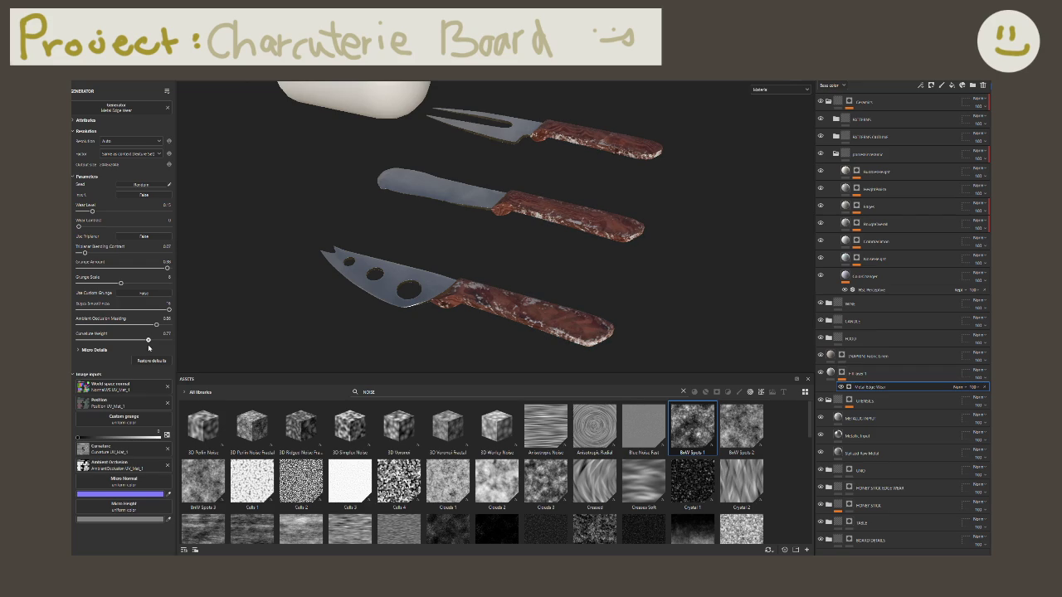
right_click(864, 387)
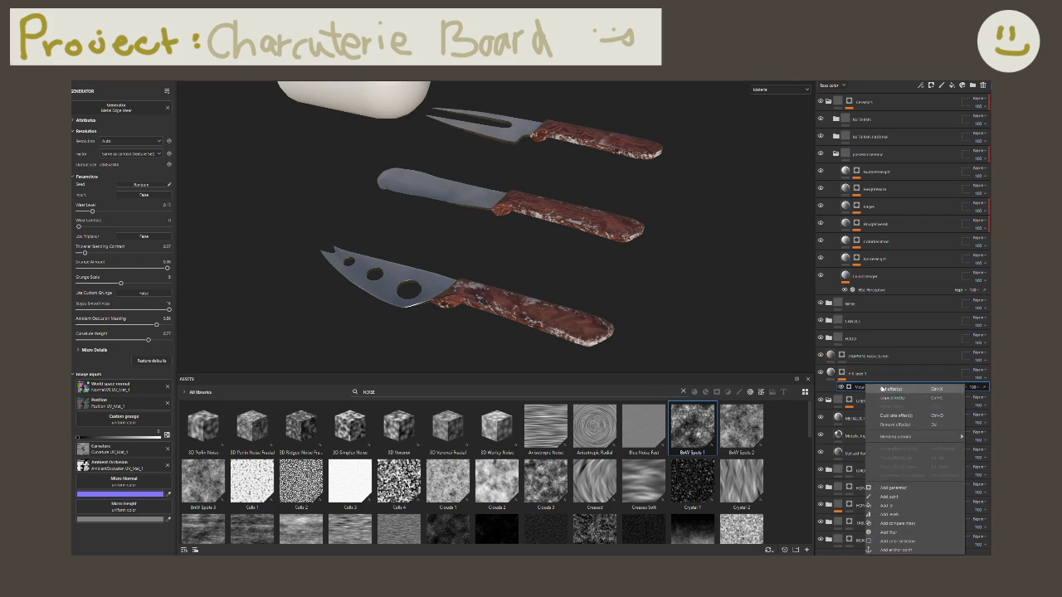
Step: Add a Blur filter above Metal Edge Wear with intensity 0.1
click(894, 533)
click(139, 109)
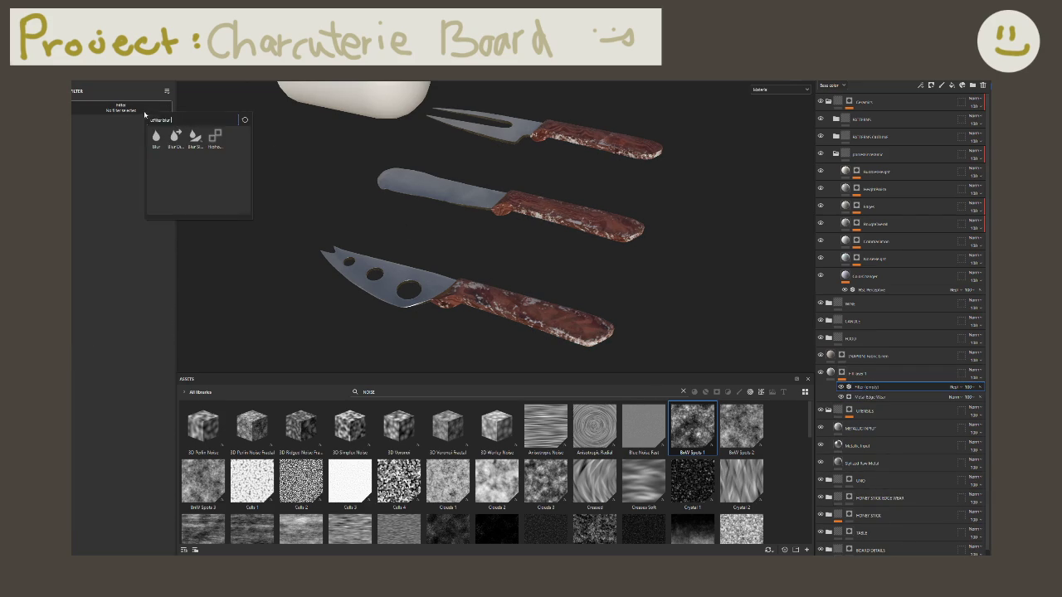
click(158, 139)
click(168, 139)
text(0.1)
key(Return)
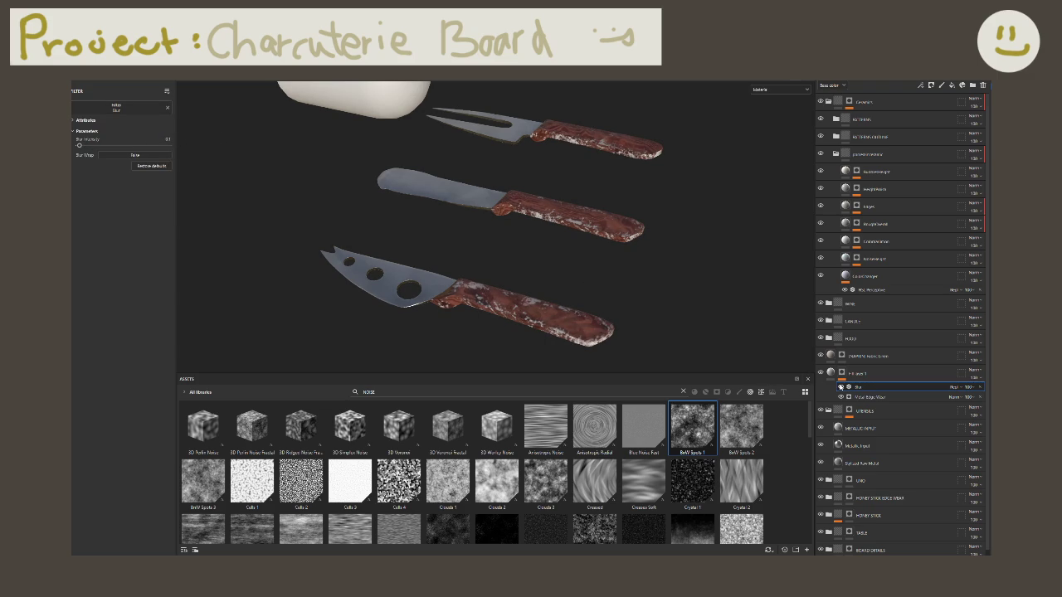
Step: Select the handle fill layer and clear its old name
click(855, 374)
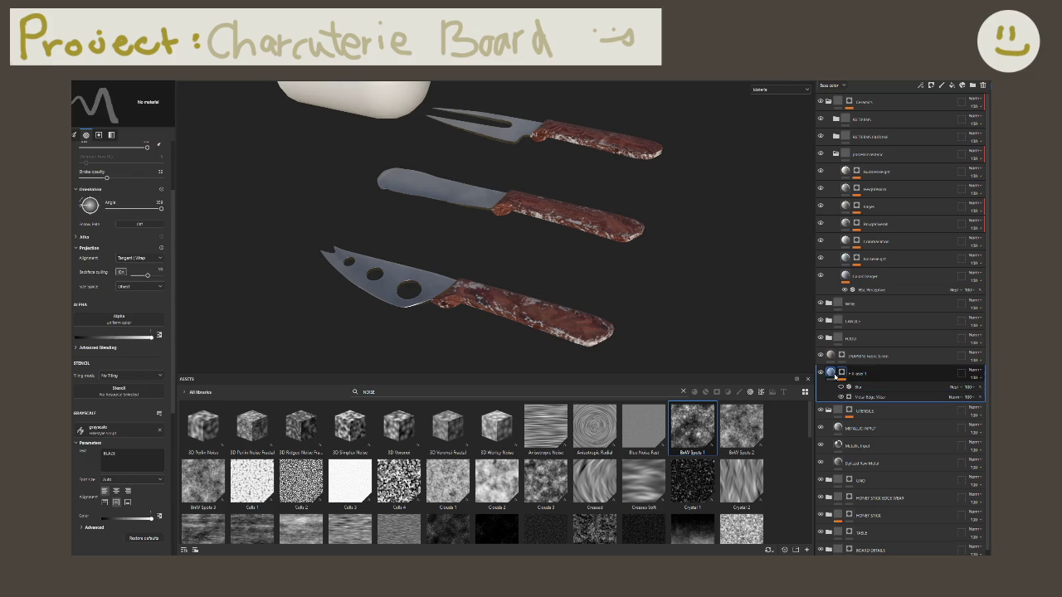
double_click(858, 373)
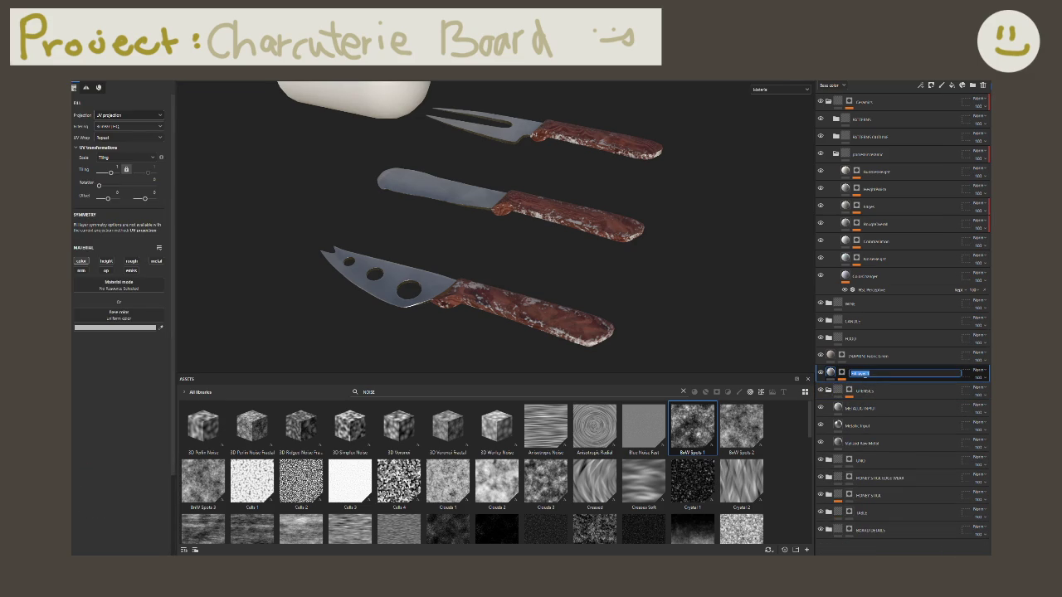
key(BackSpace)
Step: Enter the new layer name and enable roughness at about 0.87
text(teel Noise W)
key(Return)
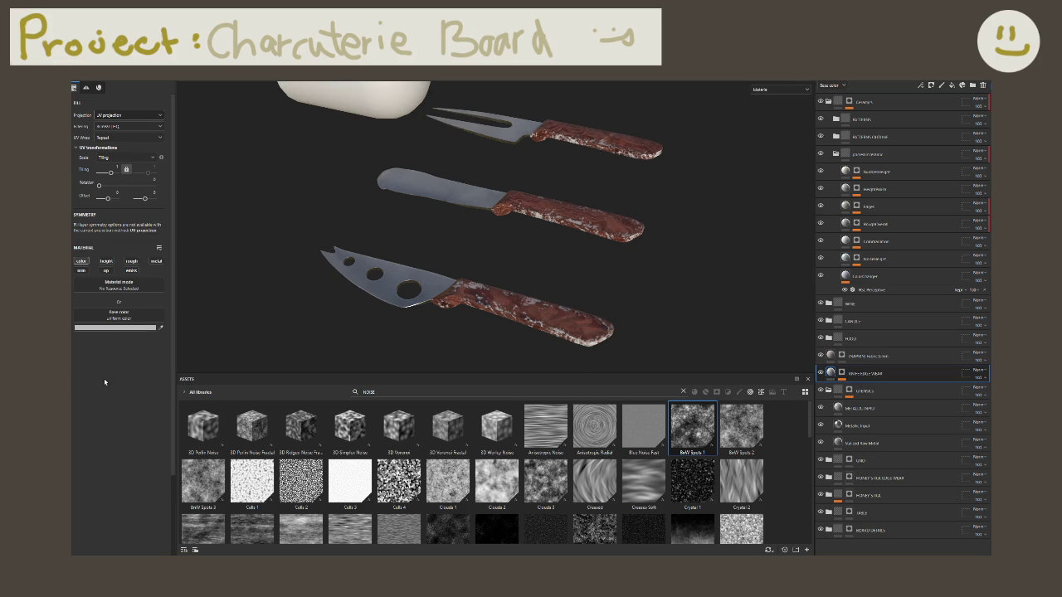
click(131, 261)
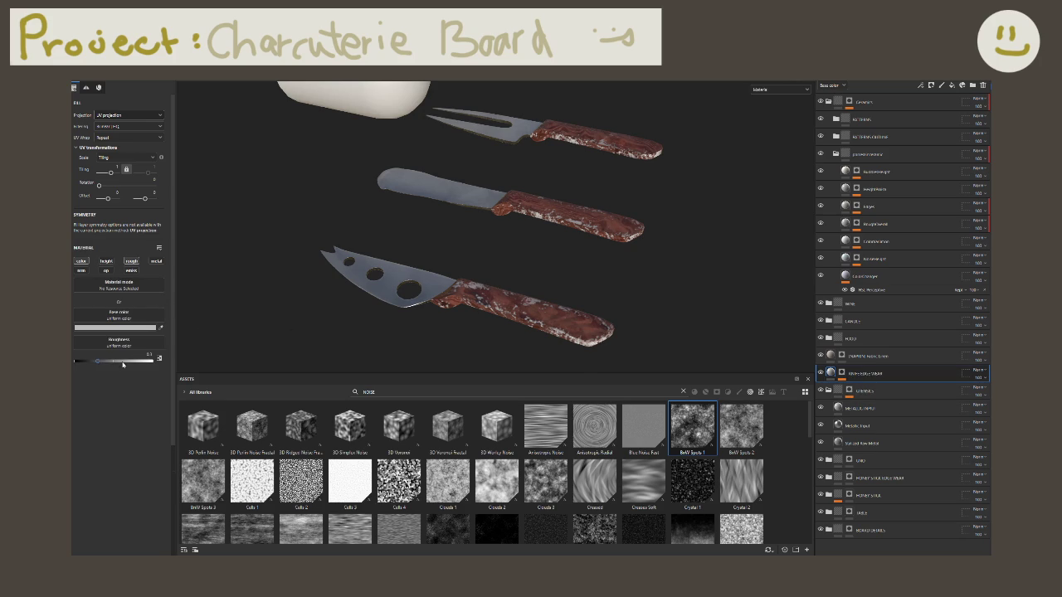
drag(119, 364, 146, 362)
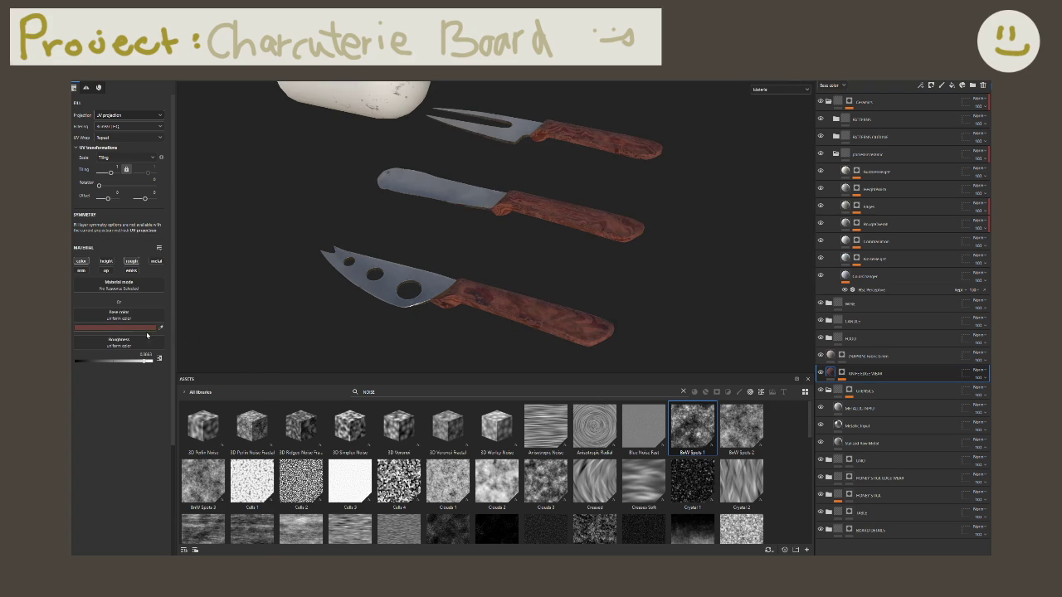
Step: Give the wear layer a muted reddish-pink base colour and 67% opacity
click(125, 327)
click(194, 394)
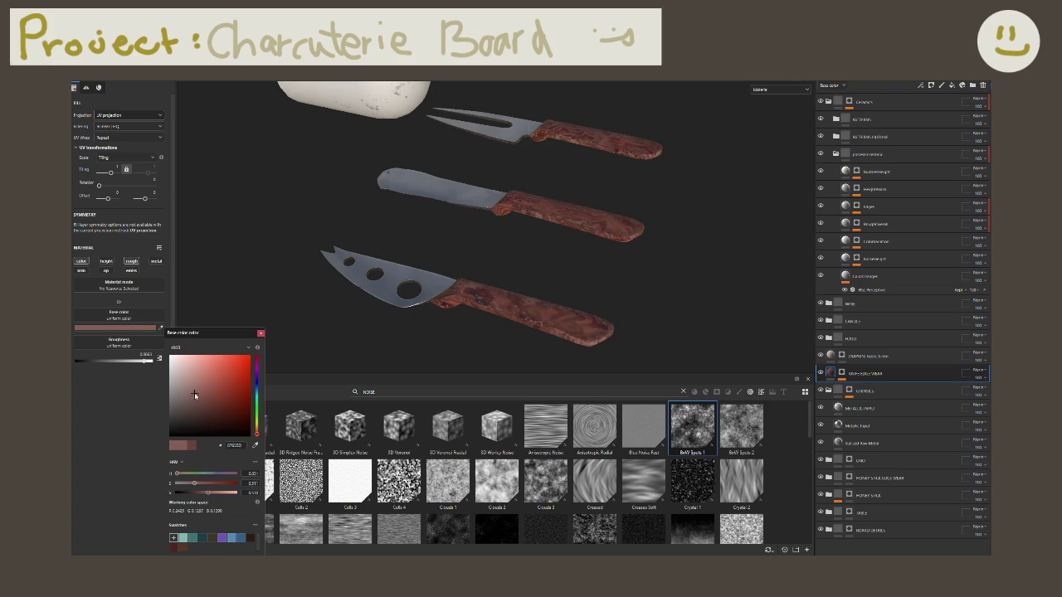
mouse_move(194, 394)
mouse_down()
mouse_move(202, 386)
mouse_move(189, 379)
mouse_move(192, 393)
mouse_up()
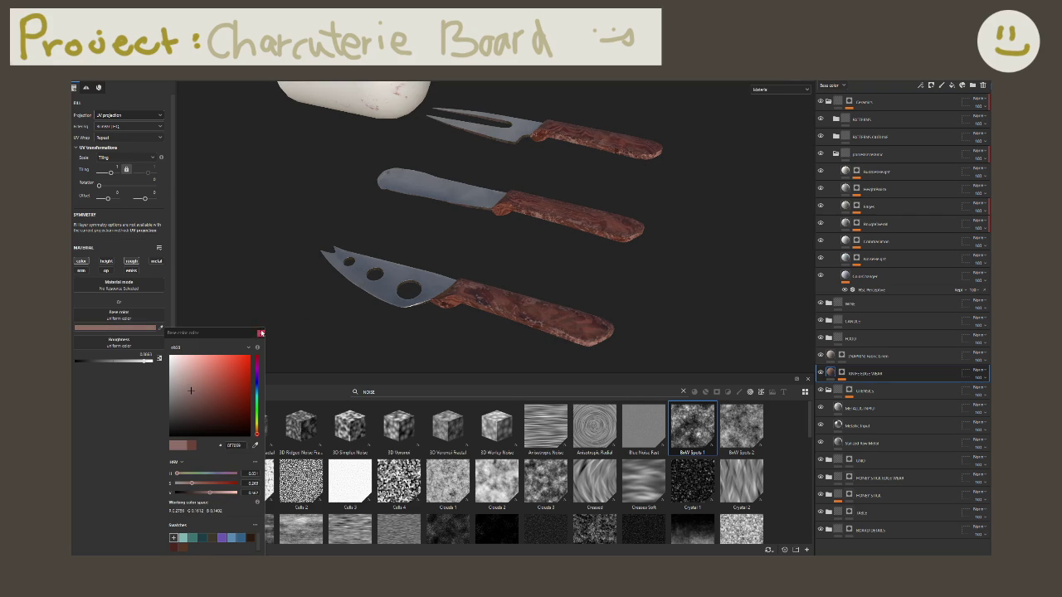
click(261, 333)
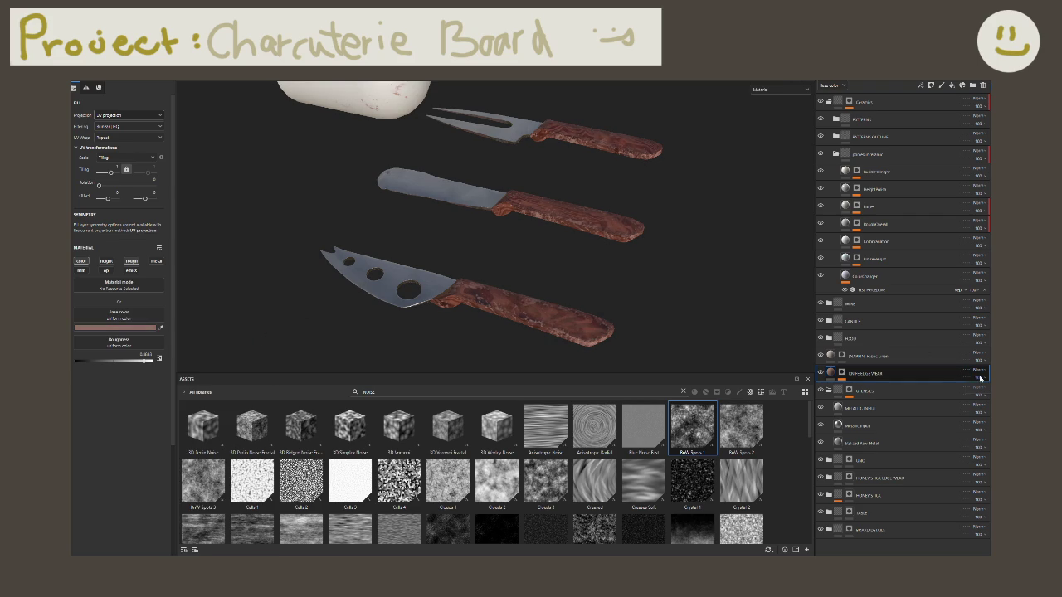
drag(979, 378, 703, 312)
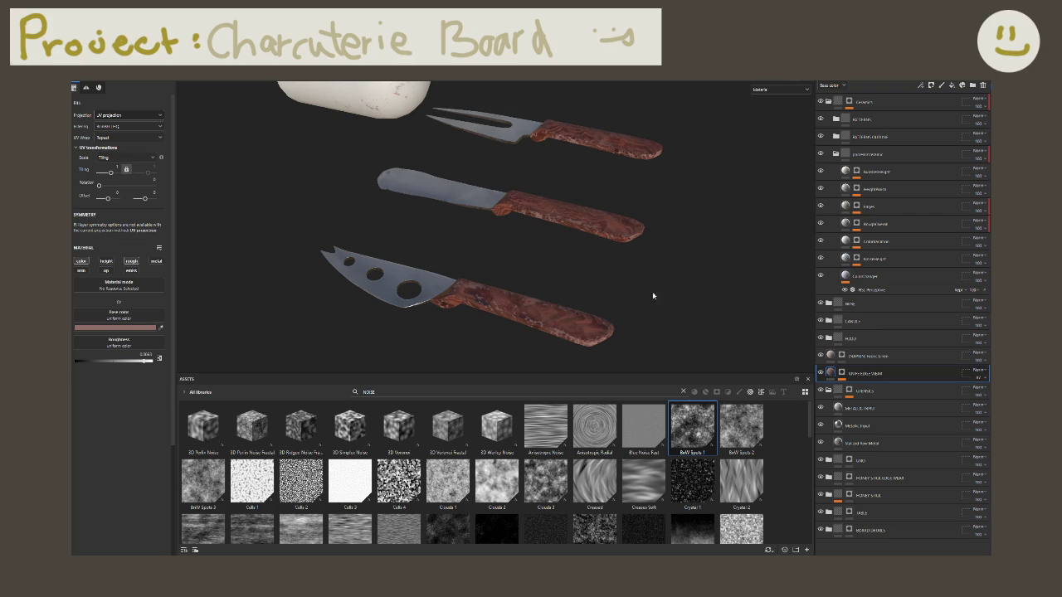
mouse_move(979, 377)
mouse_down()
mouse_move(987, 394)
mouse_move(438, 303)
mouse_move(490, 282)
mouse_move(550, 284)
mouse_move(460, 232)
mouse_move(349, 244)
mouse_move(565, 260)
mouse_move(517, 194)
mouse_move(377, 273)
mouse_up()
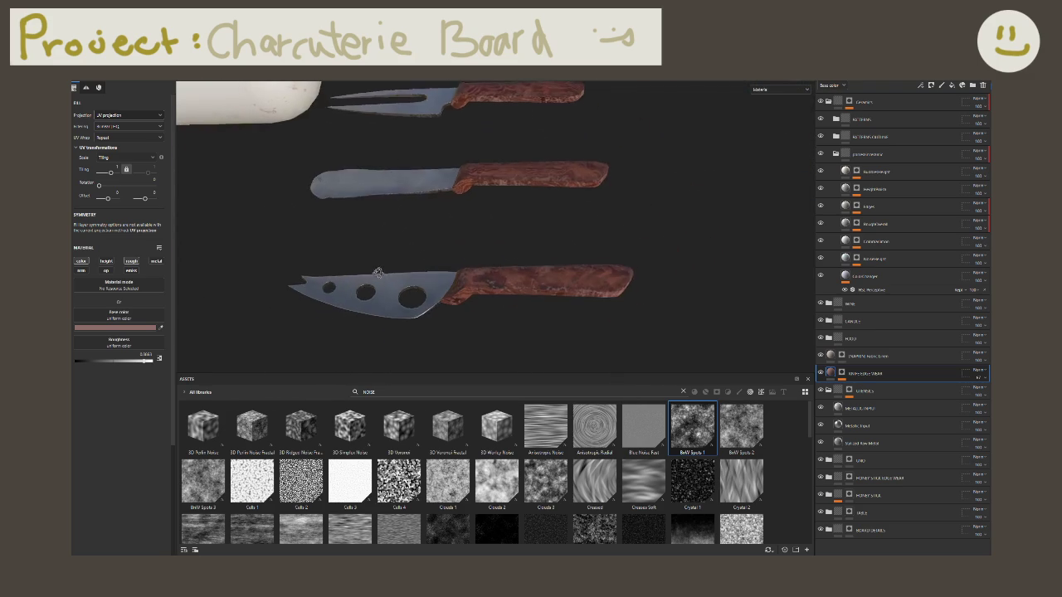
click(863, 409)
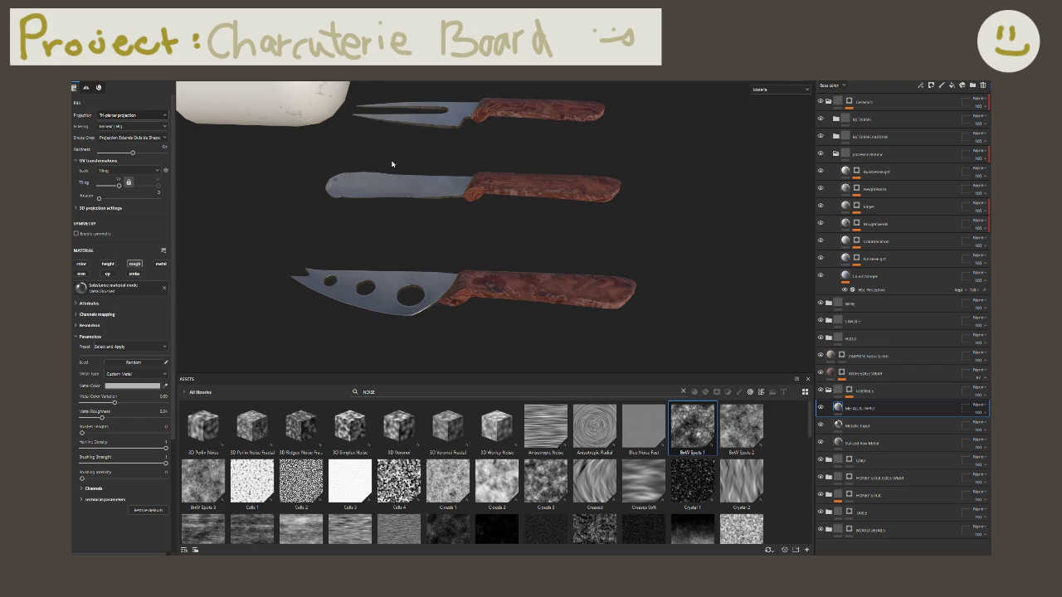
middle_drag(391, 166, 409, 191)
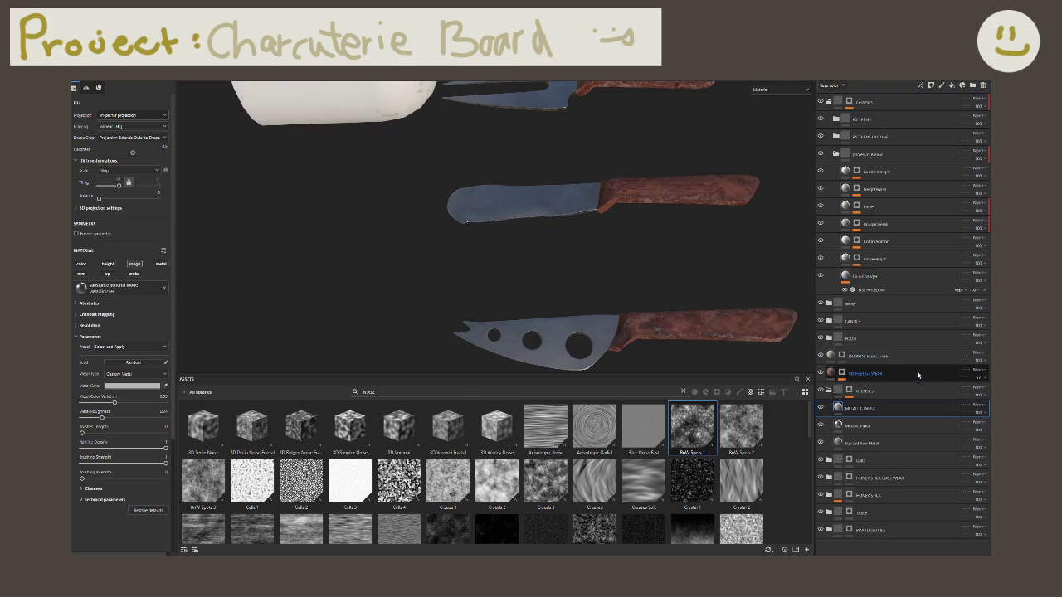
click(919, 376)
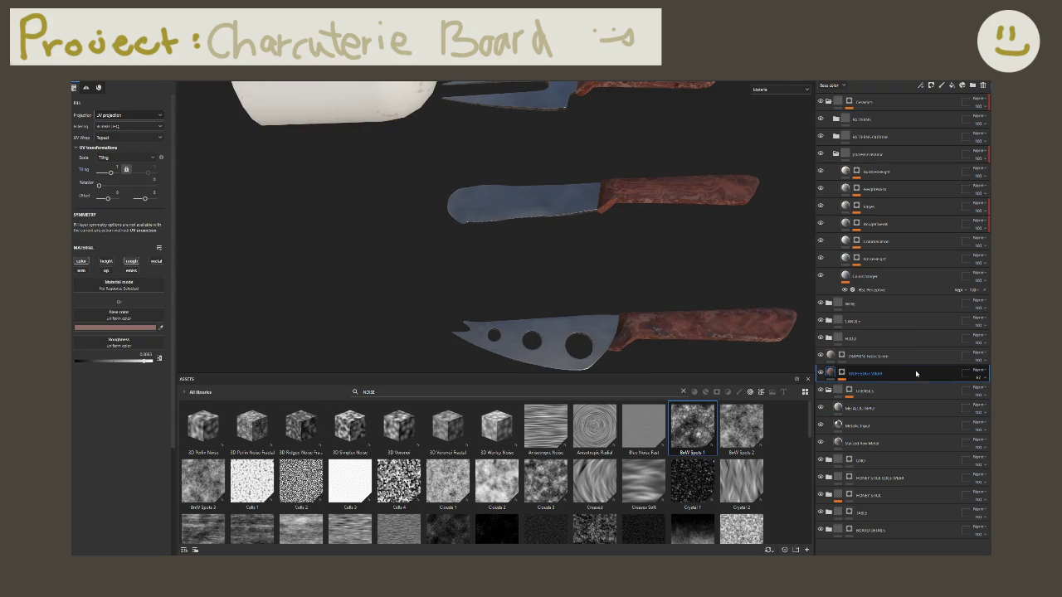
scroll(592, 213, down, 5)
scroll(598, 225, down, 2)
scroll(597, 229, up, 2)
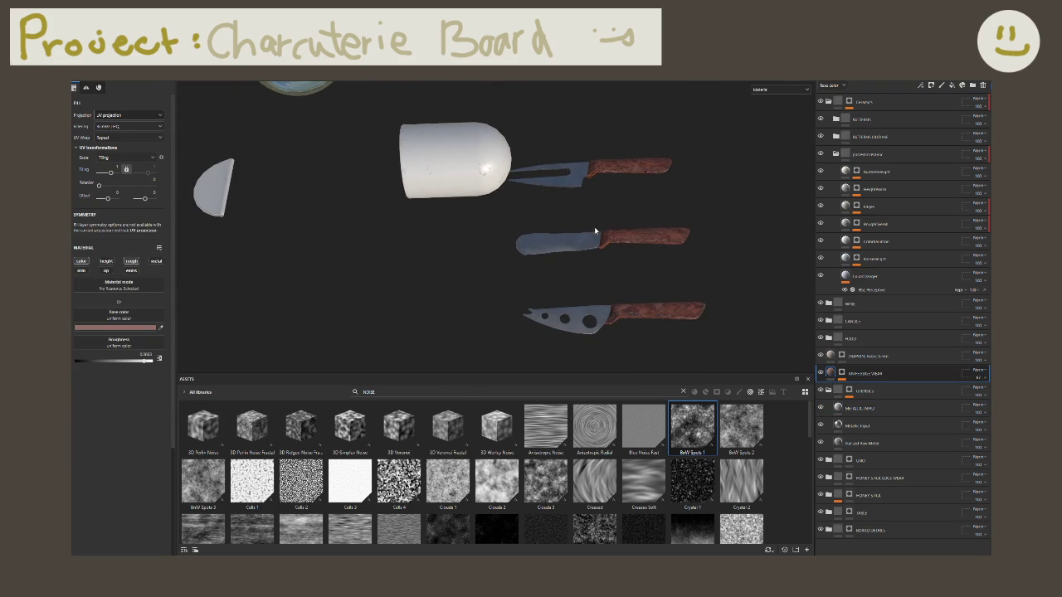
double_click(884, 380)
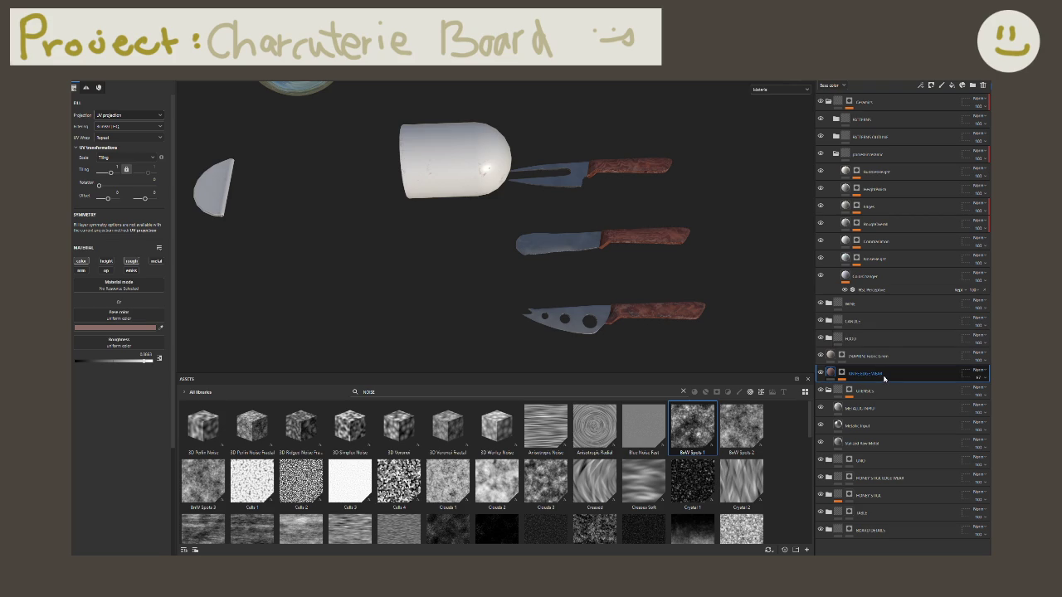
Step: Group the handle wear layer into a folder named KNIFE HANDLE
key(ctrl+g)
double_click(865, 376)
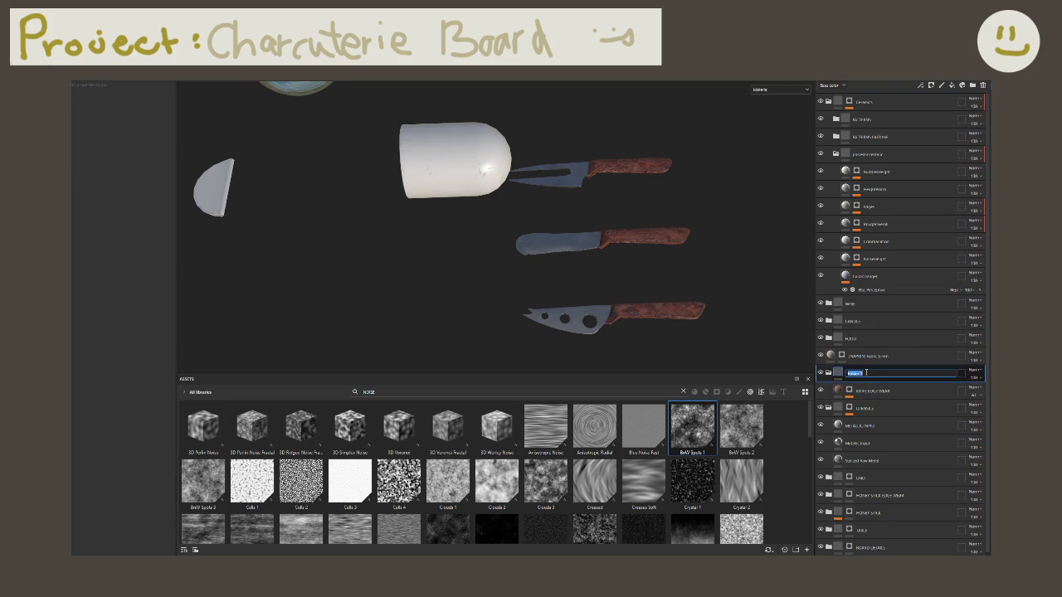
text(BnW Br)
text( Br)
text(ANDLE)
key(Return)
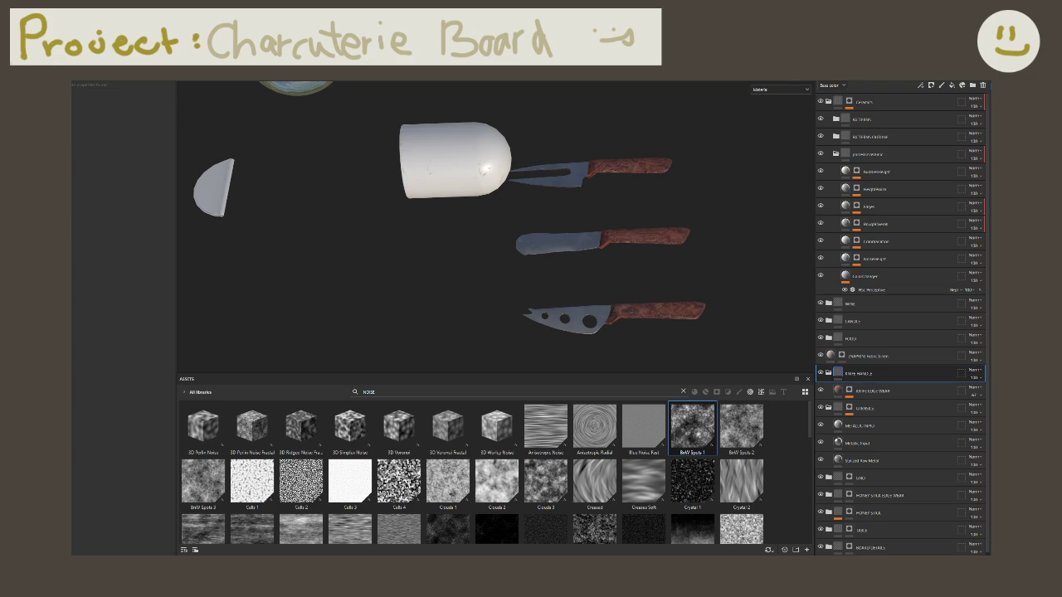
Step: Add a black mask to the folder and polygon-fill it on the knife handles
click(931, 85)
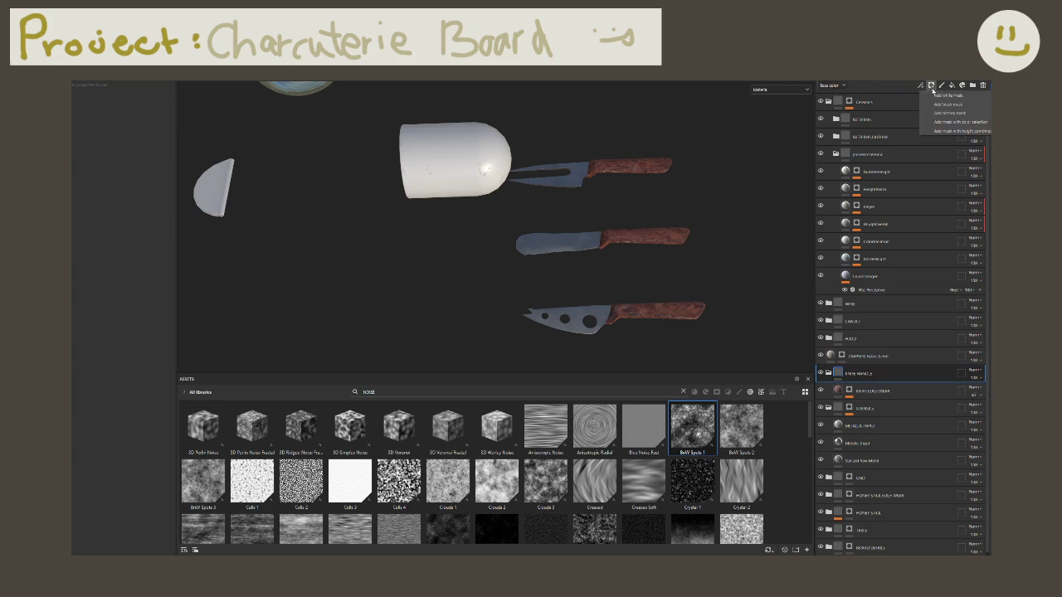
click(942, 104)
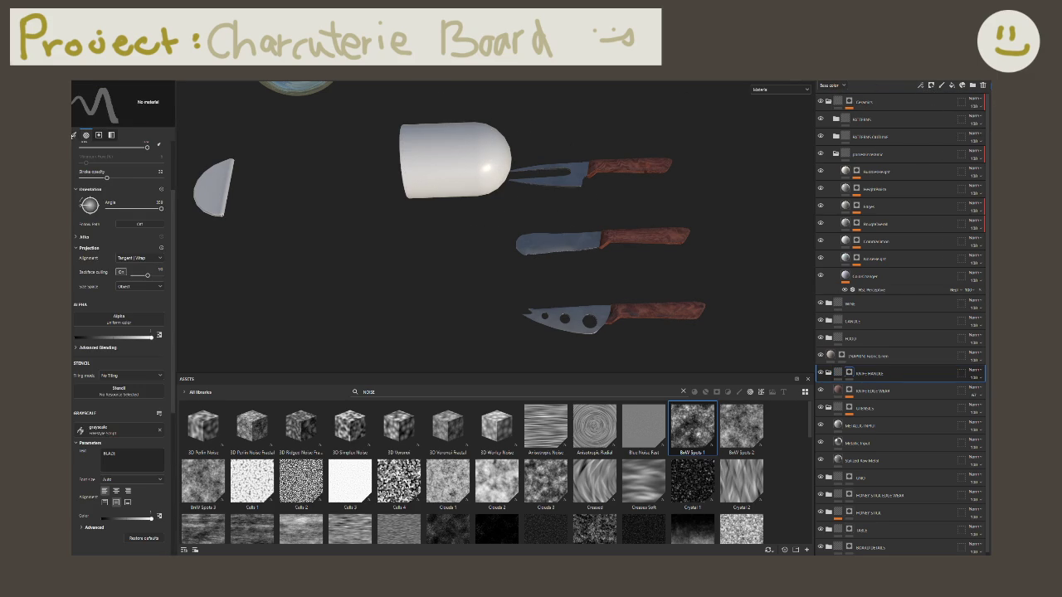
key(j)
drag(648, 152, 755, 352)
click(835, 373)
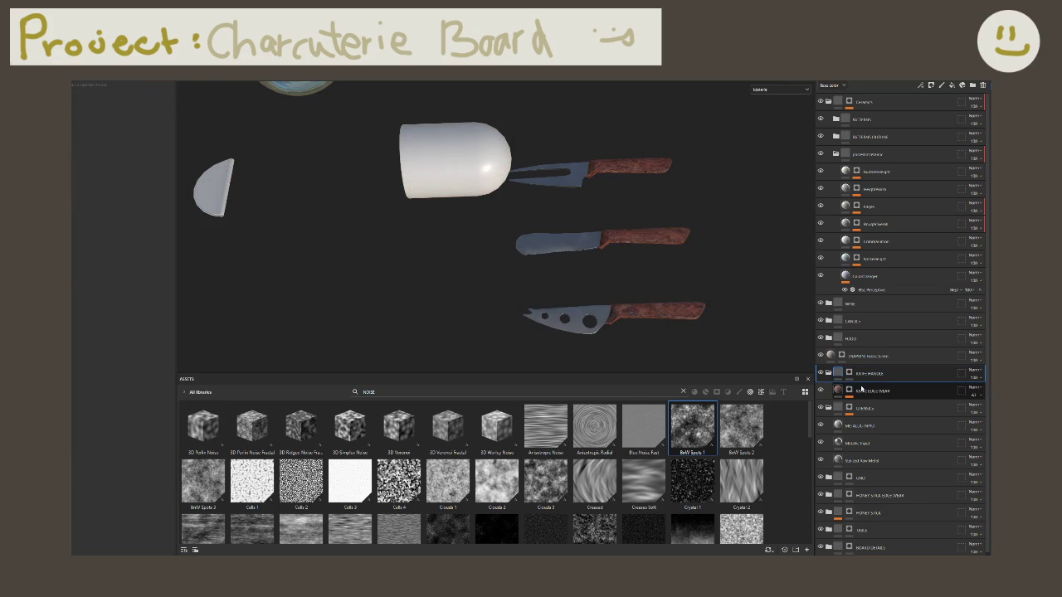
click(860, 425)
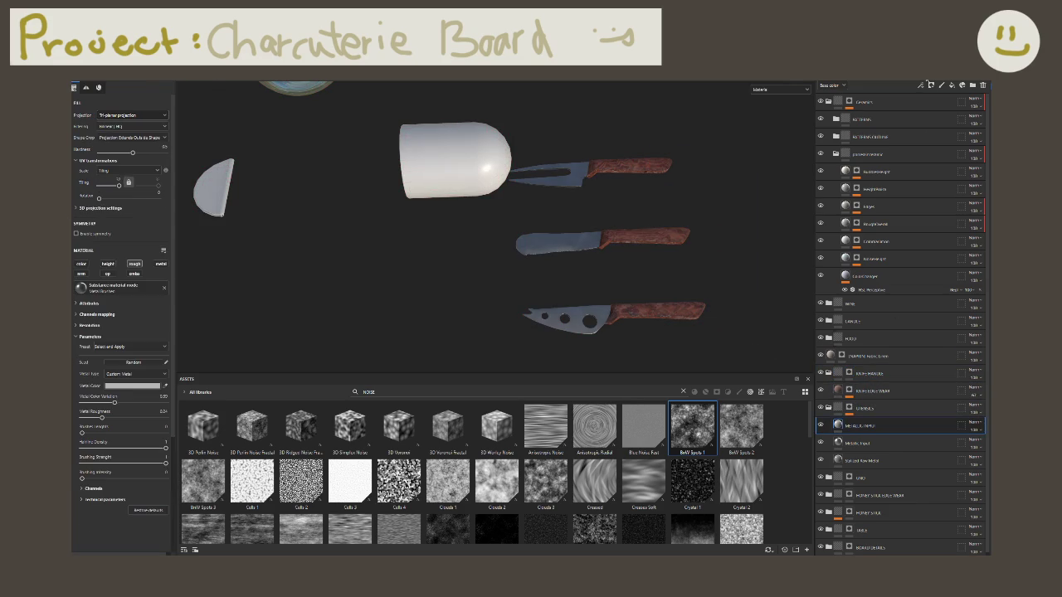
Step: Add a new fill layer above METALLIC INPUT with a red base colour
click(952, 86)
scroll(508, 256, up, 1)
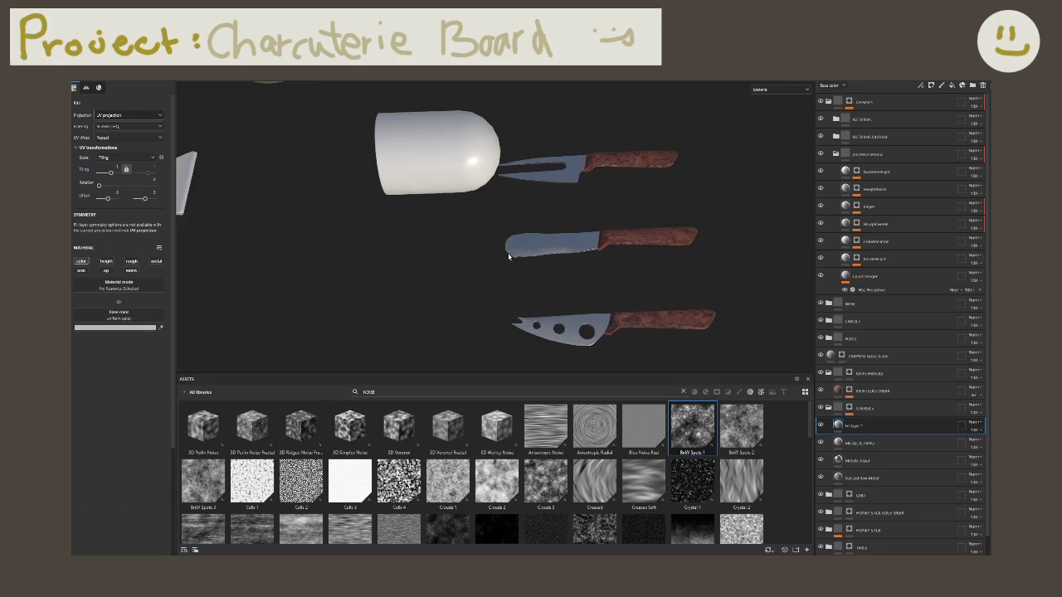
scroll(509, 256, up, 1)
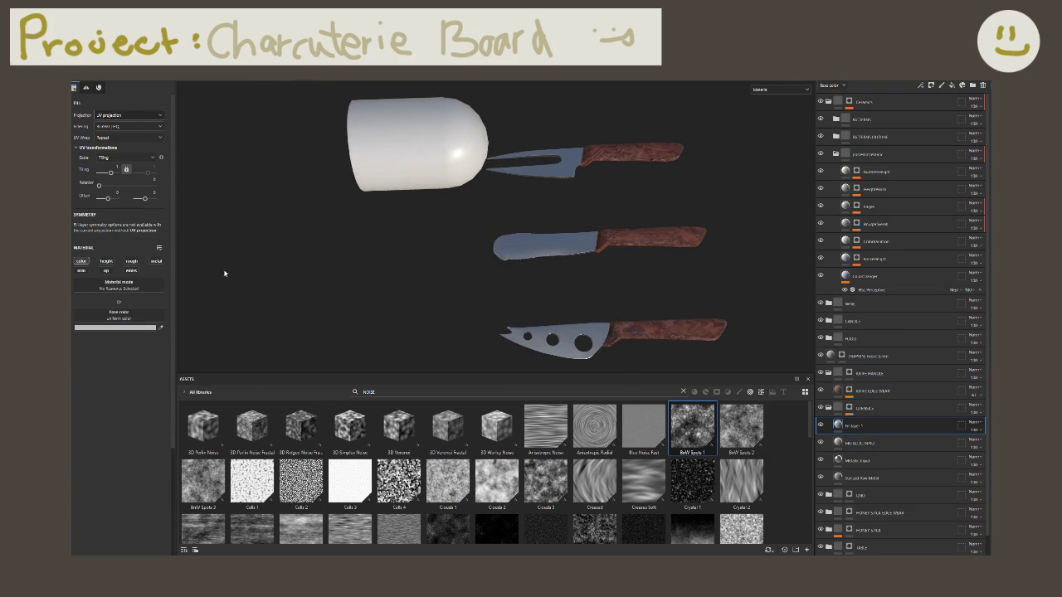
scroll(486, 330, up, 2)
scroll(493, 325, up, 1)
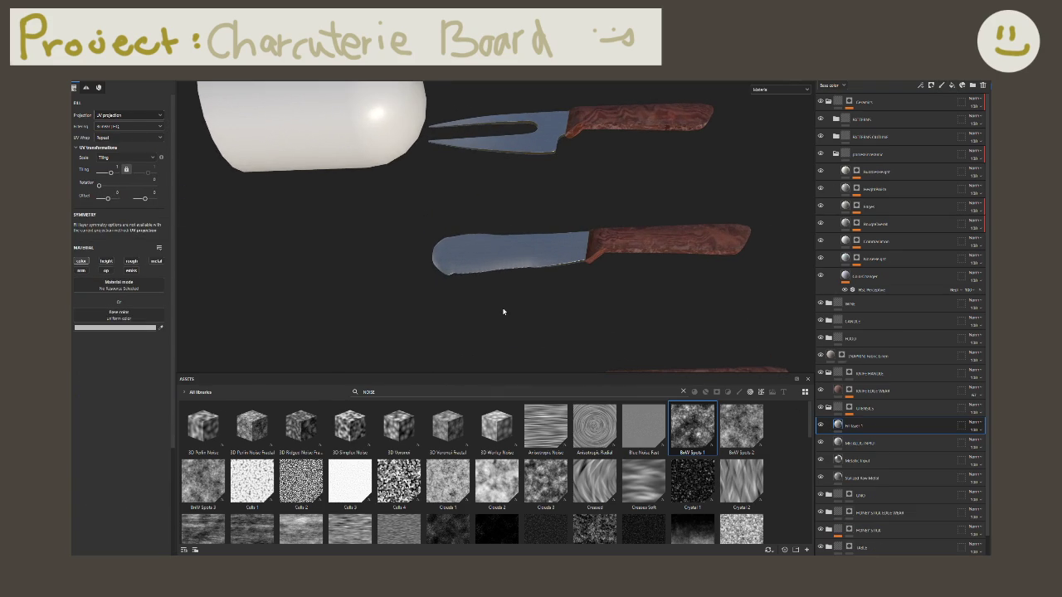
middle_drag(511, 317, 501, 207)
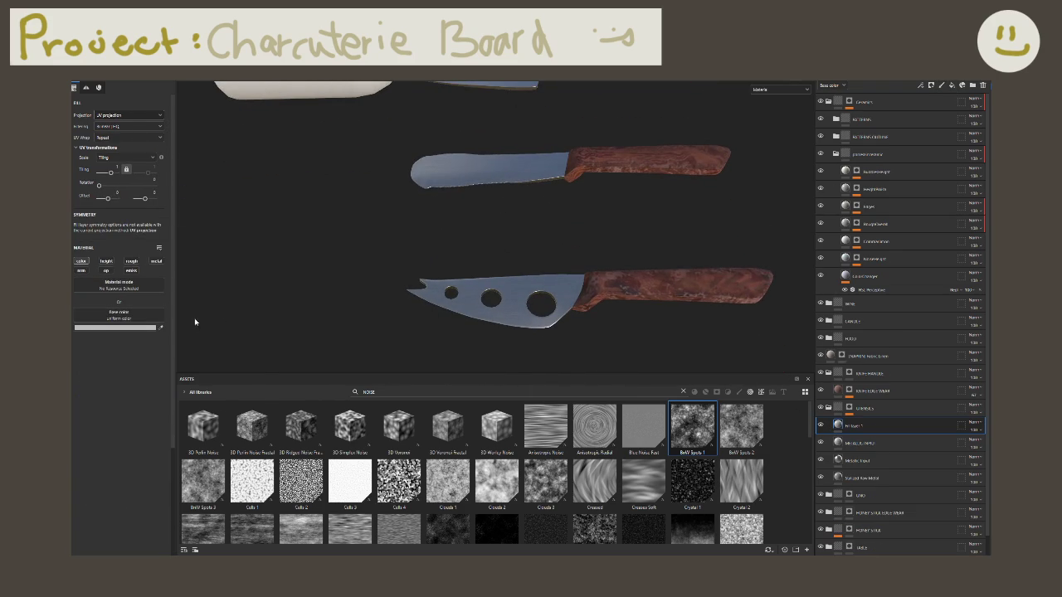
click(116, 328)
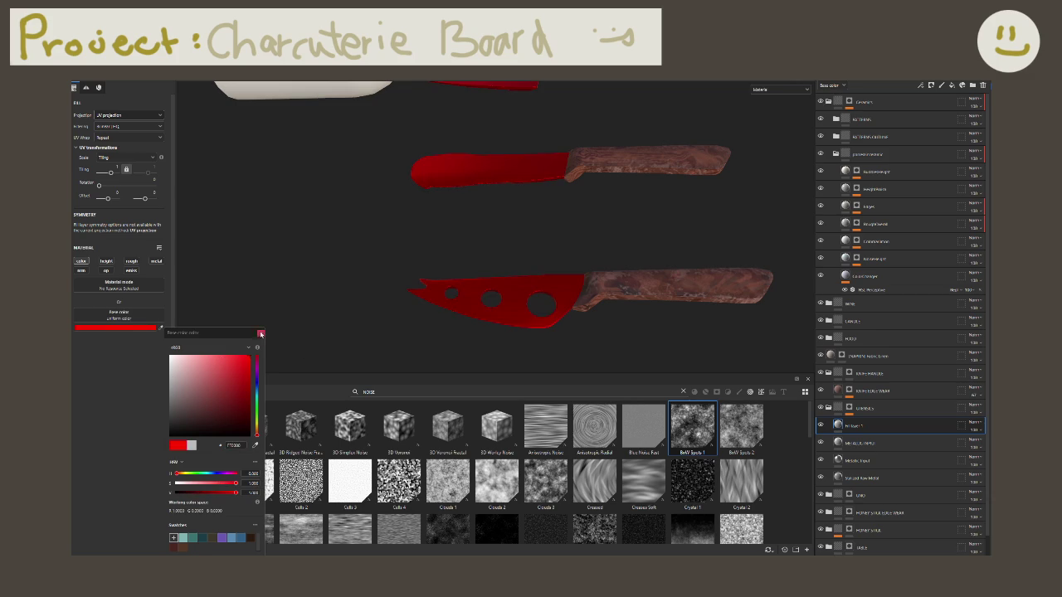
Step: Add a mask to the red fill layer, undoing an accidental paint layer
click(941, 86)
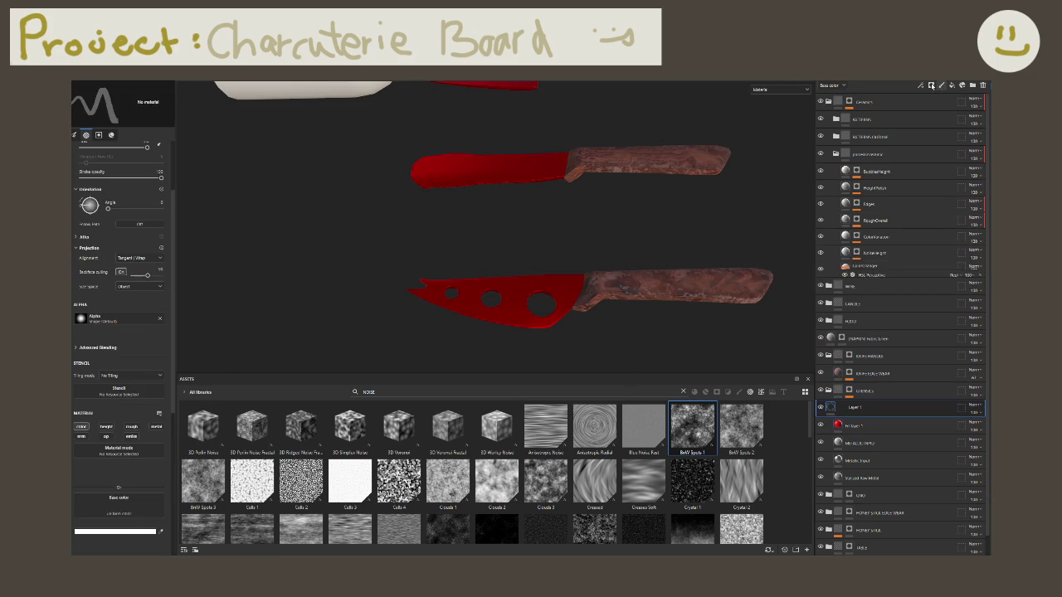
click(931, 85)
click(937, 107)
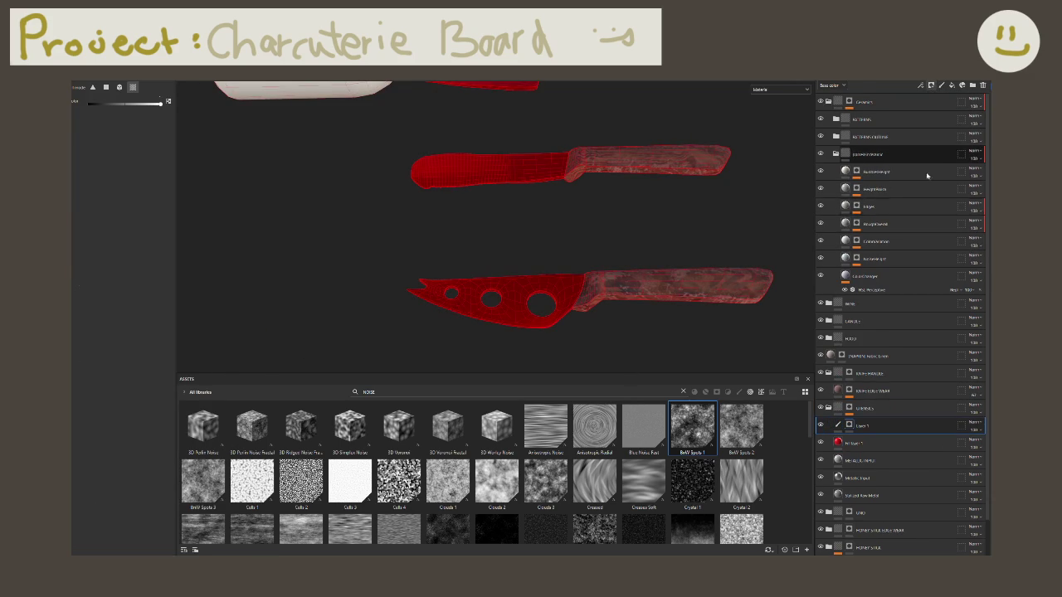
key(ctrl+z)
key(ctrl+z)
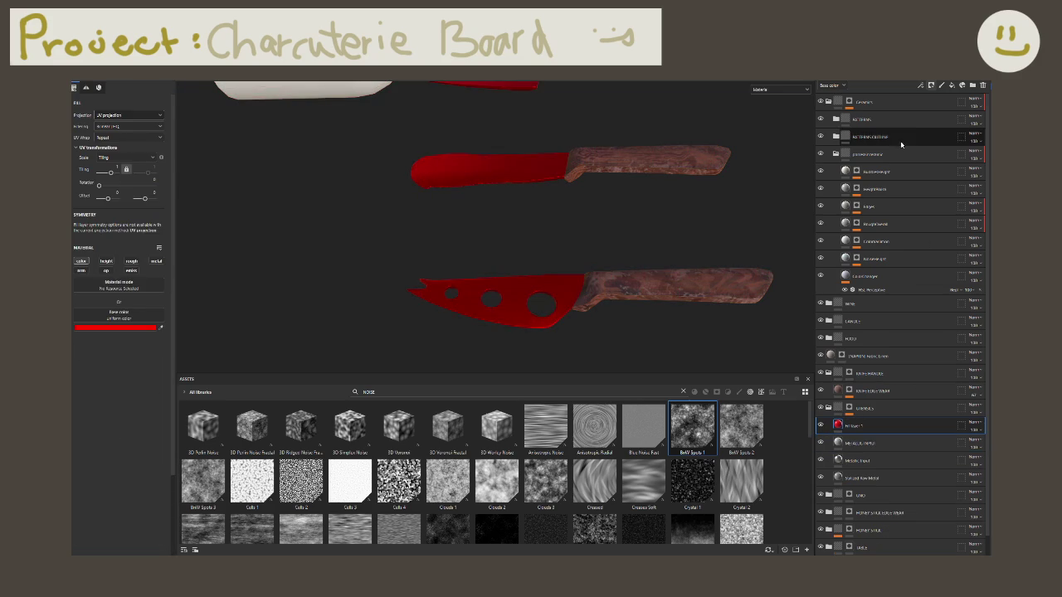
click(931, 85)
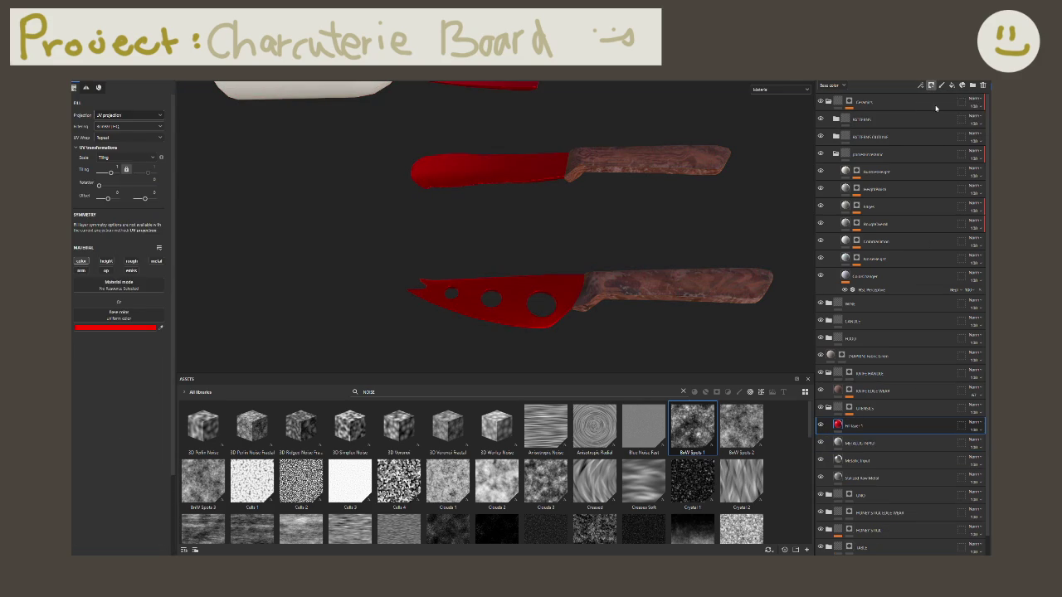
click(938, 107)
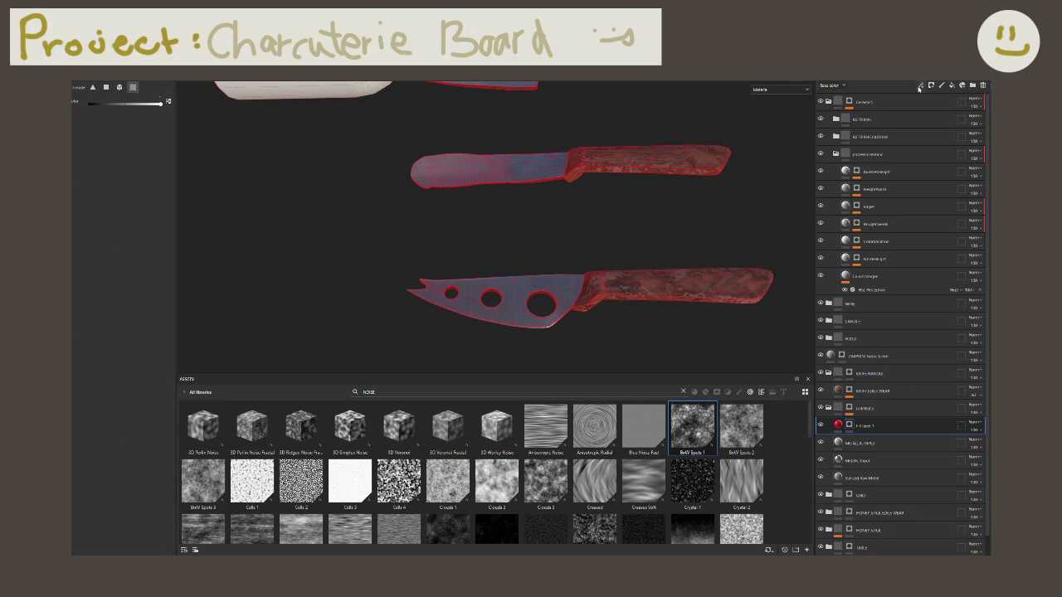
Step: Mask the red fill with Metal Edge Wear, lowering Wear Level to thin blade edges
click(921, 85)
click(928, 99)
click(121, 106)
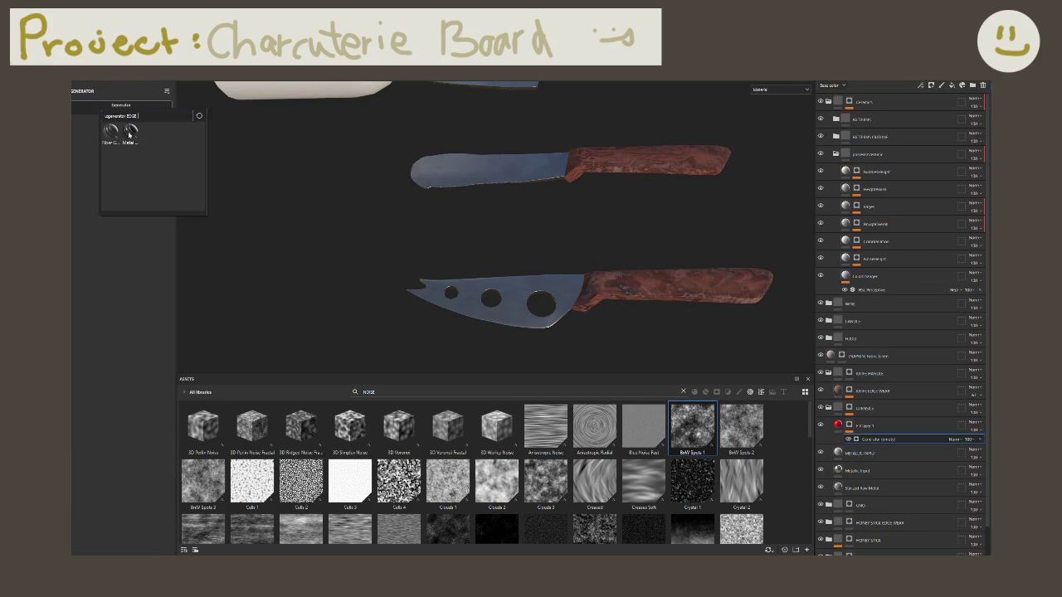
click(131, 131)
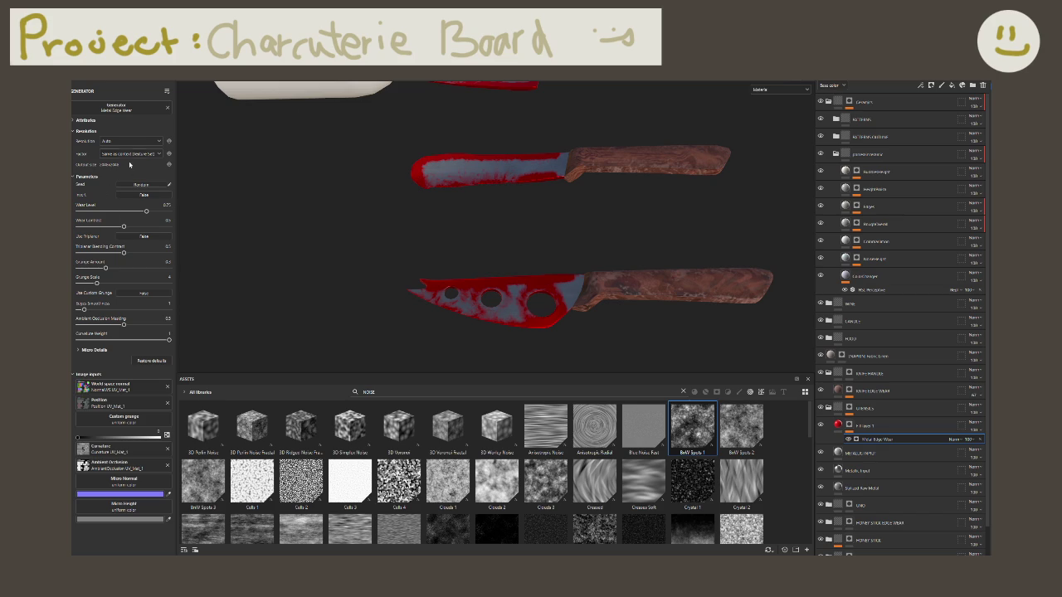
mouse_move(146, 212)
mouse_down()
mouse_move(93, 211)
mouse_move(79, 227)
mouse_up()
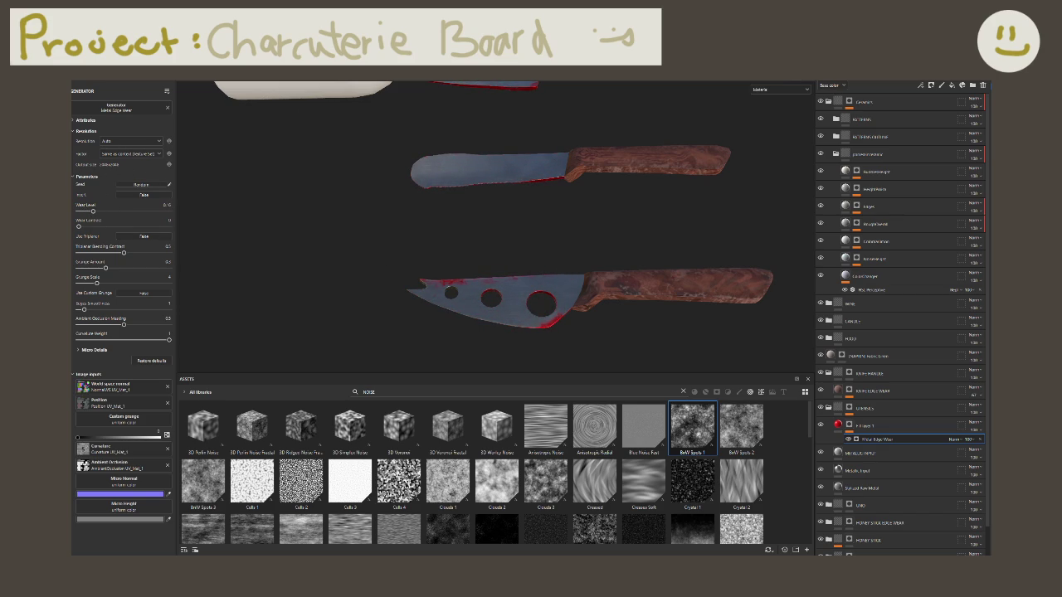
alt+drag(540, 320, 587, 324)
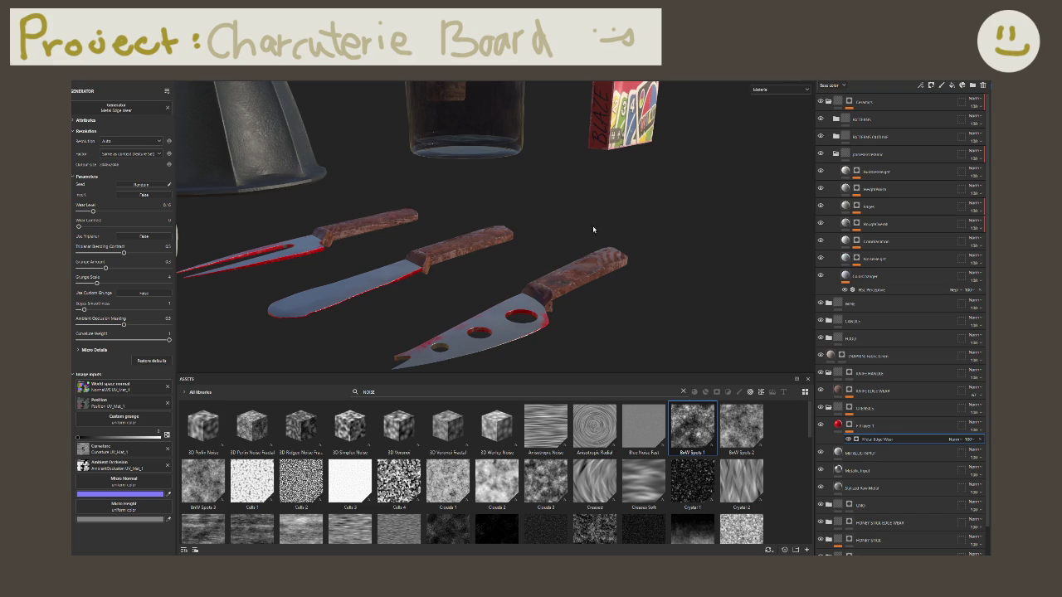
double_click(867, 426)
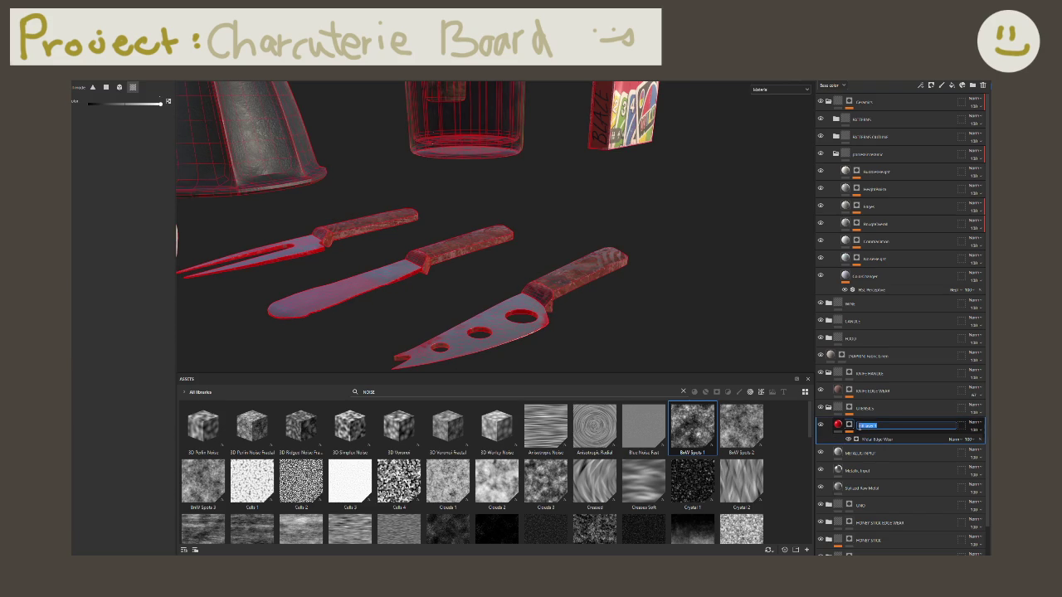
Step: Rename the layer Knife Edge Wear, adjust Wear Level and set blending contrast to 0.64
key(BackSpace)
text(KNIFE EDGE WEAR)
key(Return)
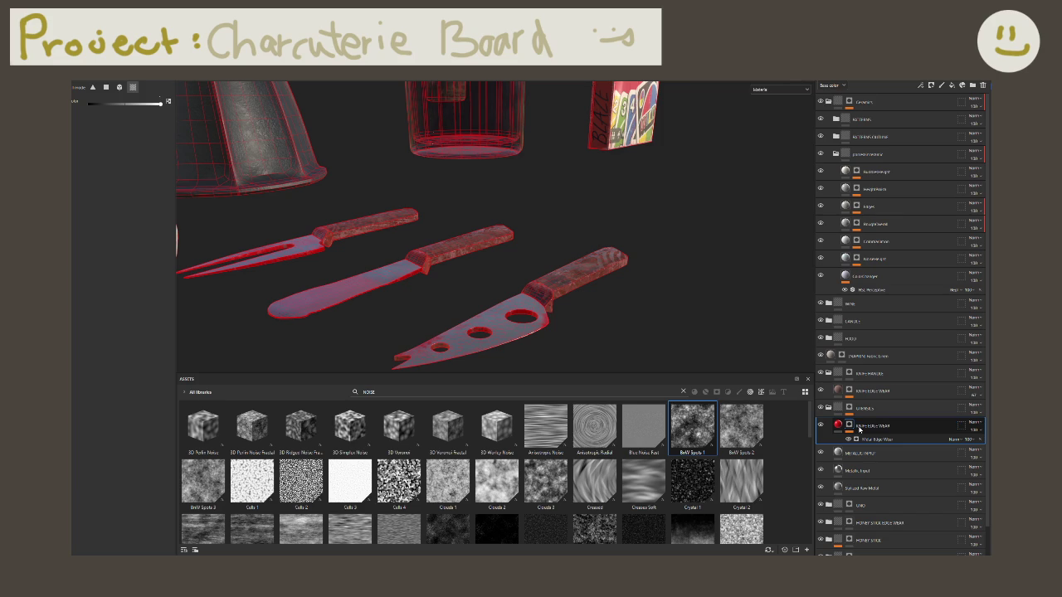
alt+drag(600, 304, 588, 327)
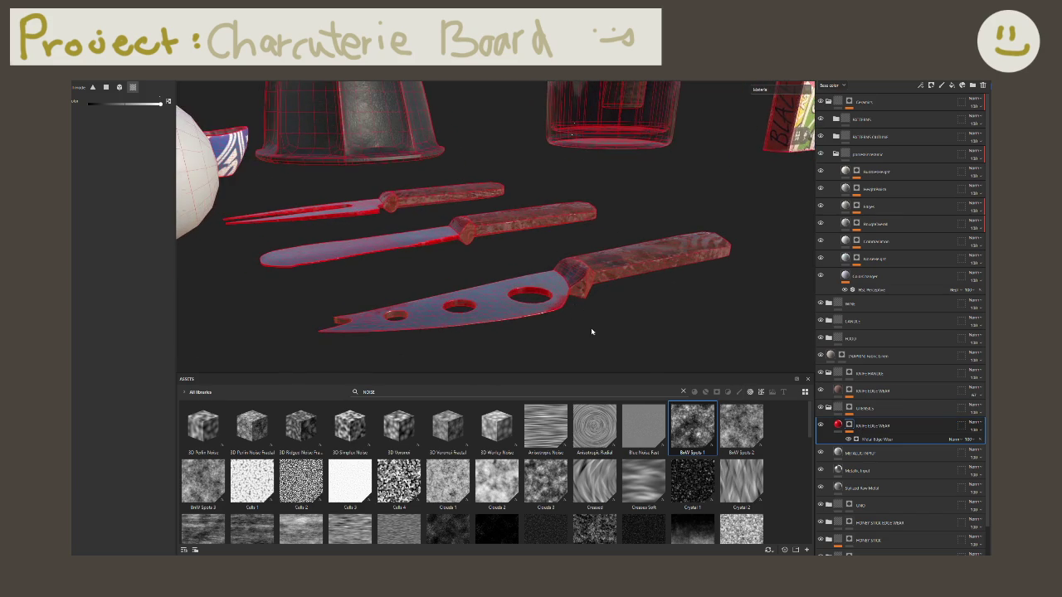
scroll(488, 288, up, 2)
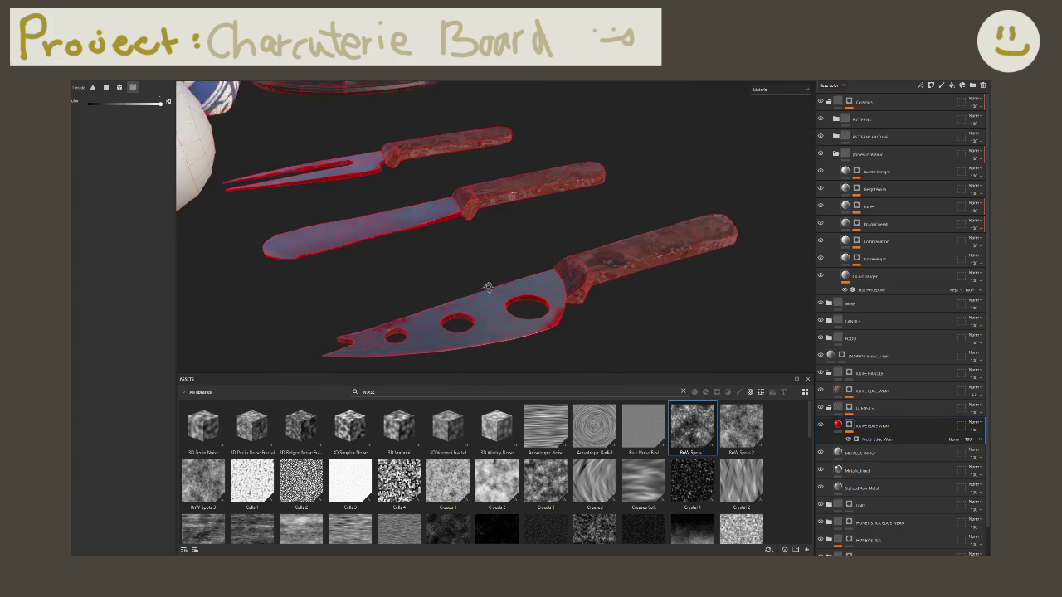
click(863, 440)
drag(94, 212, 123, 211)
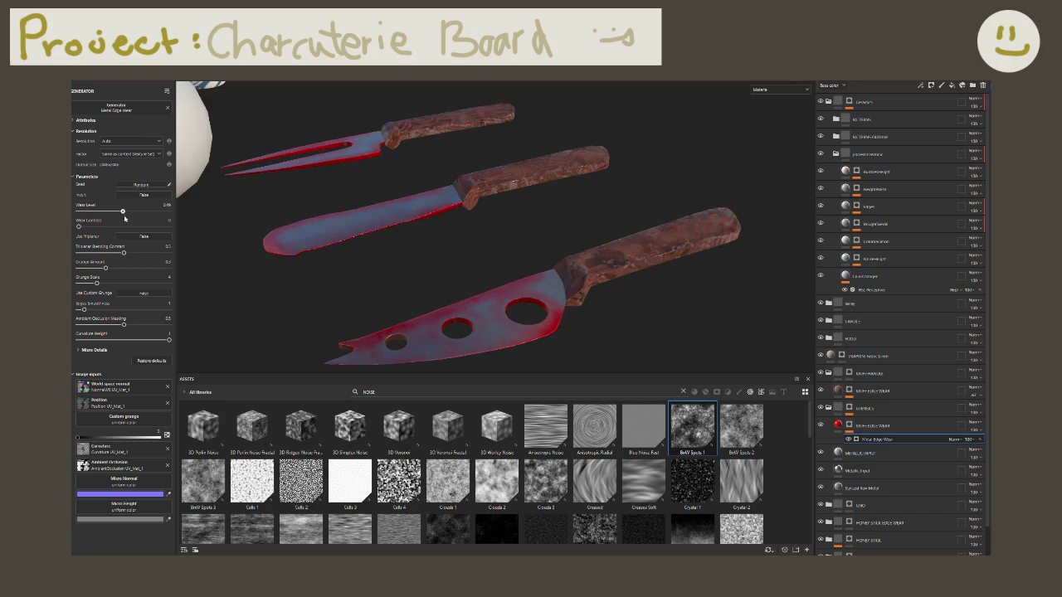
mouse_move(123, 212)
mouse_down()
mouse_move(78, 211)
mouse_move(152, 212)
mouse_up()
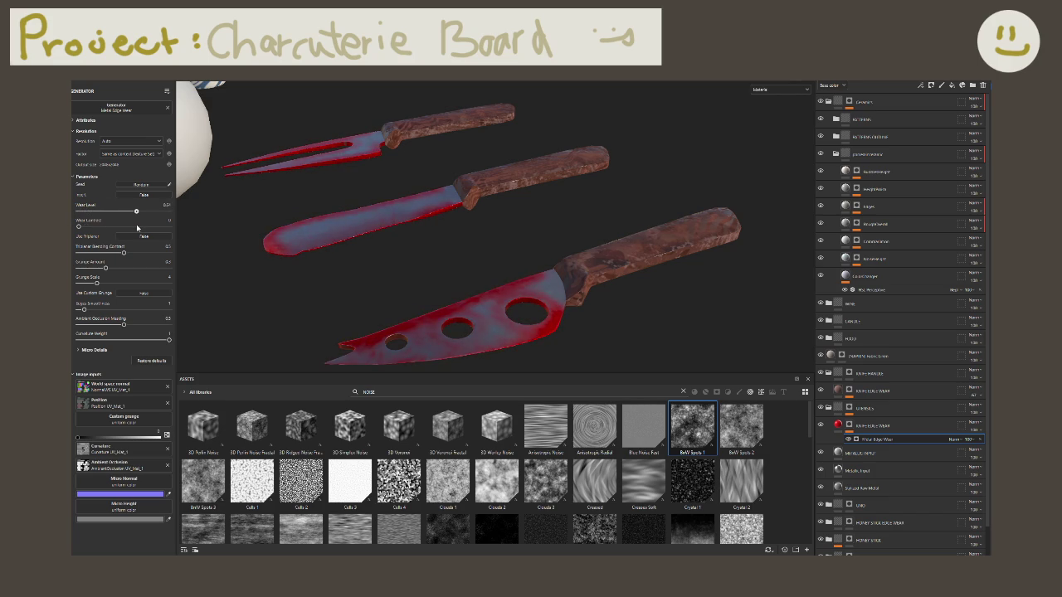
mouse_move(97, 226)
mouse_down()
mouse_move(148, 226)
mouse_move(78, 226)
mouse_up()
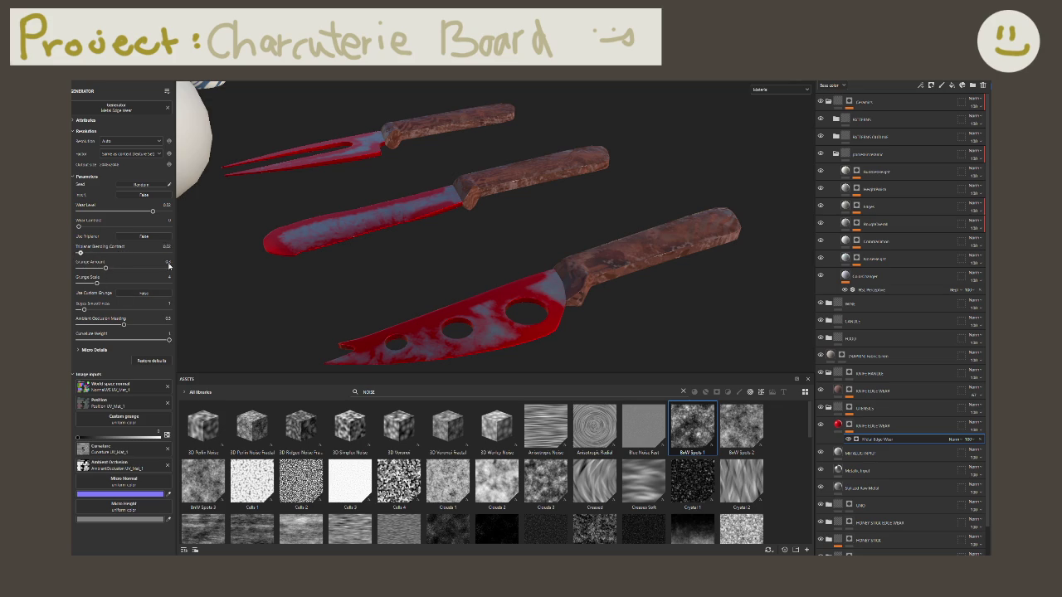
drag(123, 253, 191, 279)
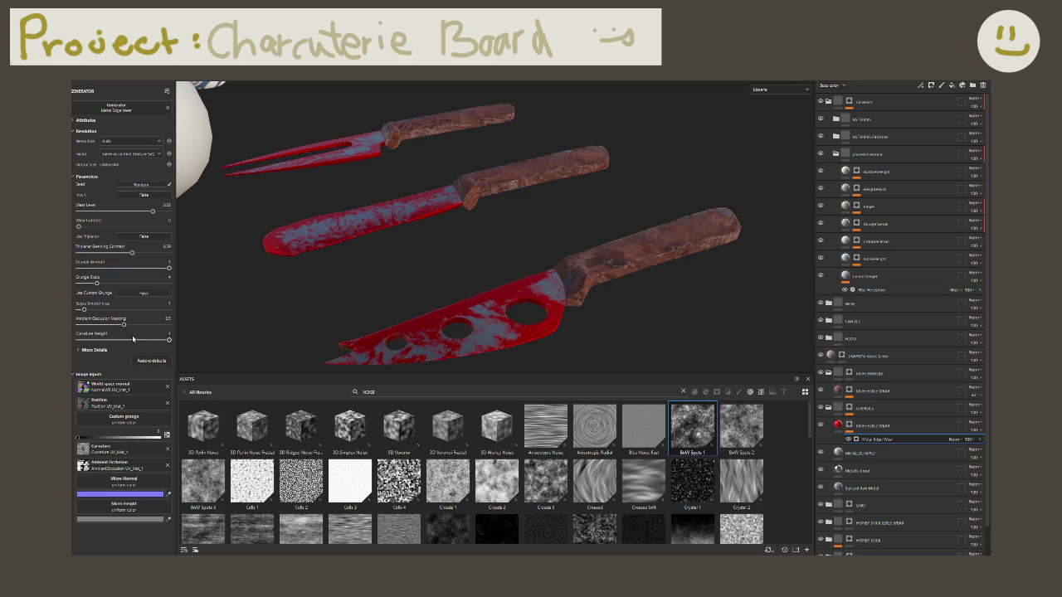
Step: Set curvature to about 0.77, change AO masking, enlarge grunge scale, wear level about 0.40
mouse_move(157, 340)
mouse_down()
mouse_move(93, 336)
mouse_move(105, 338)
mouse_up()
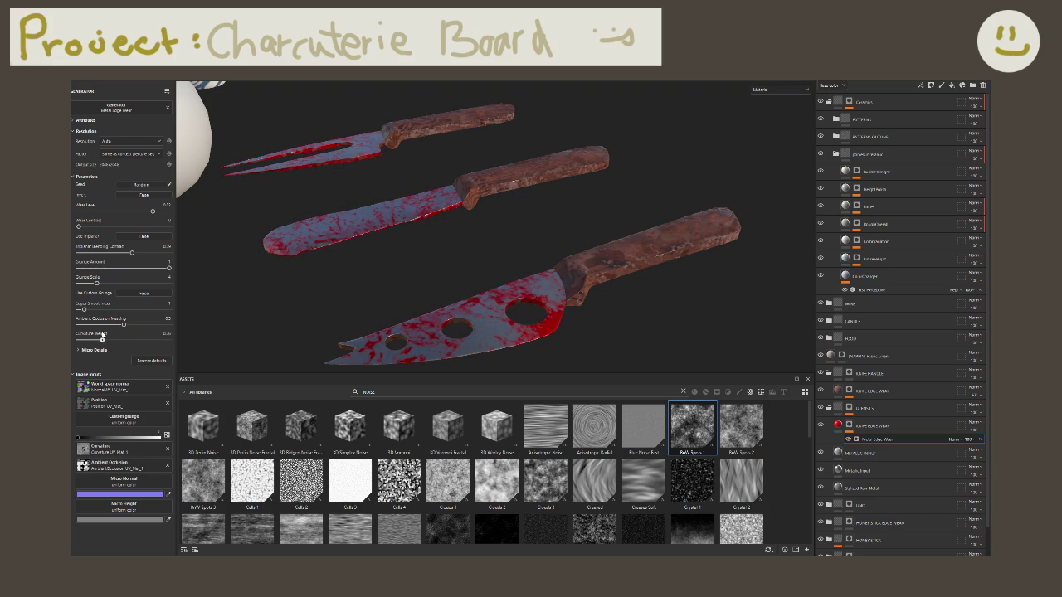
scroll(335, 296, up, 3)
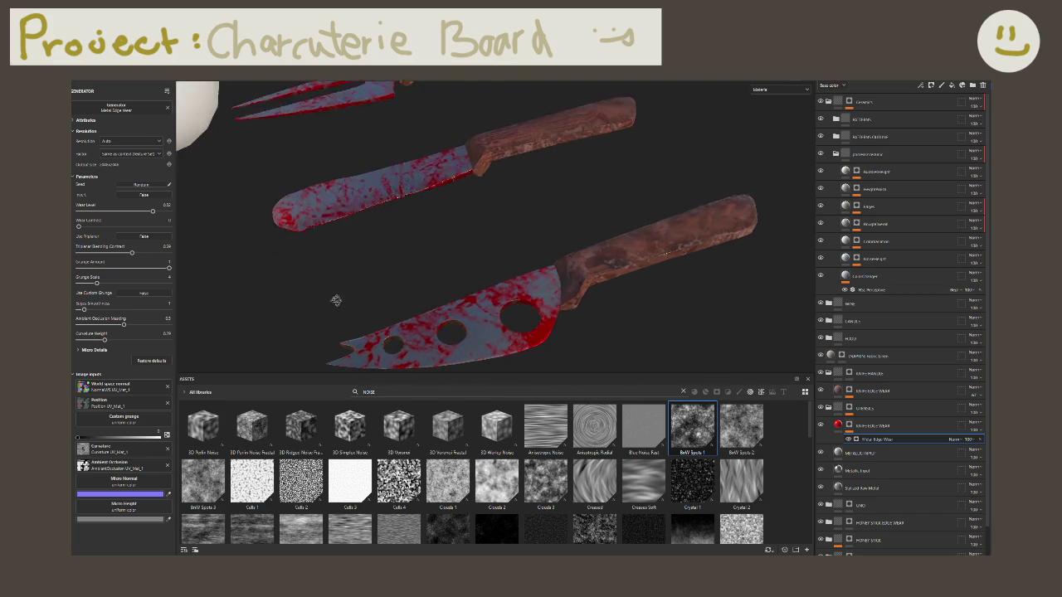
alt+drag(334, 296, 498, 293)
scroll(484, 274, up, 2)
mouse_move(505, 206)
alt+mouse_down()
mouse_move(292, 199)
mouse_move(464, 277)
alt+mouse_up()
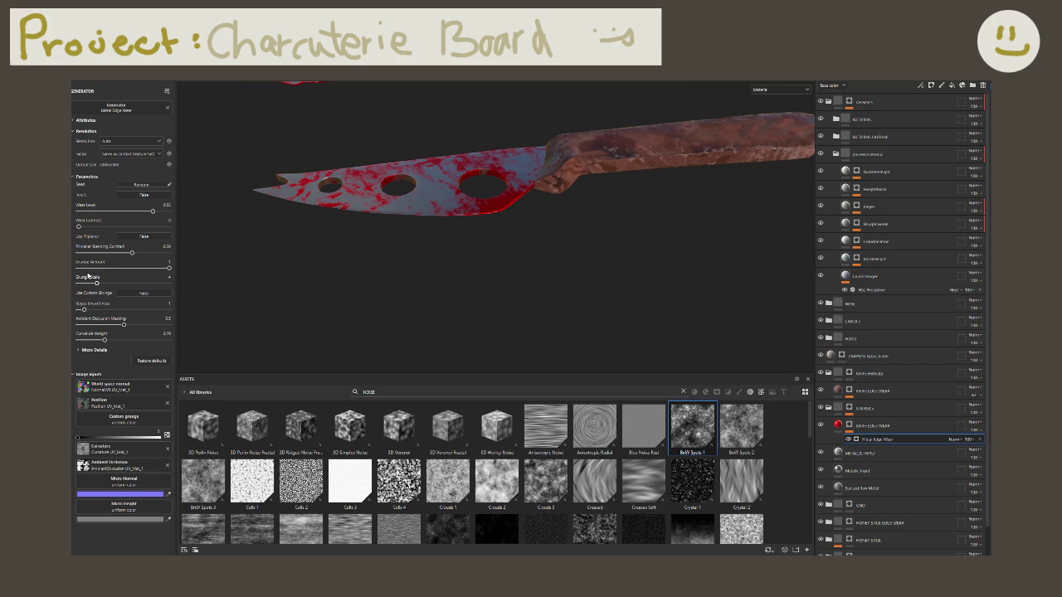
drag(105, 340, 103, 340)
alt+drag(274, 274, 326, 256)
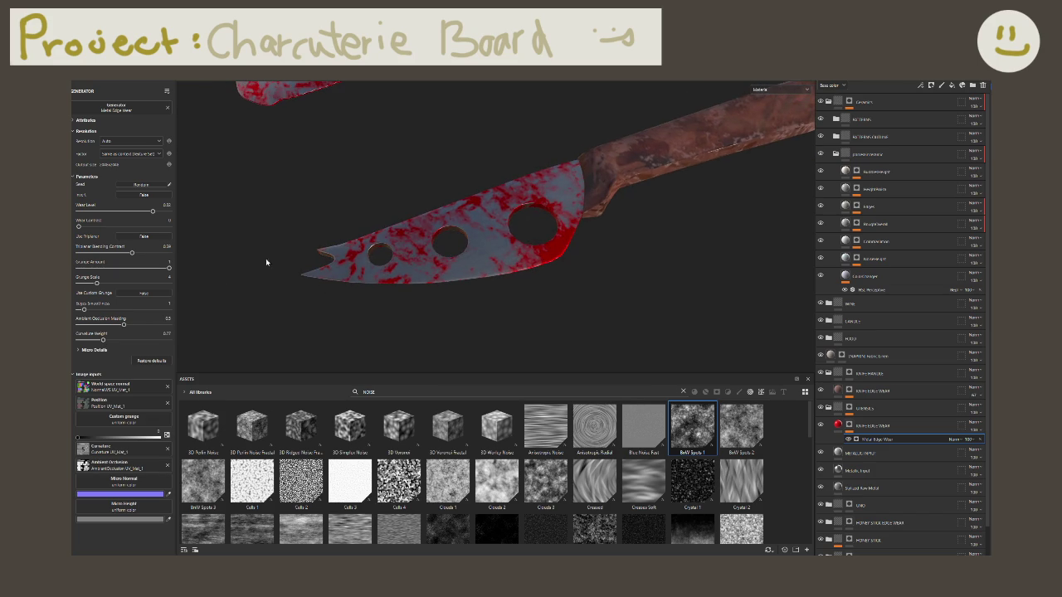
mouse_move(122, 326)
mouse_down()
mouse_move(79, 324)
mouse_move(150, 325)
mouse_move(164, 342)
mouse_up()
drag(96, 283, 301, 316)
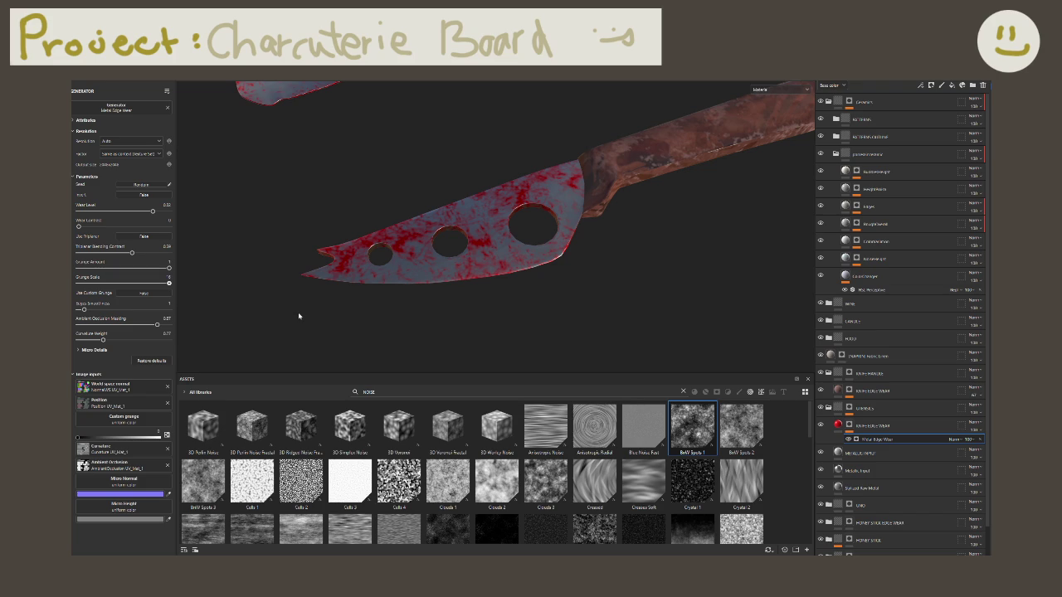
mouse_move(284, 239)
alt+mouse_down()
mouse_move(445, 274)
mouse_move(352, 201)
alt+mouse_up()
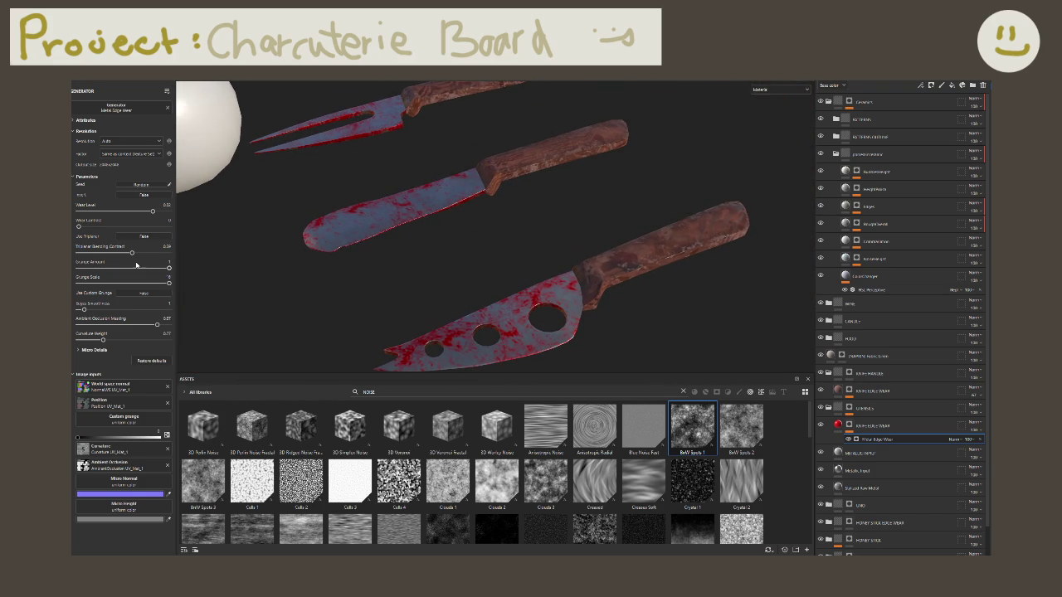
mouse_move(131, 252)
mouse_down()
mouse_move(115, 281)
mouse_move(145, 282)
mouse_move(133, 278)
mouse_up()
mouse_move(153, 211)
mouse_down()
mouse_move(135, 211)
mouse_move(152, 211)
mouse_up()
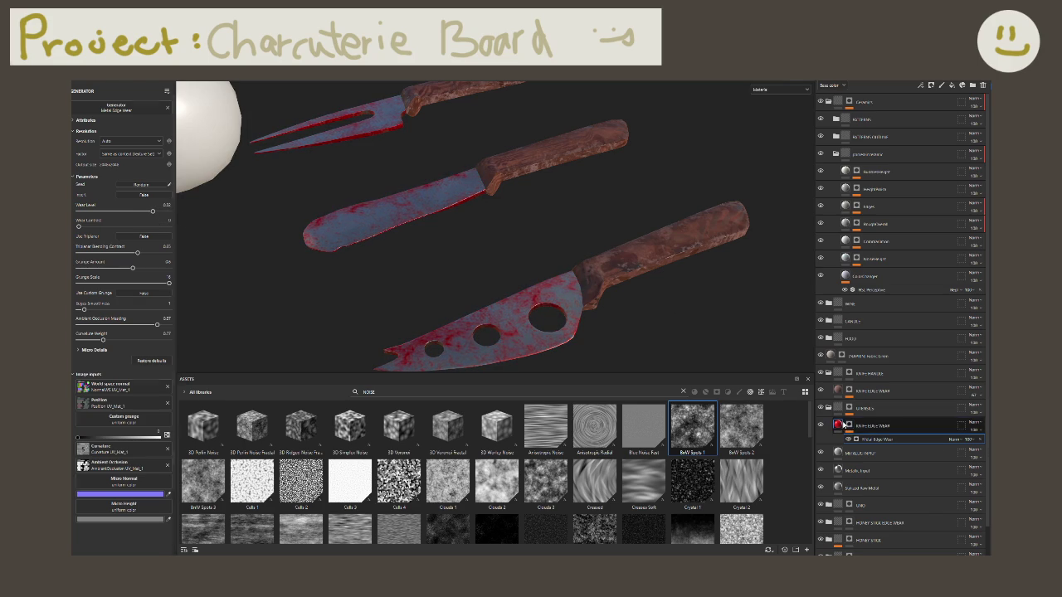
Step: Change the Knife Edge Wear base colour from red to light grey CACACA
click(845, 424)
click(132, 331)
click(170, 356)
drag(173, 374, 164, 376)
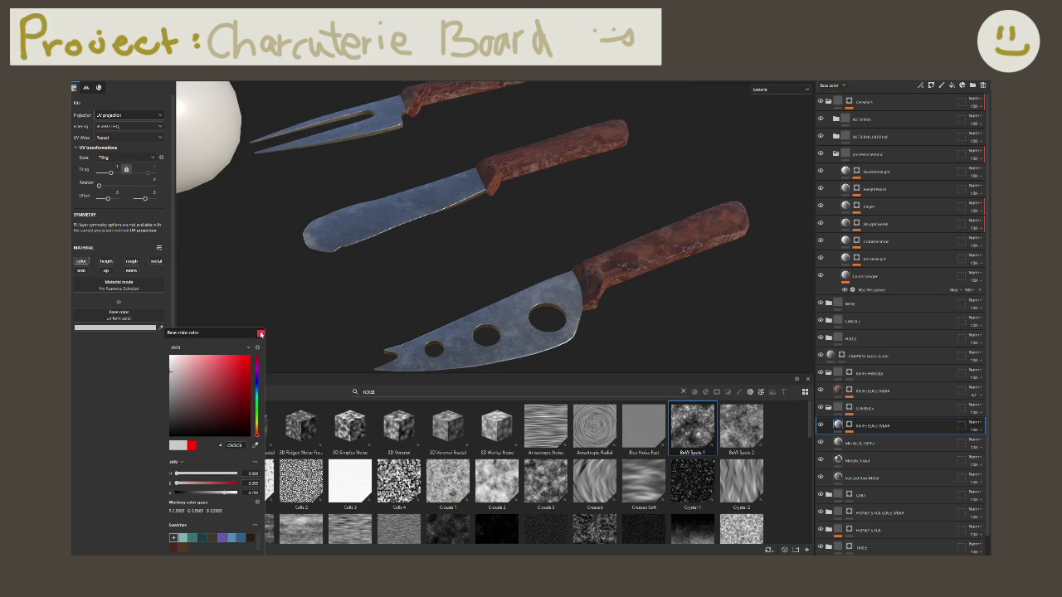
click(260, 334)
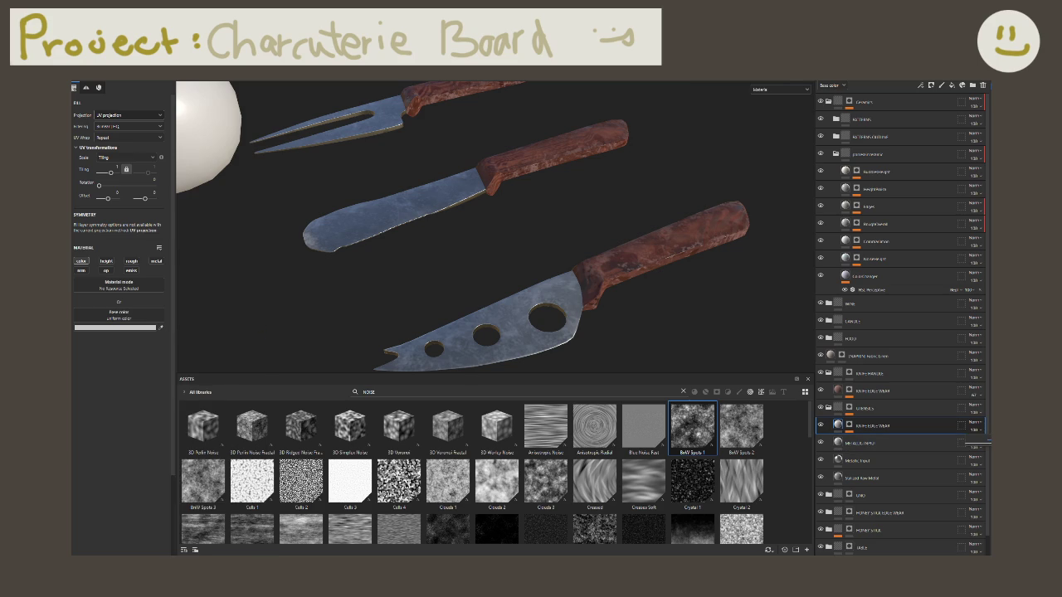
Step: Slightly lower the Knife Edge Wear layer's opacity and review the knives
drag(988, 440, 971, 441)
mouse_move(492, 149)
alt+mouse_down()
mouse_move(487, 196)
mouse_move(557, 311)
mouse_move(561, 289)
mouse_move(540, 266)
mouse_move(531, 205)
mouse_move(675, 209)
mouse_move(657, 187)
mouse_move(606, 203)
alt+mouse_up()
scroll(531, 257, down, 3)
scroll(520, 241, up, 2)
scroll(535, 209, up, 3)
scroll(521, 200, up, 3)
scroll(528, 212, down, 3)
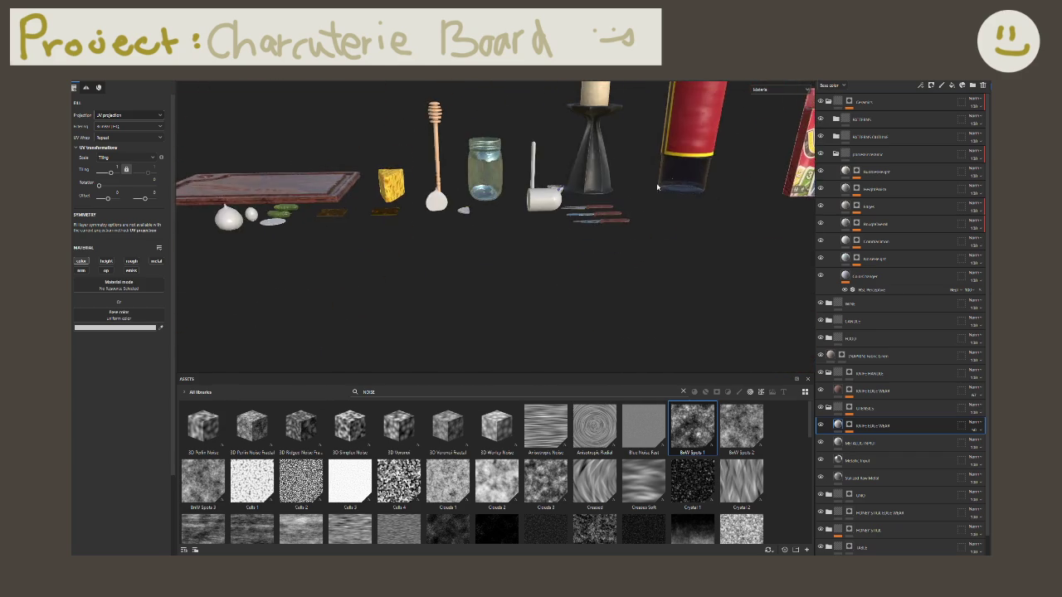
scroll(658, 187, down, 3)
scroll(606, 203, down, 5)
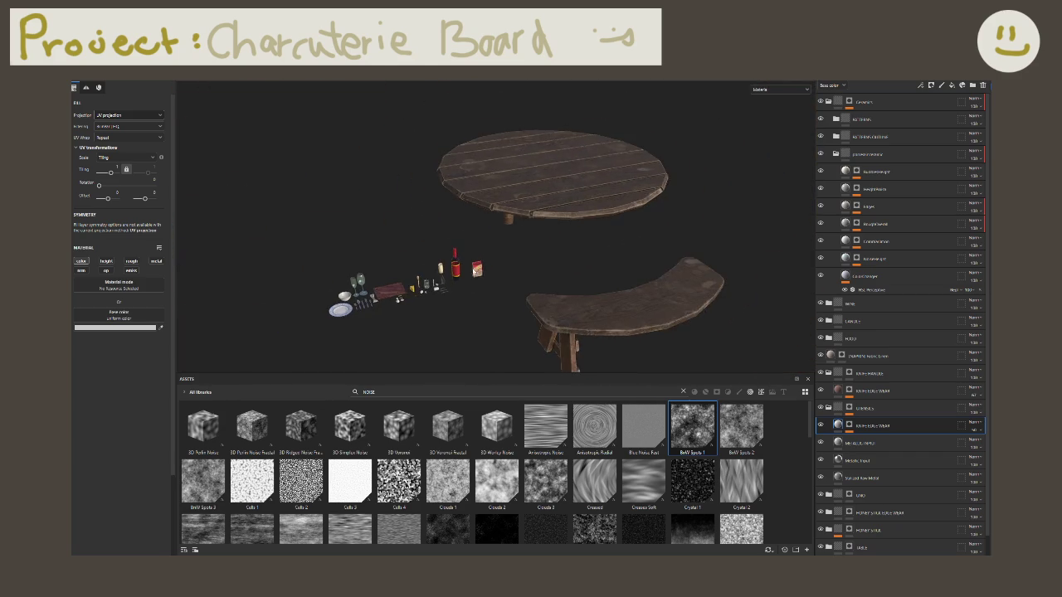
scroll(477, 270, up, 2)
scroll(478, 270, up, 3)
scroll(477, 269, up, 3)
scroll(477, 269, up, 2)
scroll(395, 241, up, 2)
scroll(395, 242, up, 2)
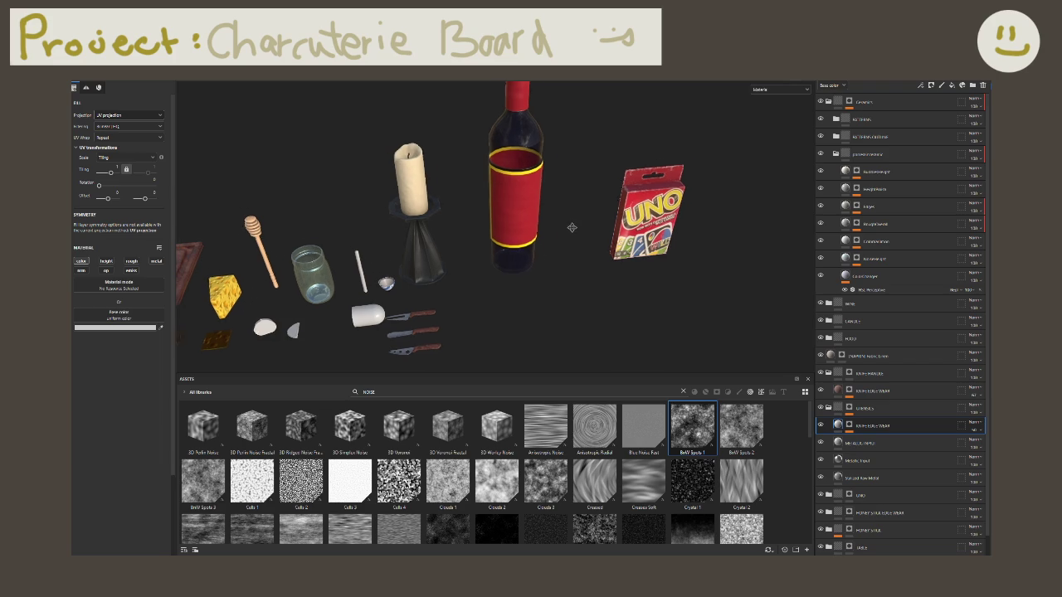
Step: Collapse the UTENSILS layer folder
click(828, 373)
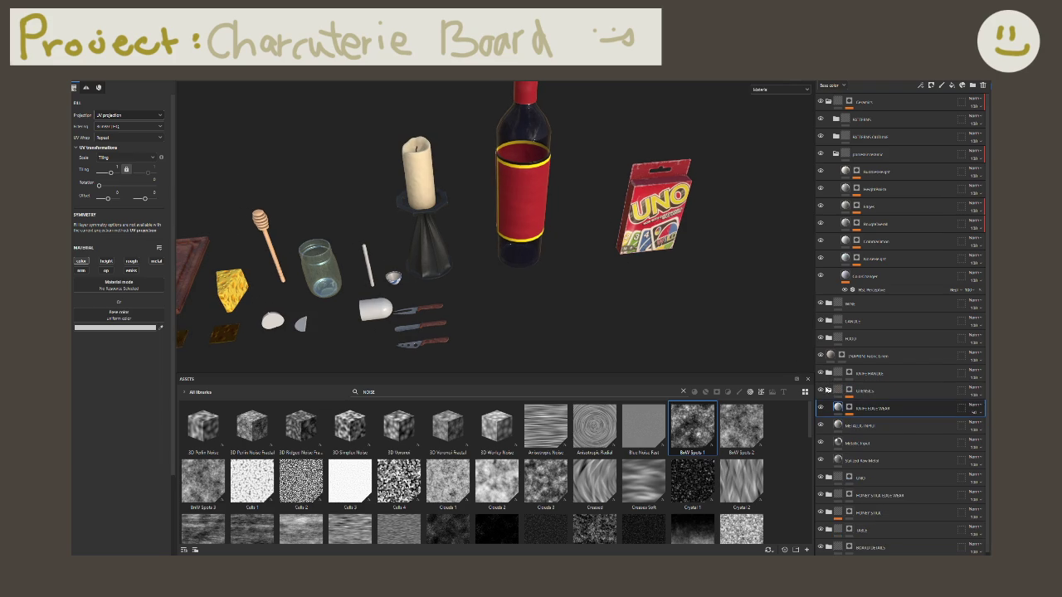
click(828, 390)
click(871, 374)
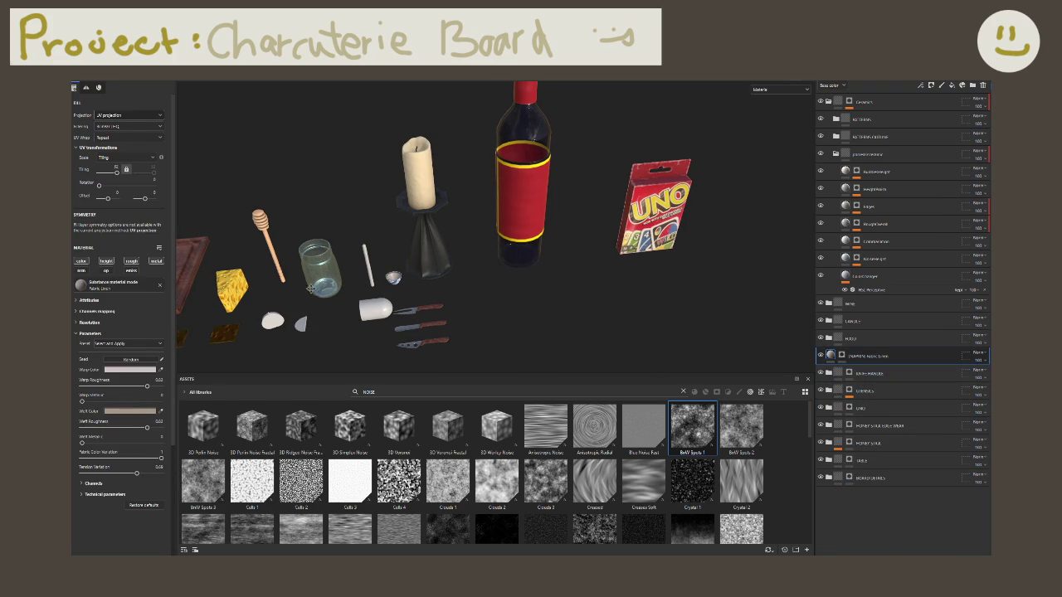
Step: Pan and zoom the viewport to frame the cutlery beside the plate and board
middle_drag(312, 292, 448, 272)
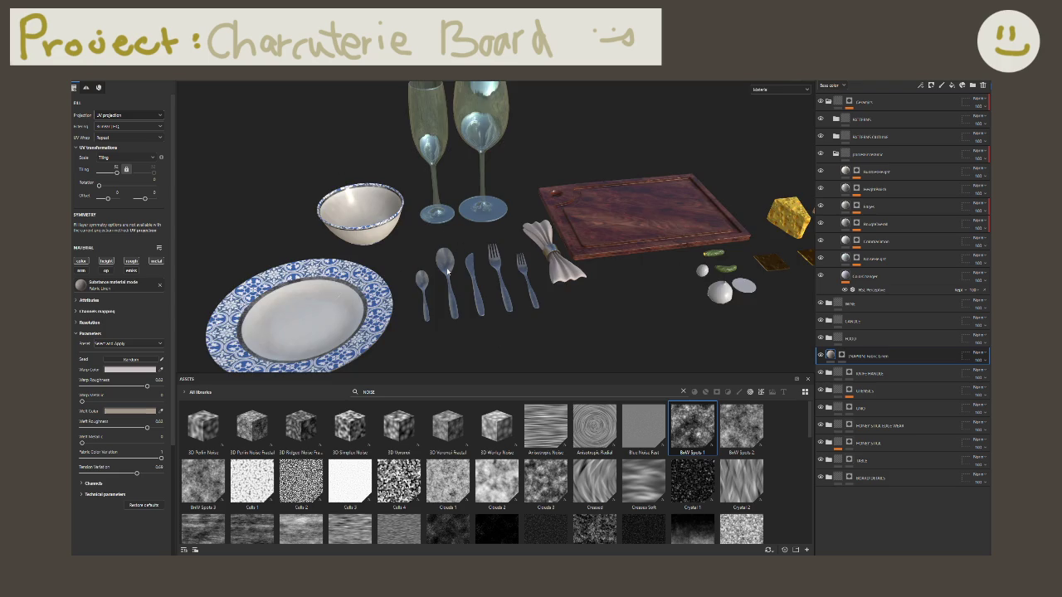
scroll(449, 272, up, 3)
middle_drag(678, 285, 528, 236)
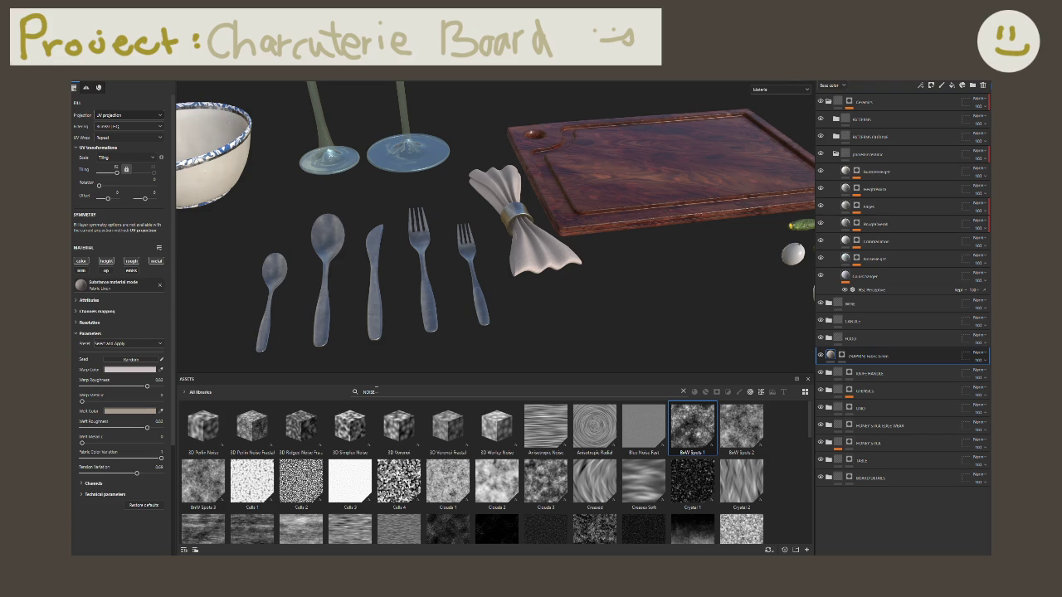
click(386, 392)
Step: Search the assets for 'FLOWER' and drag the Fabric Medieval Flower pattern into the scene
text(smooth)
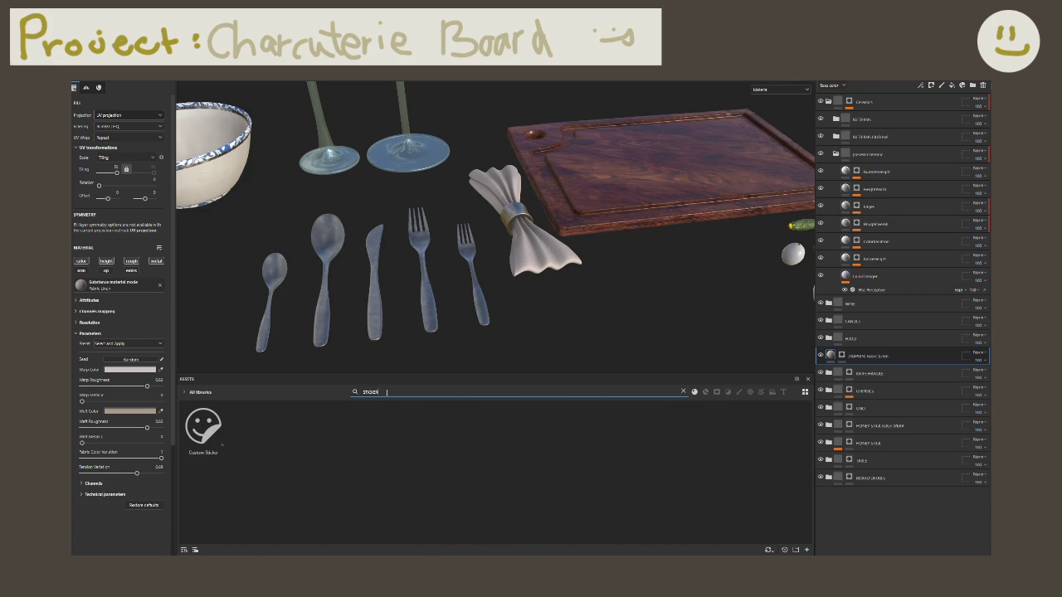
key(BackSpace)
key(BackSpace)
key(BackSpace)
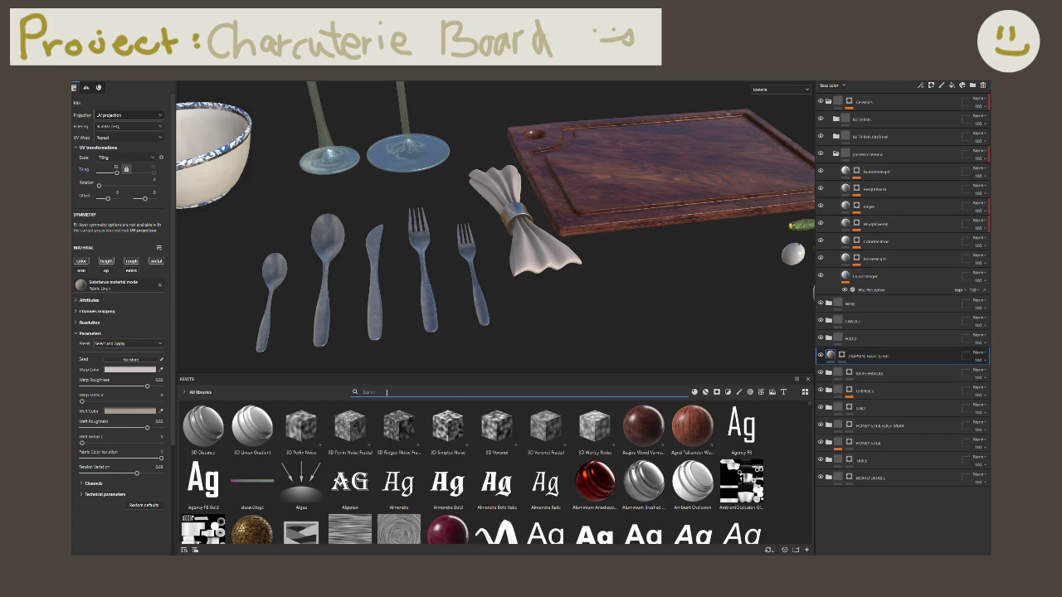
text(FLOWER)
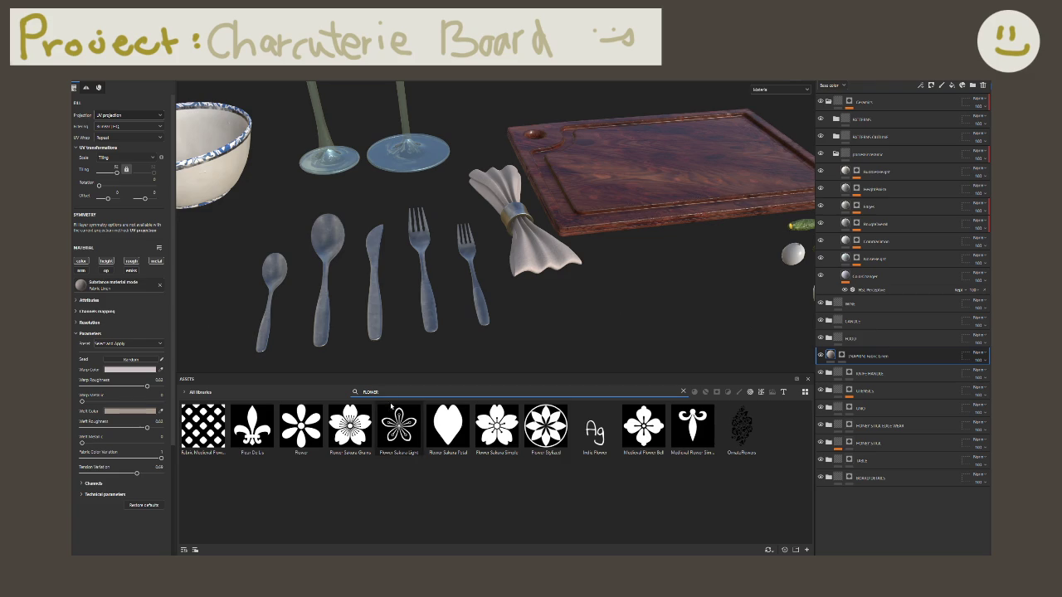
click(202, 429)
mouse_move(218, 430)
mouse_down()
mouse_move(200, 448)
mouse_move(215, 439)
mouse_up()
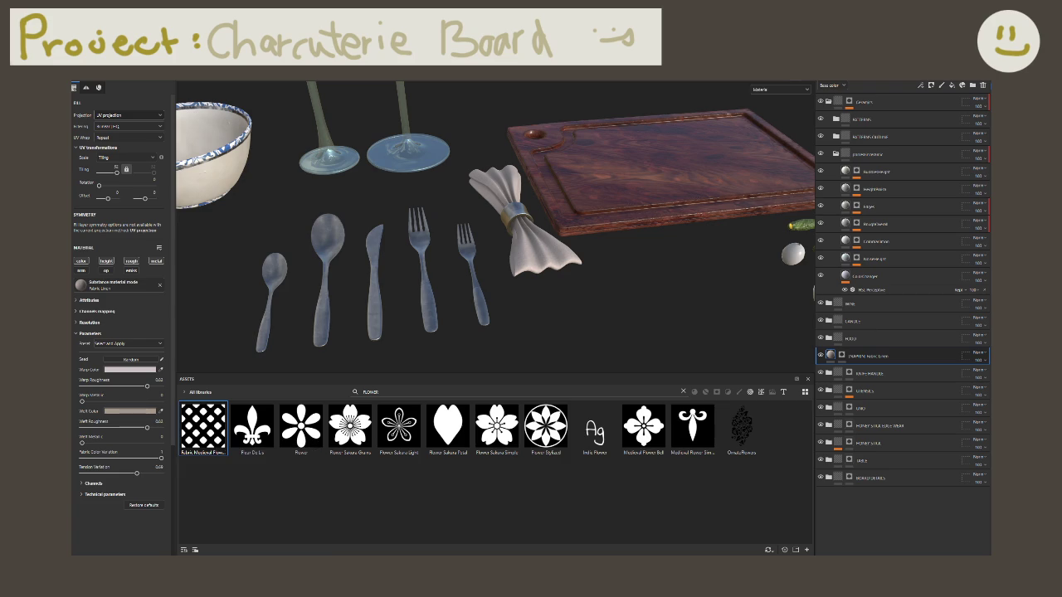
Step: Zoom in on the cutlery and drop the OrnateFlowers pattern onto it
mouse_move(467, 287)
alt+mouse_down()
mouse_move(447, 305)
mouse_move(451, 323)
alt+mouse_up()
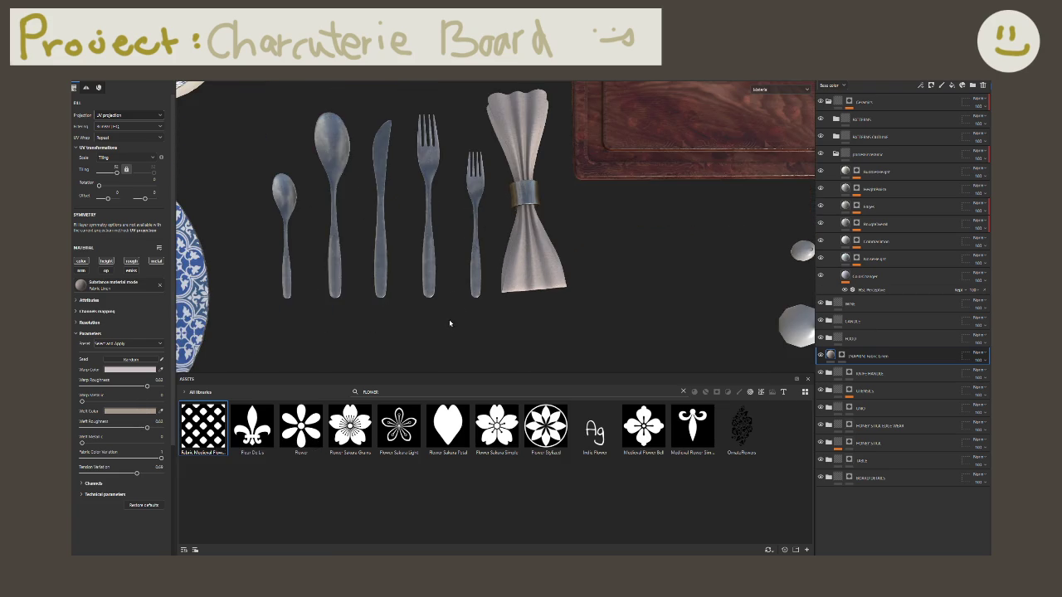
alt+middle_drag(450, 323, 605, 317)
scroll(605, 317, up, 3)
scroll(606, 275, up, 2)
scroll(606, 274, up, 1)
mouse_move(741, 430)
mouse_down()
mouse_move(601, 307)
mouse_move(517, 301)
mouse_move(546, 288)
mouse_up()
Step: Apply the flower pattern as a Warp projection fill layer and rotate the projection box
click(618, 328)
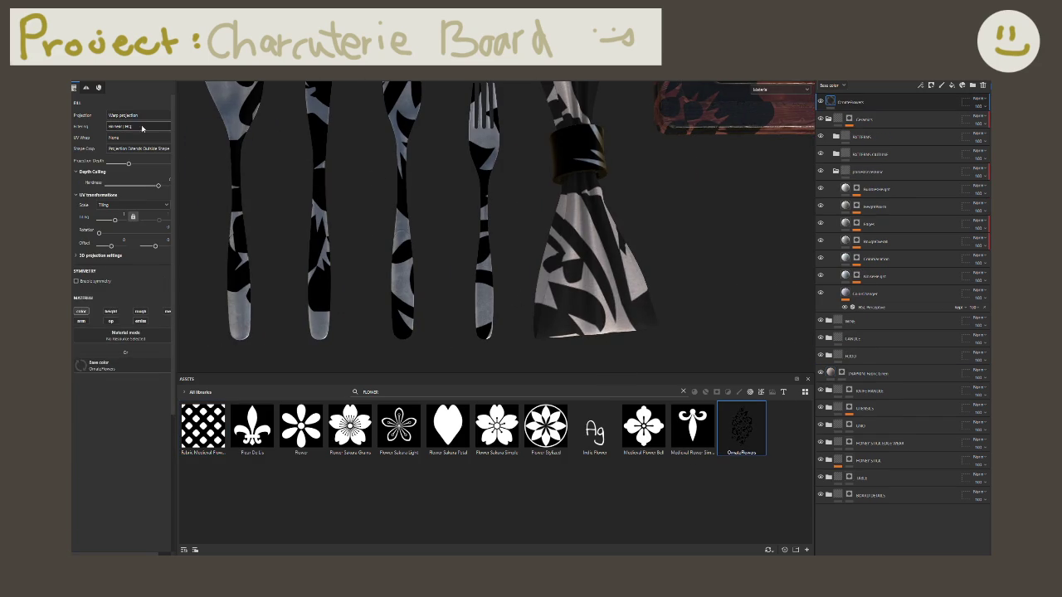
scroll(523, 292, down, 3)
scroll(523, 292, down, 3)
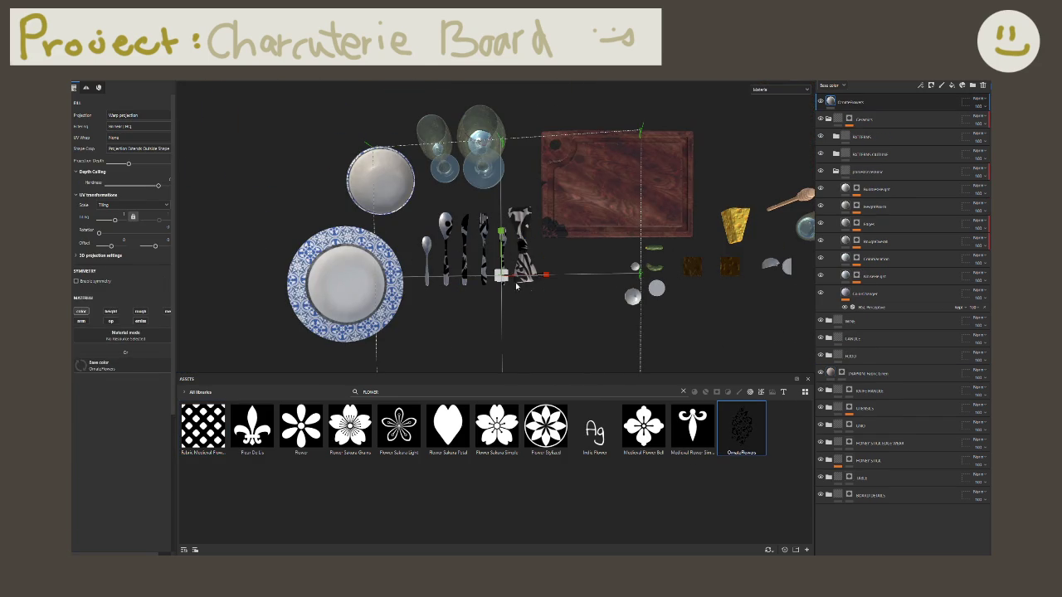
alt+drag(512, 287, 562, 142)
key(e)
mouse_move(541, 232)
mouse_down()
mouse_move(556, 238)
mouse_move(557, 224)
mouse_up()
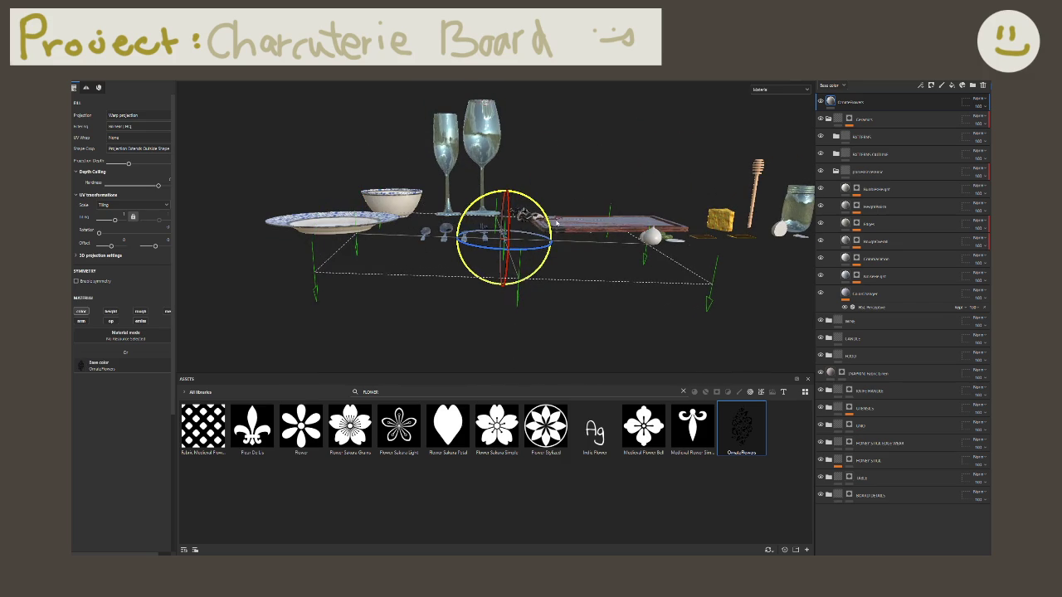
Step: Shrink the flower projection down to a small stamp over the cutlery
alt+drag(556, 223, 520, 282)
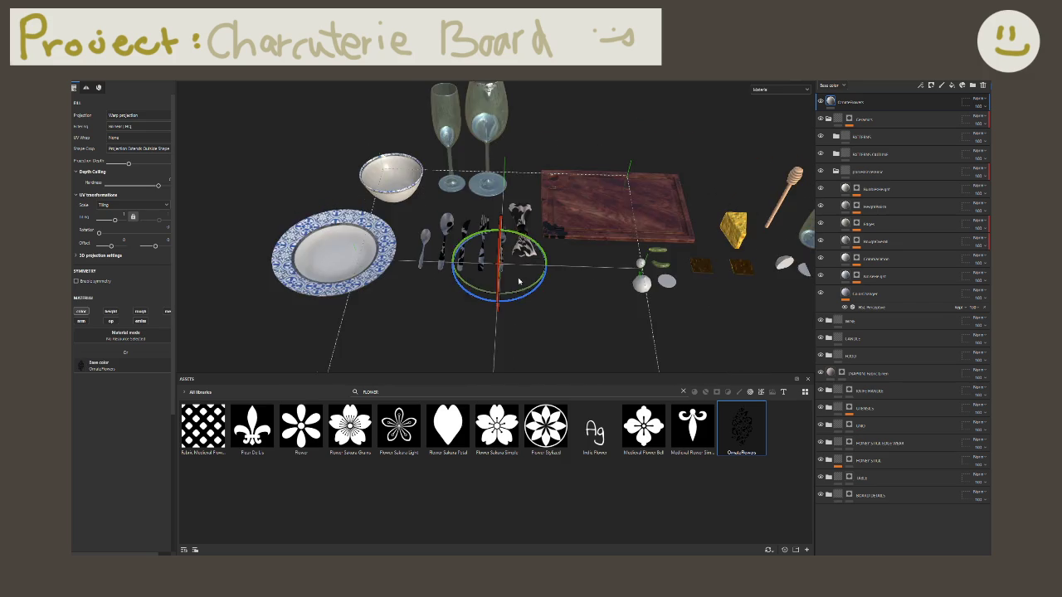
scroll(523, 278, up, 2)
scroll(531, 269, up, 2)
scroll(540, 259, up, 1)
scroll(547, 251, up, 1)
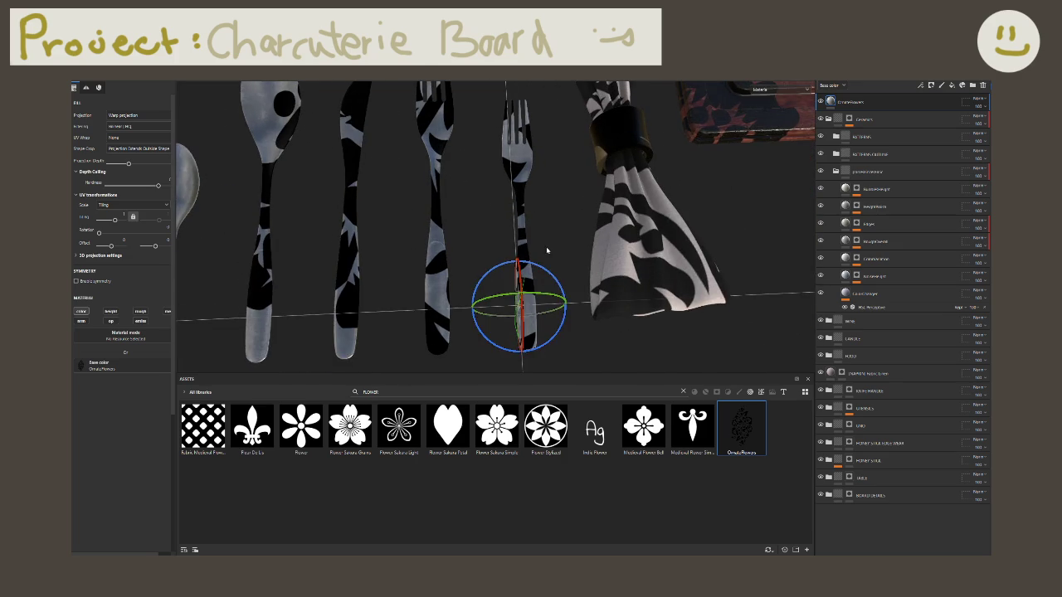
scroll(552, 270, up, 2)
scroll(536, 199, up, 2)
scroll(543, 241, up, 2)
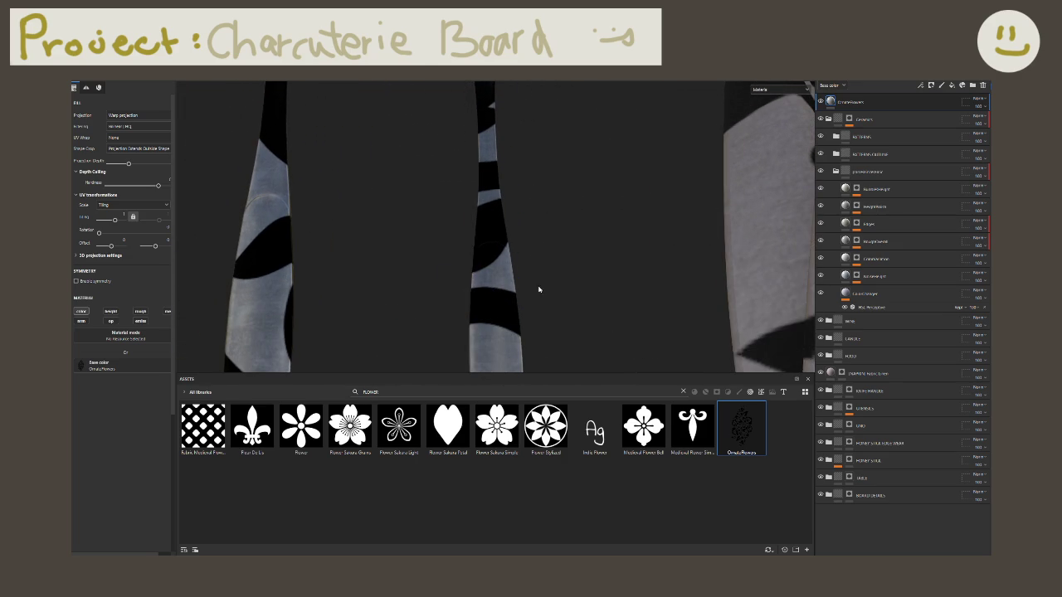
alt+drag(541, 287, 477, 293)
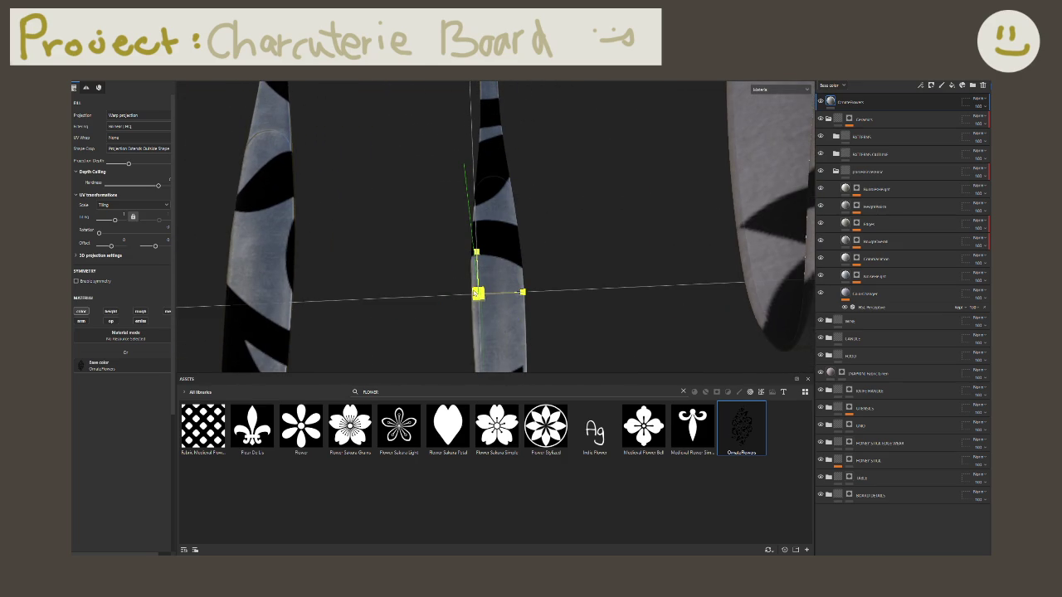
right_drag(258, 170, 236, 168)
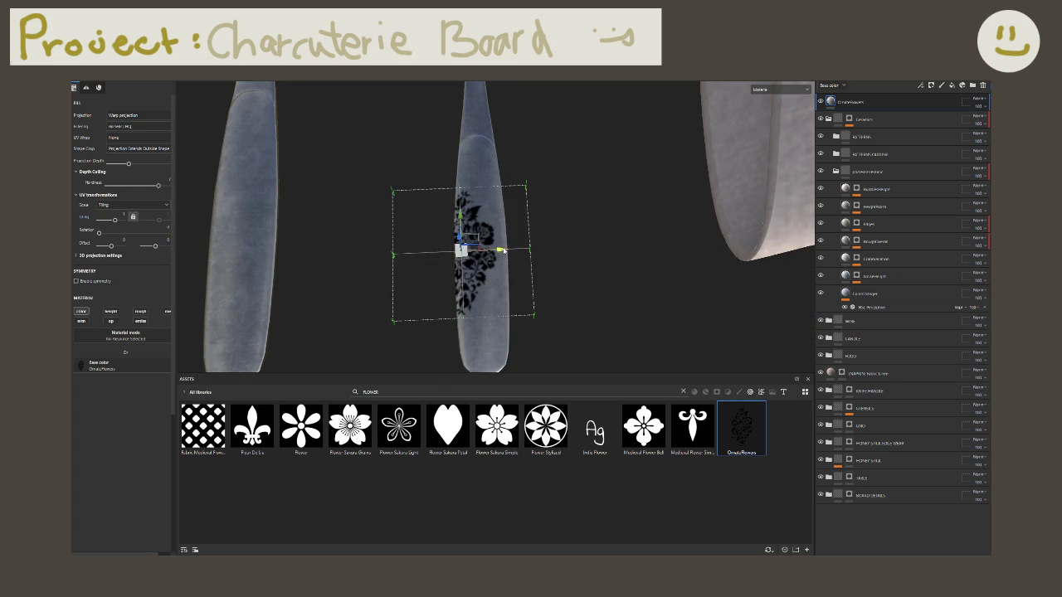
key(e)
Step: Stretch the flower stamp taller along the middle knife handle, then shrink it evenly
mouse_move(514, 249)
alt+mouse_down()
mouse_move(520, 217)
mouse_move(522, 356)
mouse_move(557, 285)
mouse_move(550, 197)
mouse_move(565, 349)
mouse_move(556, 316)
mouse_move(534, 339)
alt+mouse_up()
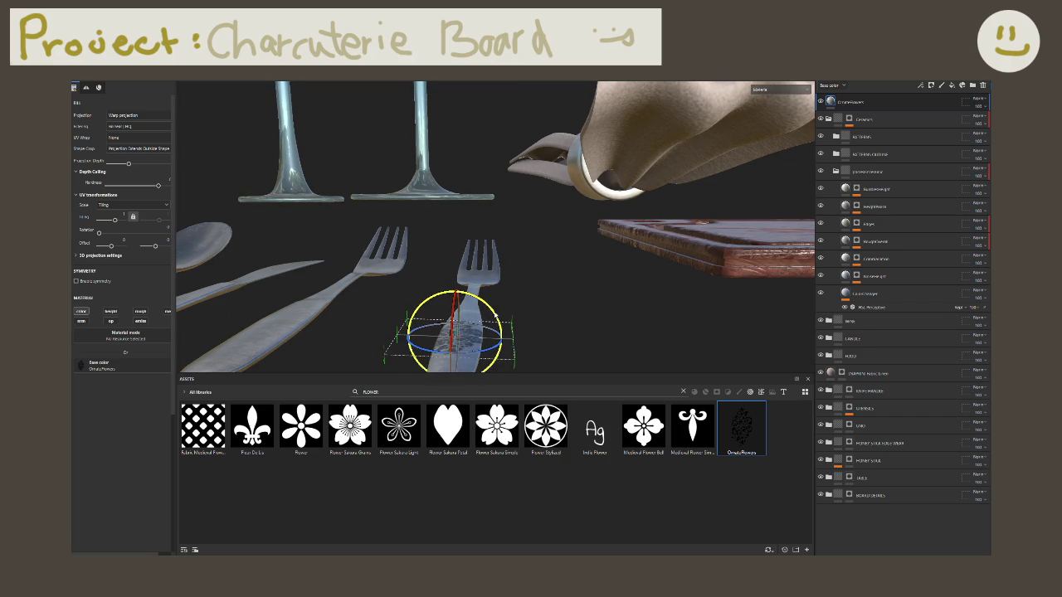
mouse_move(500, 315)
alt+mouse_down()
mouse_move(502, 339)
mouse_move(528, 232)
alt+mouse_up()
alt+right_drag(528, 232, 590, 306)
alt+drag(590, 305, 593, 308)
alt+right_drag(593, 308, 607, 346)
alt+drag(606, 346, 561, 318)
alt+right_drag(562, 318, 579, 330)
mouse_move(580, 330)
alt+mouse_down()
mouse_move(580, 240)
mouse_move(498, 271)
mouse_move(535, 269)
alt+mouse_up()
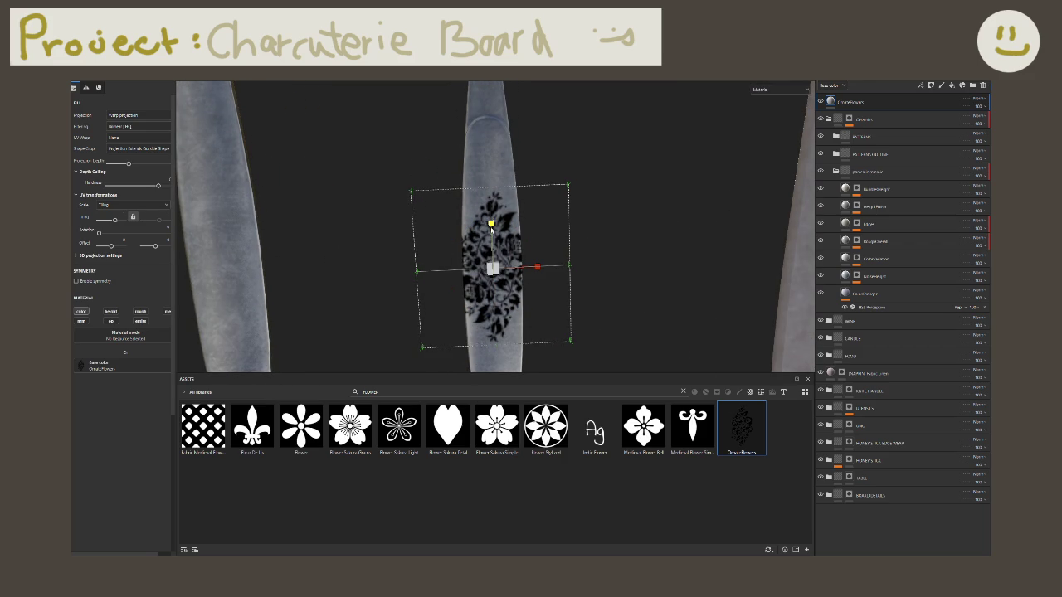
drag(492, 224, 492, 191)
mouse_move(575, 328)
alt+middle_down()
mouse_move(581, 208)
mouse_move(543, 208)
mouse_move(583, 239)
mouse_move(605, 234)
mouse_move(600, 277)
mouse_move(609, 223)
mouse_move(593, 257)
mouse_move(587, 228)
mouse_move(597, 307)
alt+middle_up()
drag(497, 224, 439, 184)
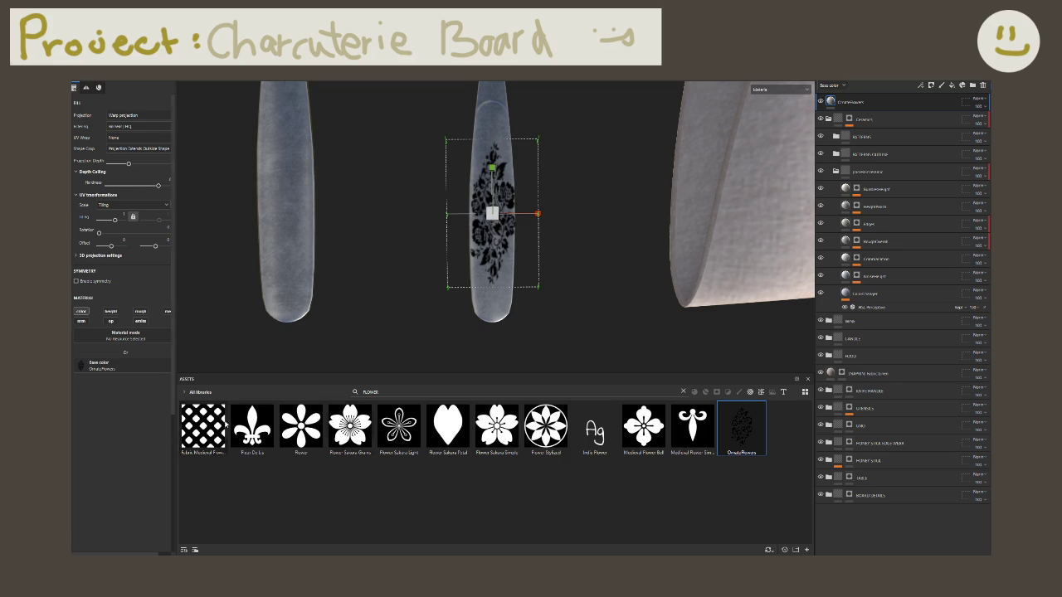
Step: Squash the flower decal vertically and move it slightly down the handle
scroll(540, 325, up, 1)
scroll(558, 332, up, 1)
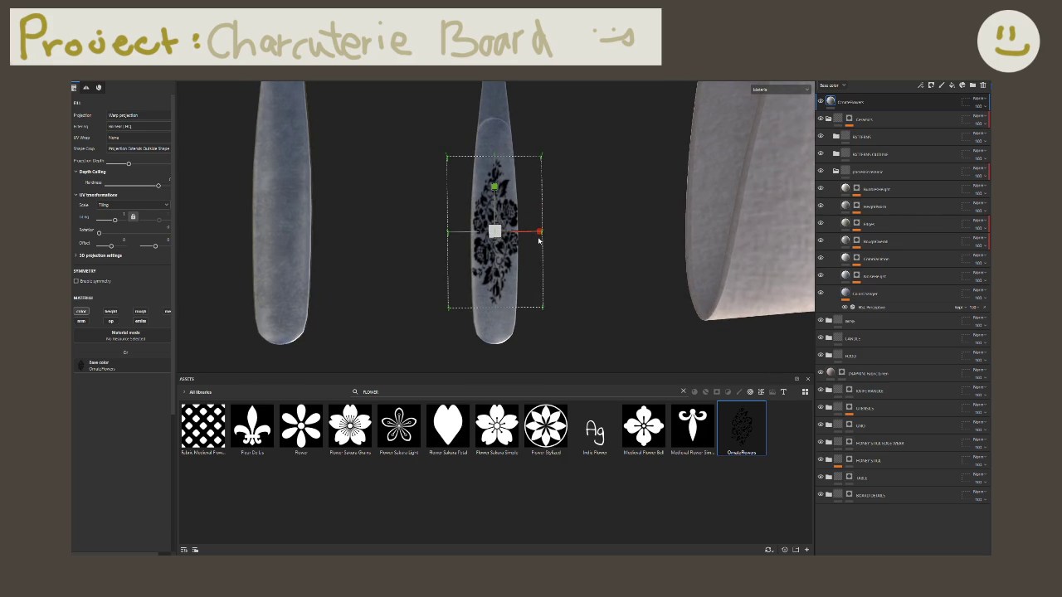
scroll(496, 199, up, 1)
drag(493, 196, 493, 200)
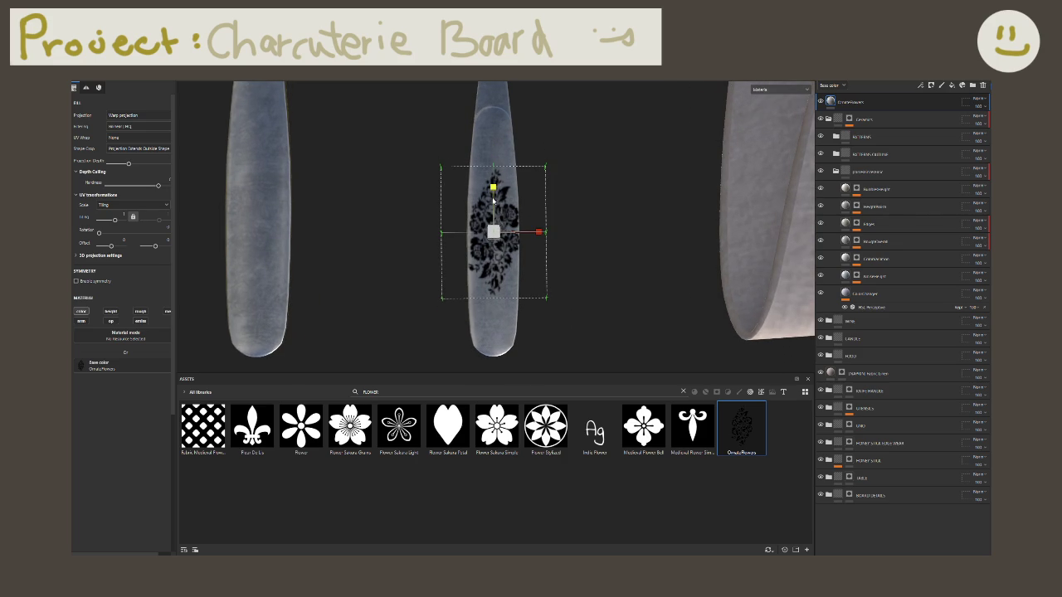
drag(493, 228, 493, 250)
Step: Nudge the decal slightly left and select the ornate flower decal layer
key(e)
key(w)
key(r)
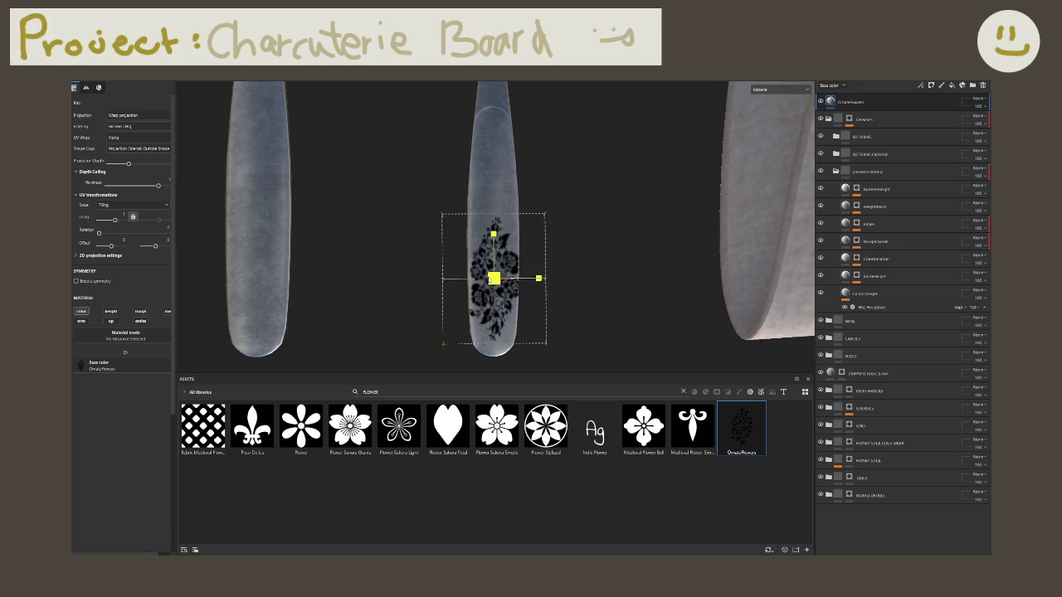
key(w)
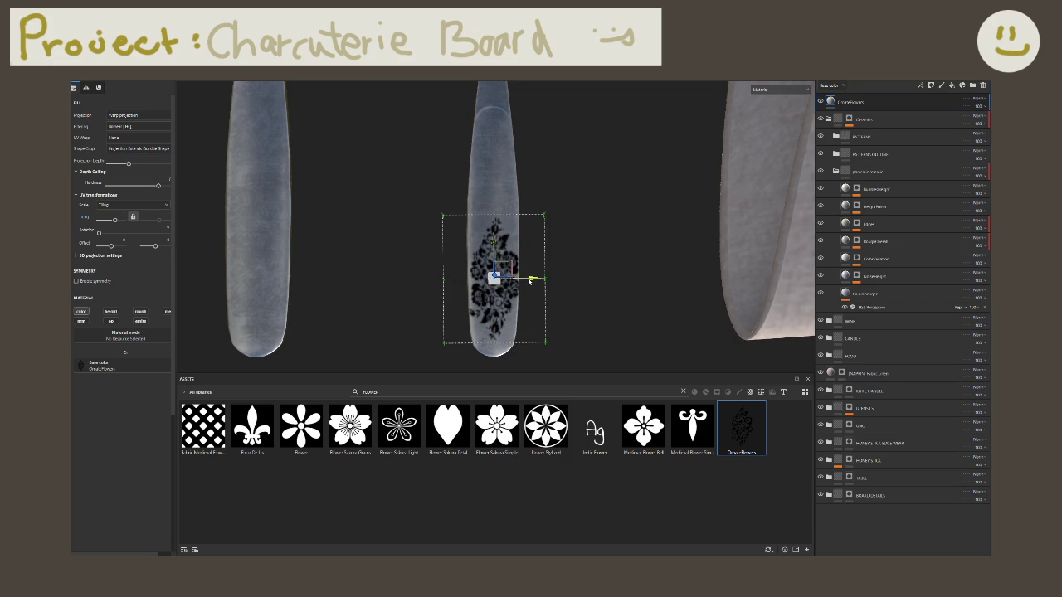
drag(529, 281, 530, 282)
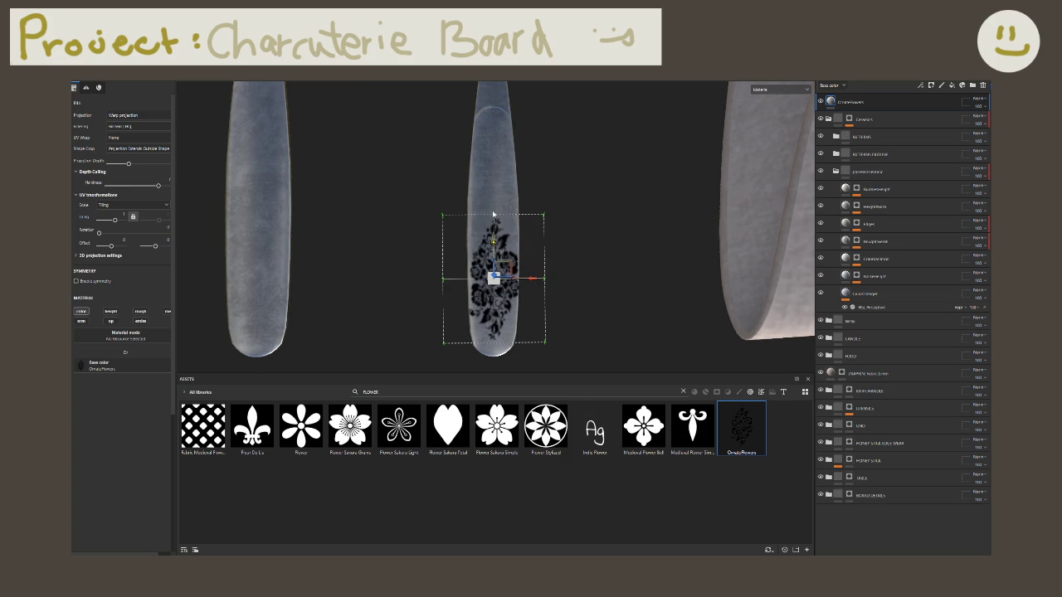
scroll(553, 225, up, 1)
click(853, 119)
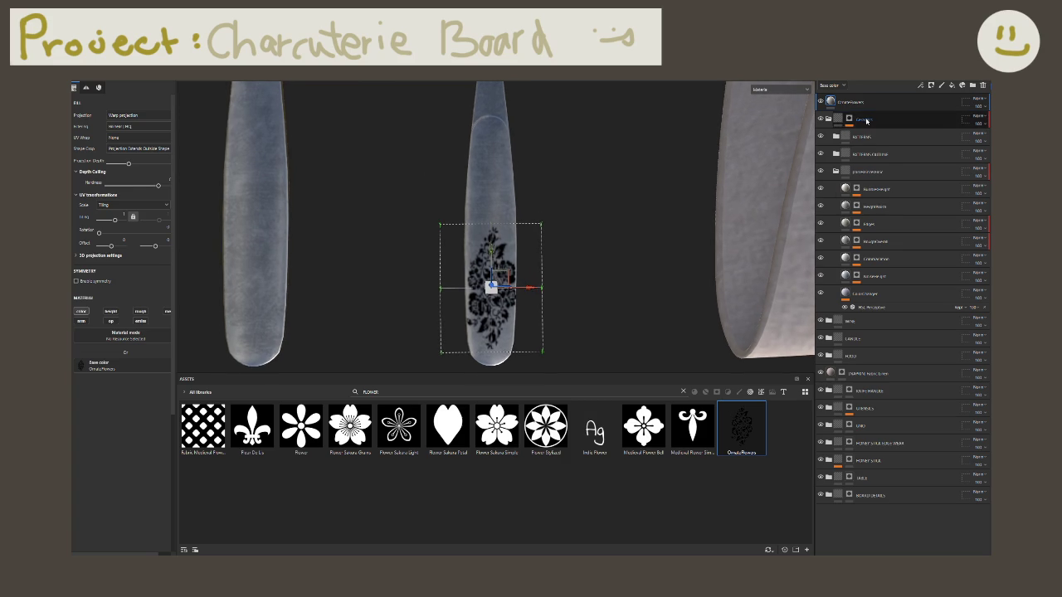
key(ctrl+d)
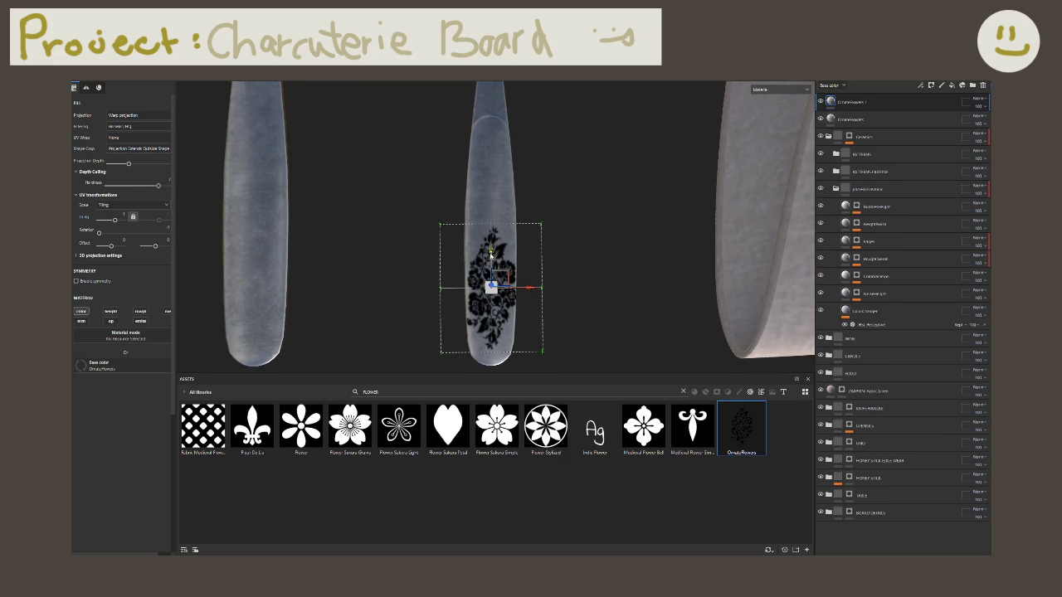
drag(495, 222, 497, 161)
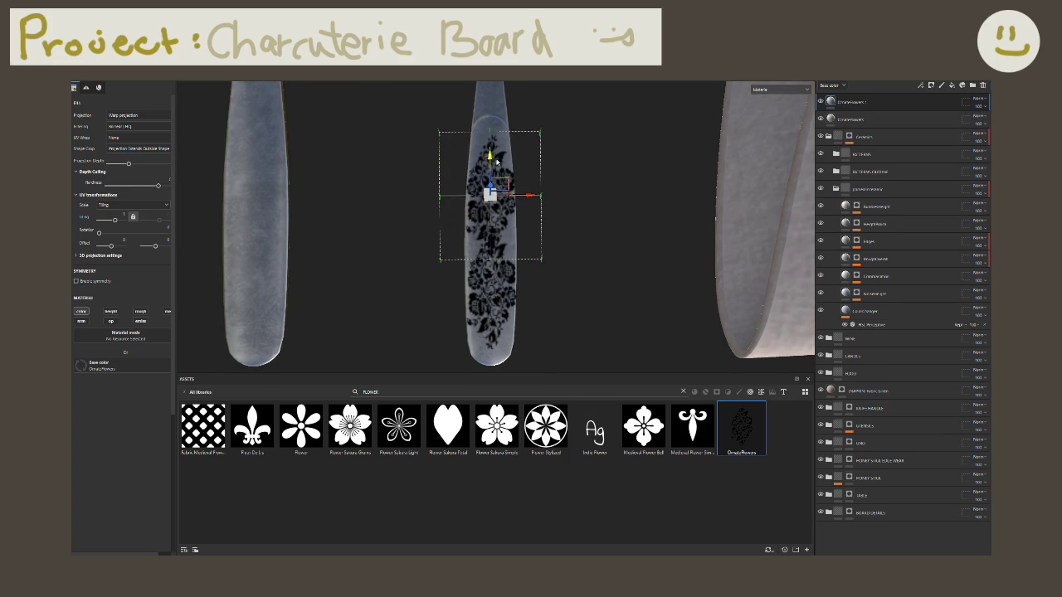
key(e)
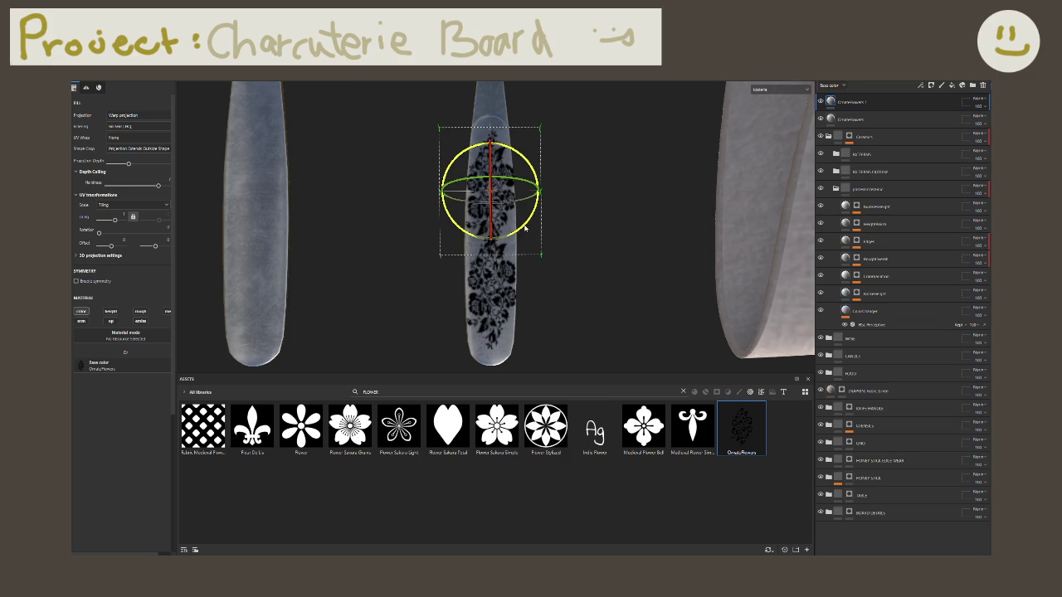
drag(525, 228, 470, 175)
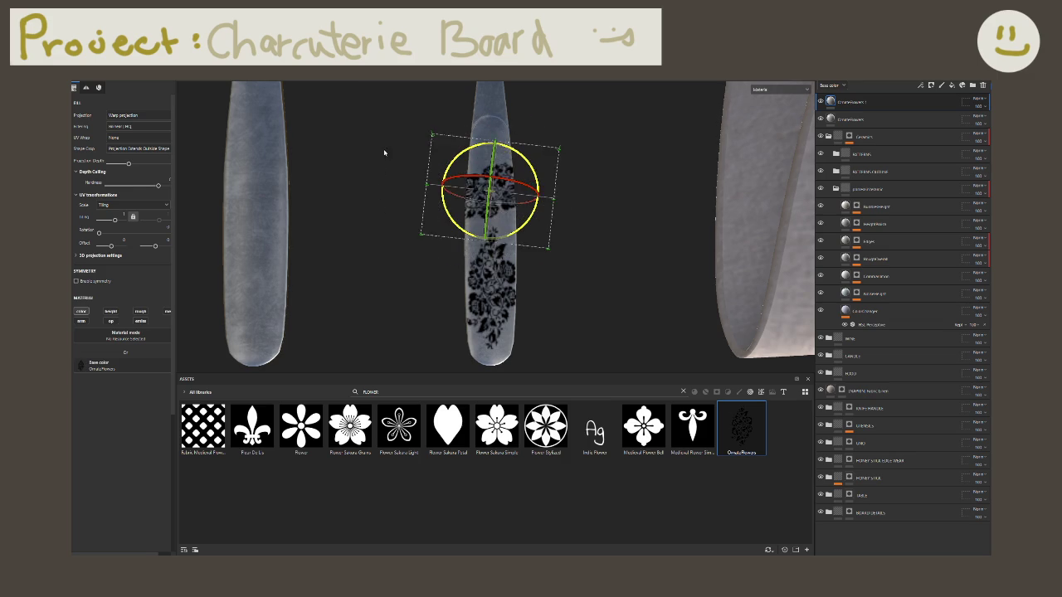
key(ctrl+z)
key(ctrl+z)
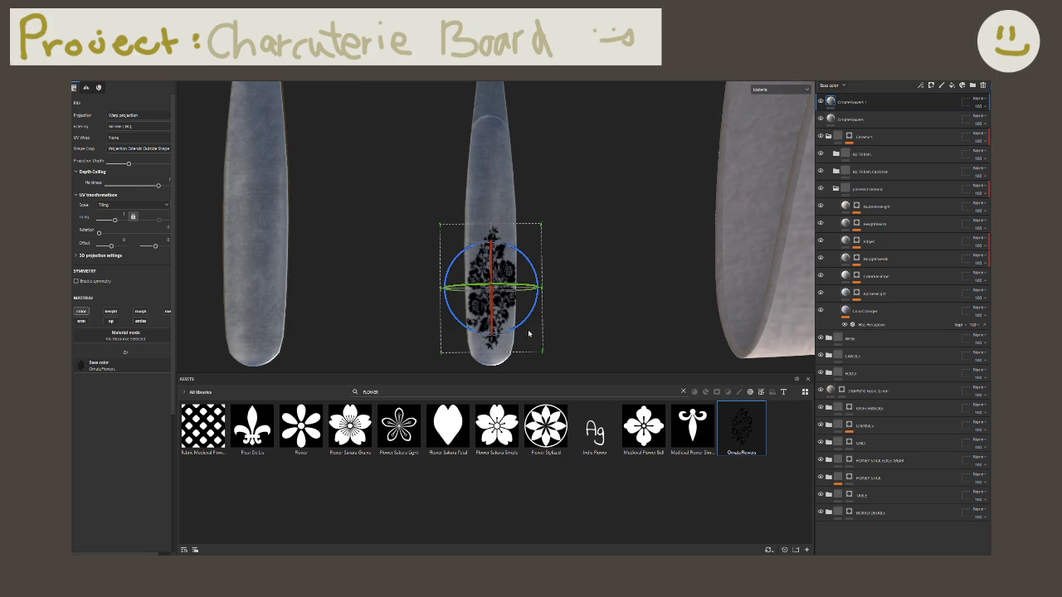
drag(497, 331, 366, 227)
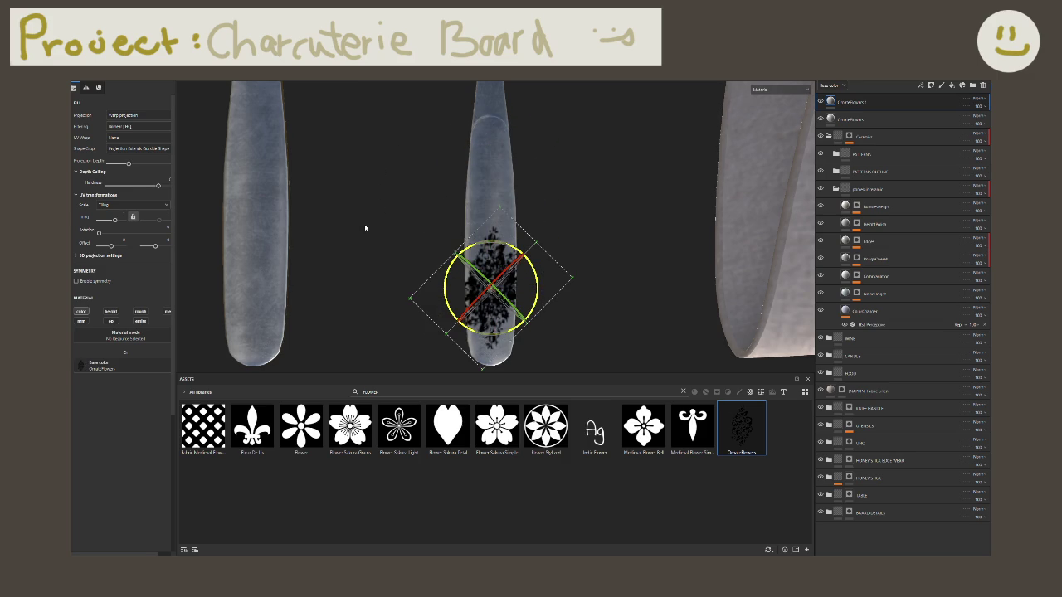
key(ctrl+z)
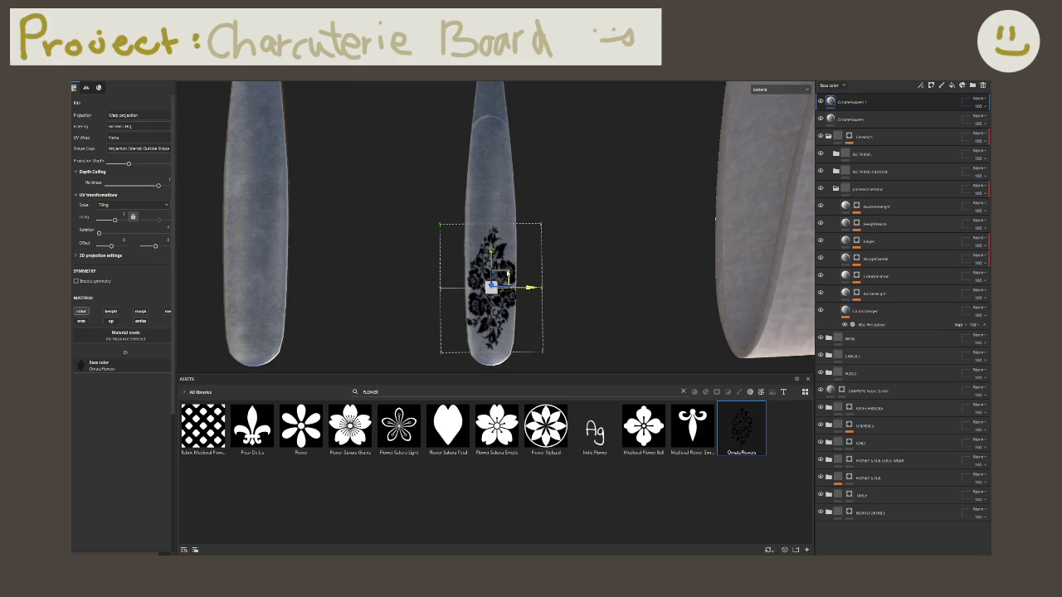
drag(492, 255, 498, 151)
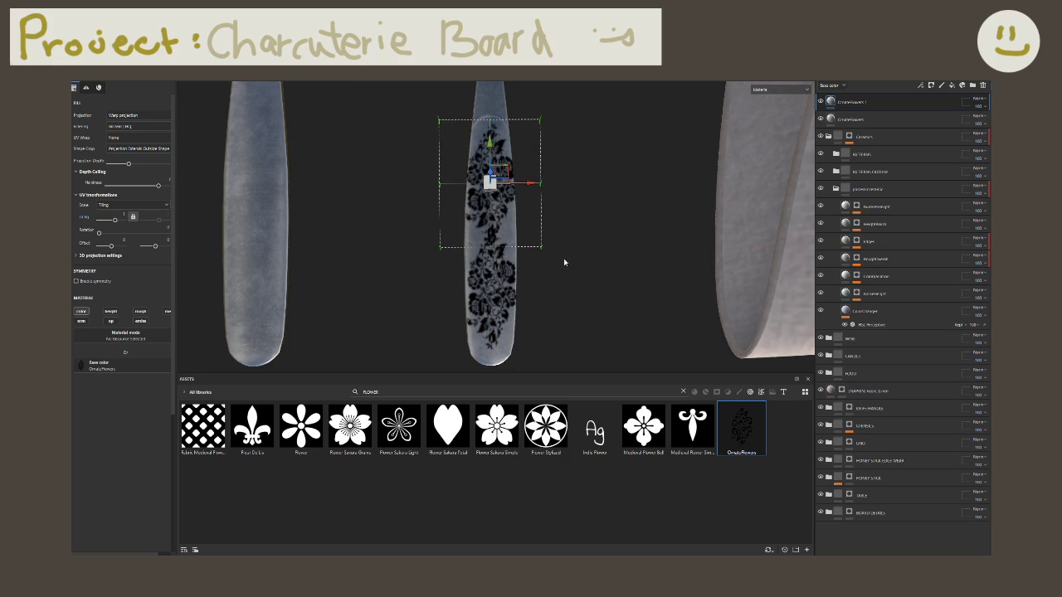
alt+drag(500, 221, 512, 280)
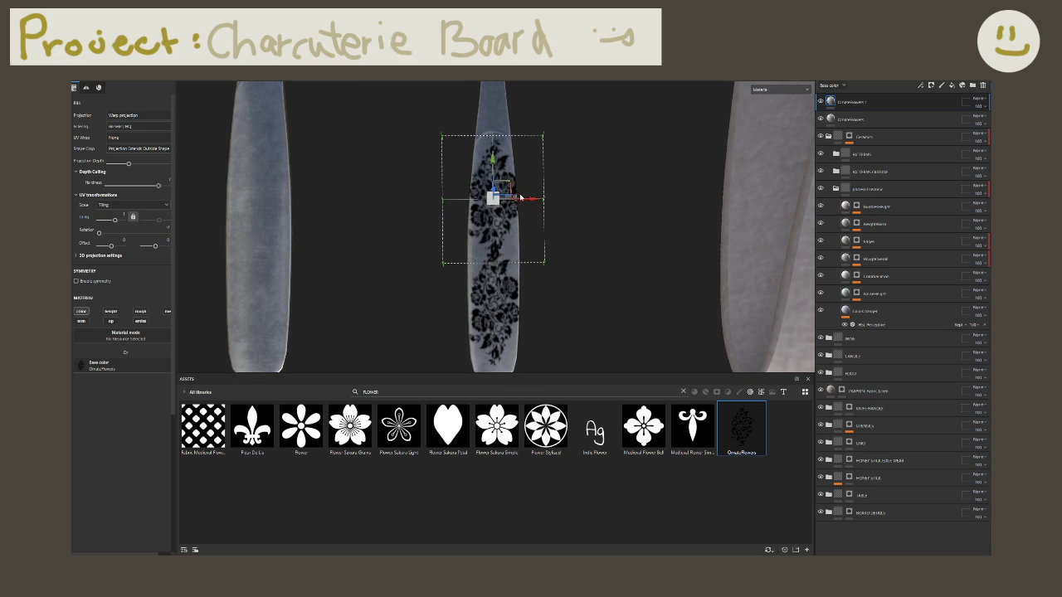
scroll(553, 197, up, 3)
drag(498, 190, 499, 336)
key(Delete)
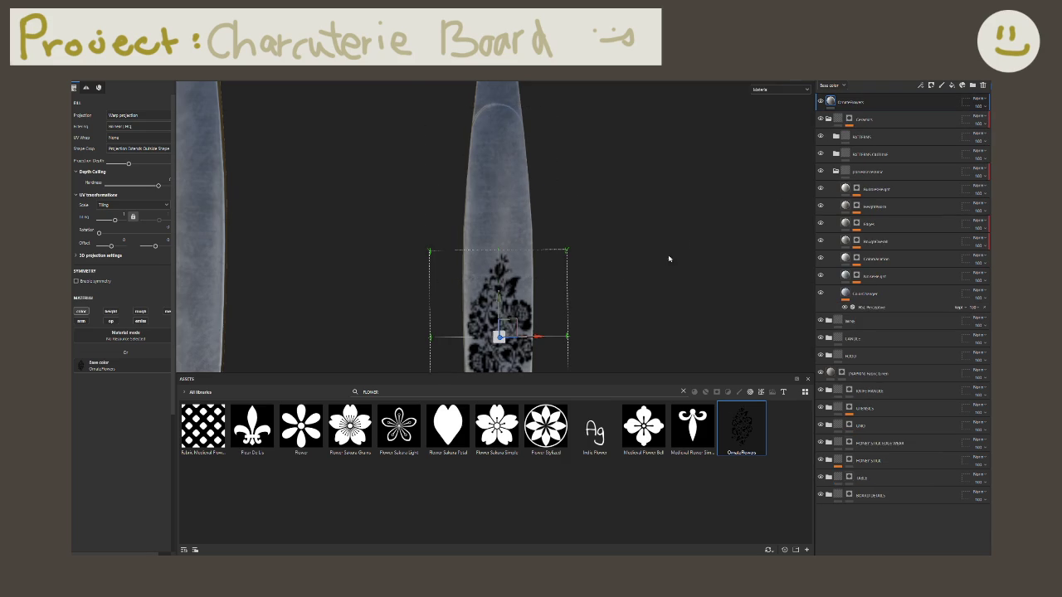
Step: Rotate the flower decal projection about 45° on the knife handle
alt+drag(588, 321, 639, 223)
key(e)
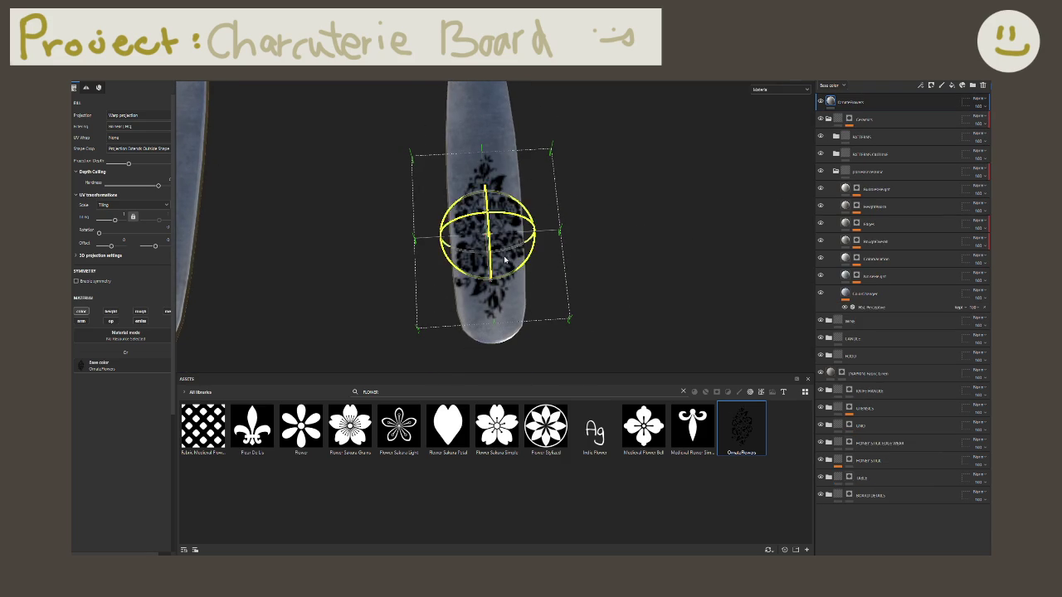
mouse_move(489, 249)
mouse_down()
mouse_move(405, 293)
mouse_move(578, 319)
mouse_up()
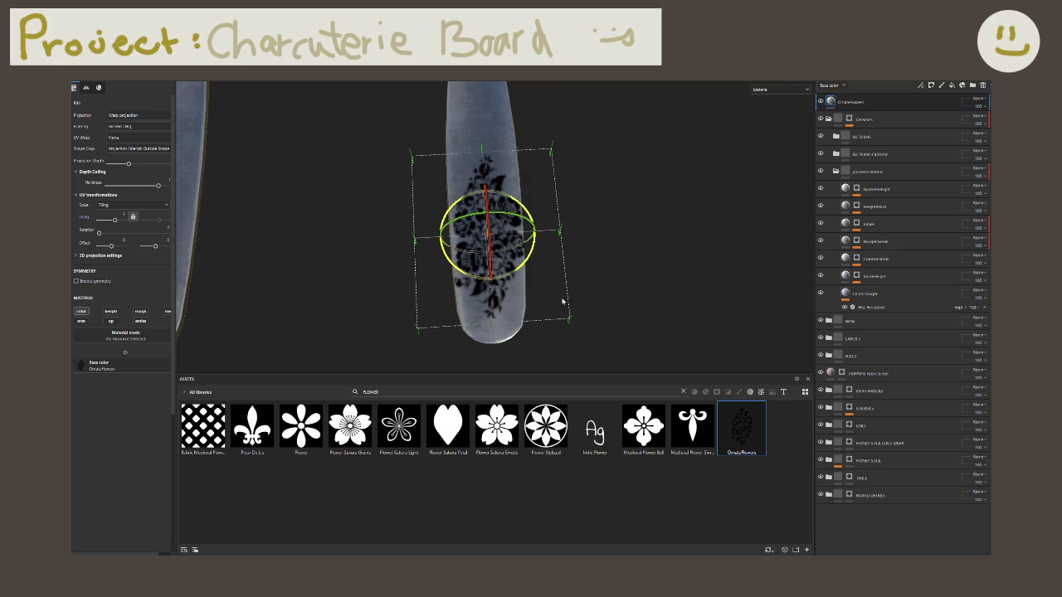
mouse_move(564, 270)
alt+mouse_down()
mouse_move(555, 241)
mouse_move(498, 269)
alt+mouse_up()
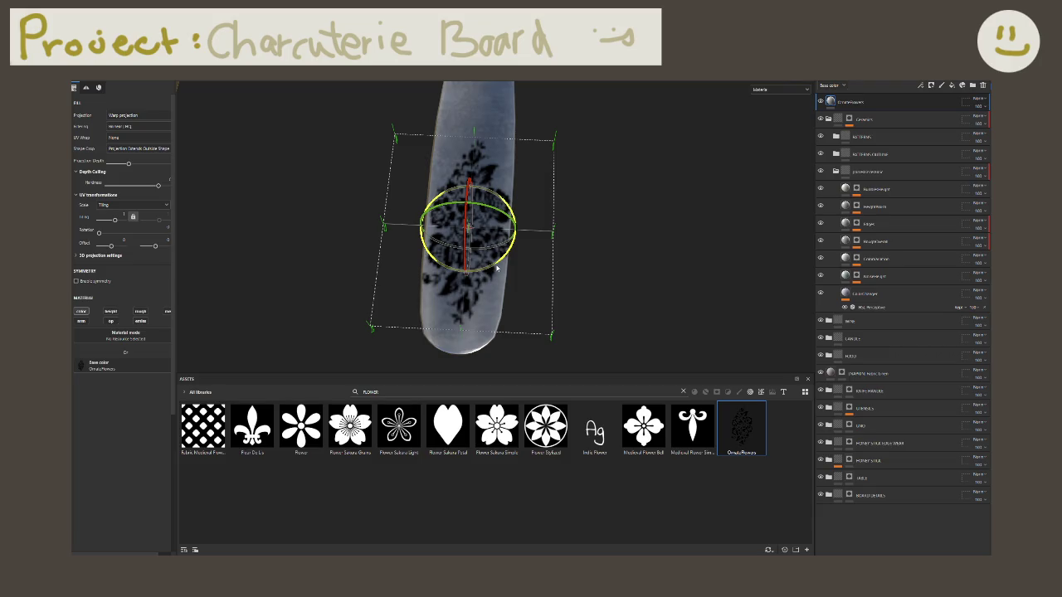
drag(460, 239, 466, 247)
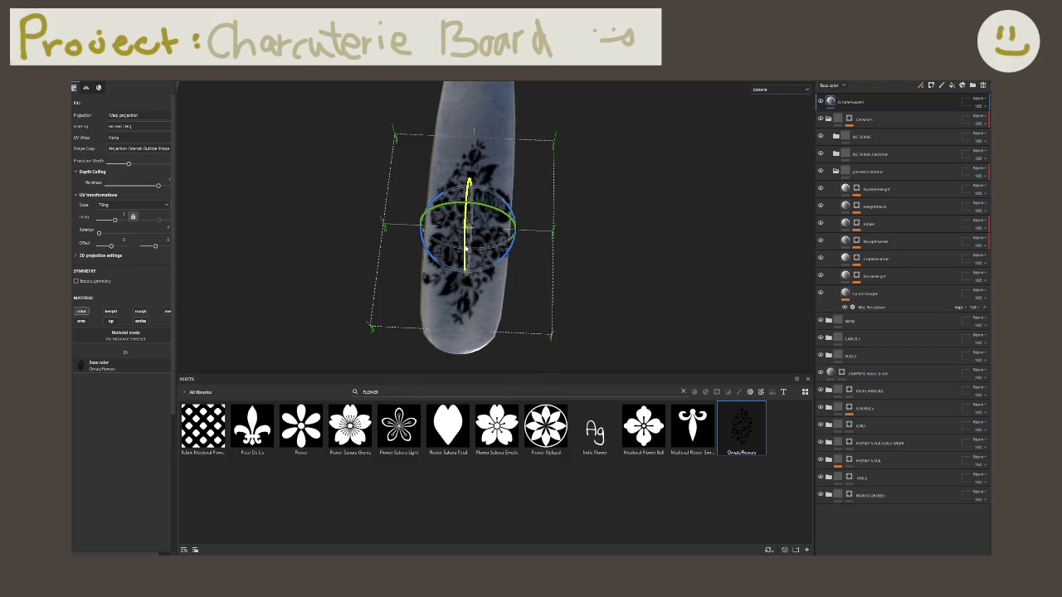
mouse_move(464, 274)
mouse_down()
mouse_move(473, 267)
mouse_move(454, 277)
mouse_up()
key(w)
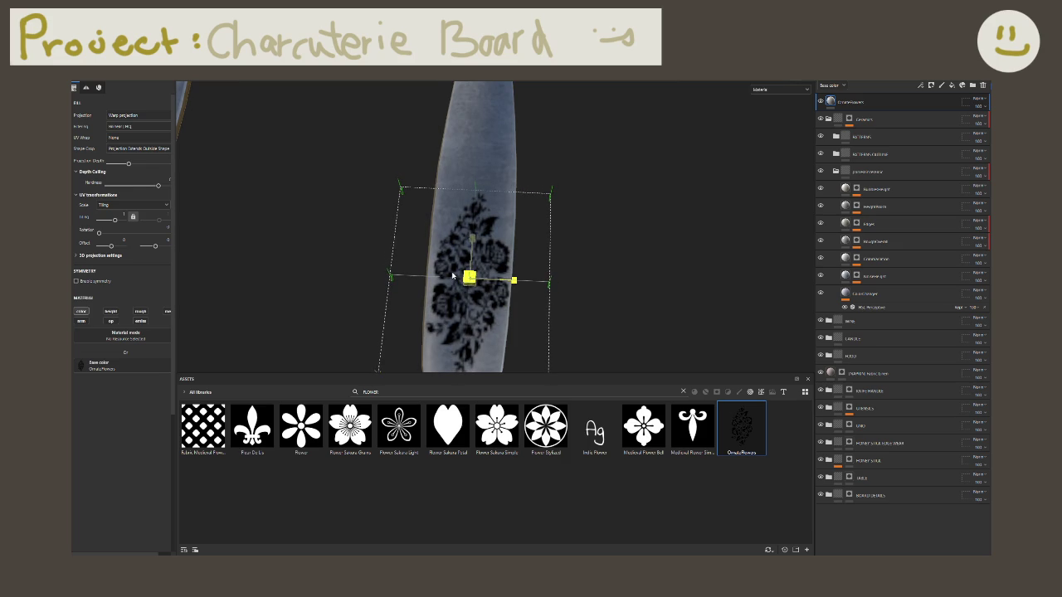
alt+drag(588, 275, 593, 294)
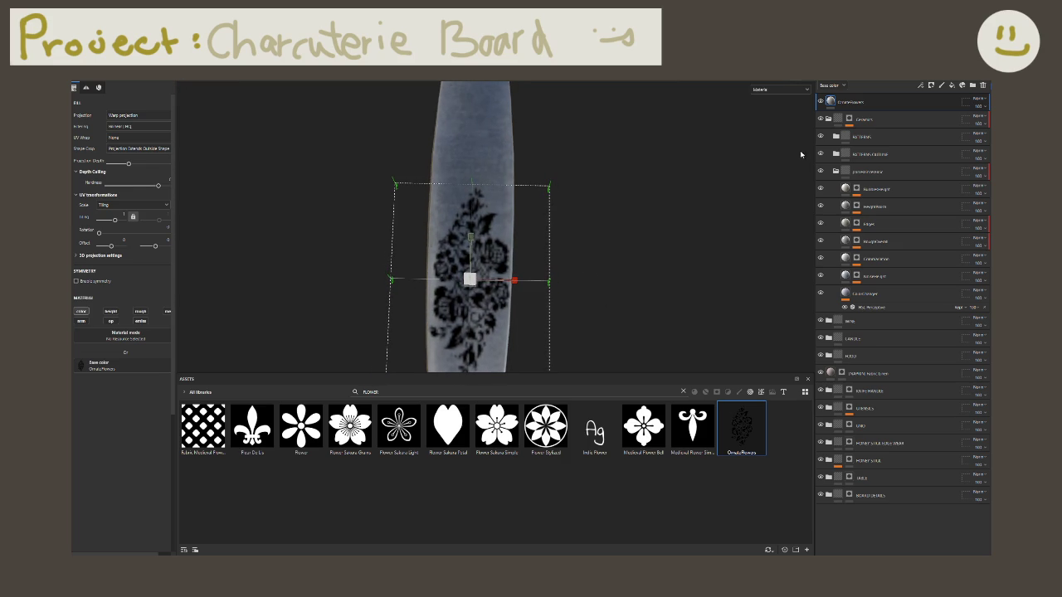
Step: Duplicate the decal layer and move the copy higher up the handle
key(ctrl+d)
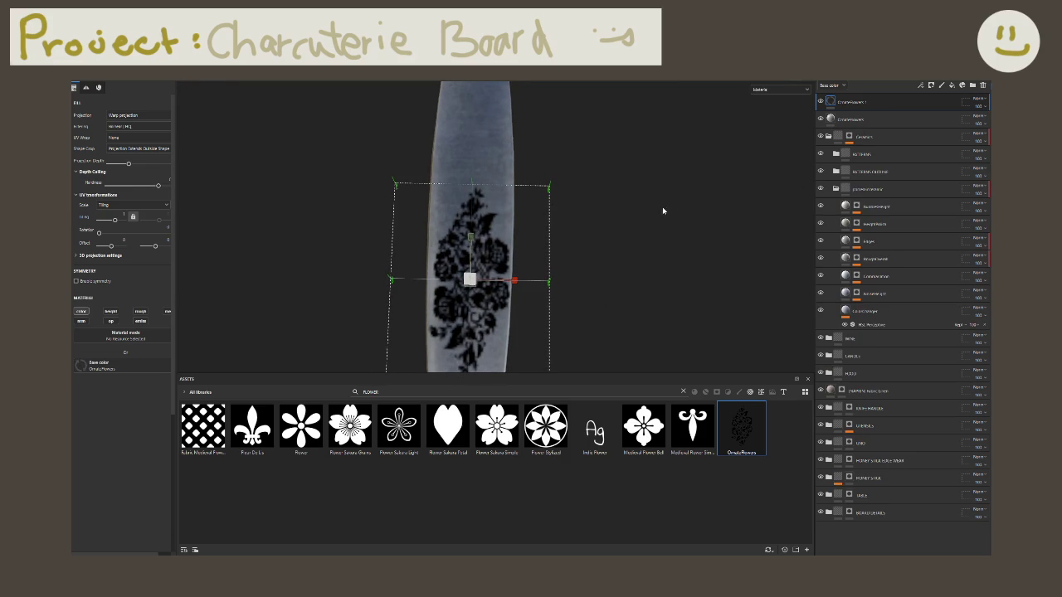
alt+drag(671, 209, 557, 260)
key(e)
alt+drag(569, 299, 576, 272)
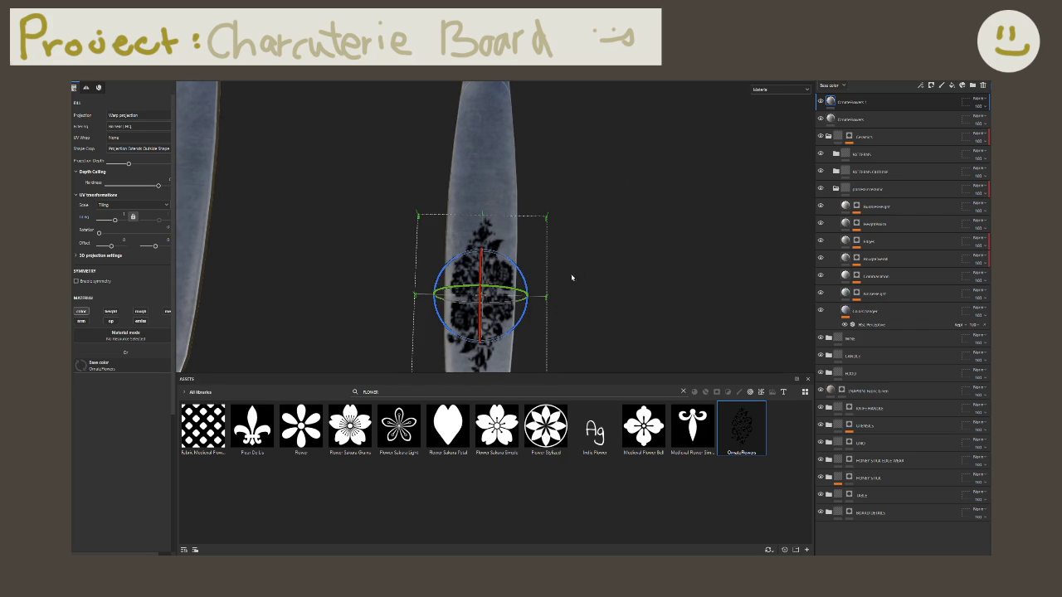
drag(474, 345, 408, 312)
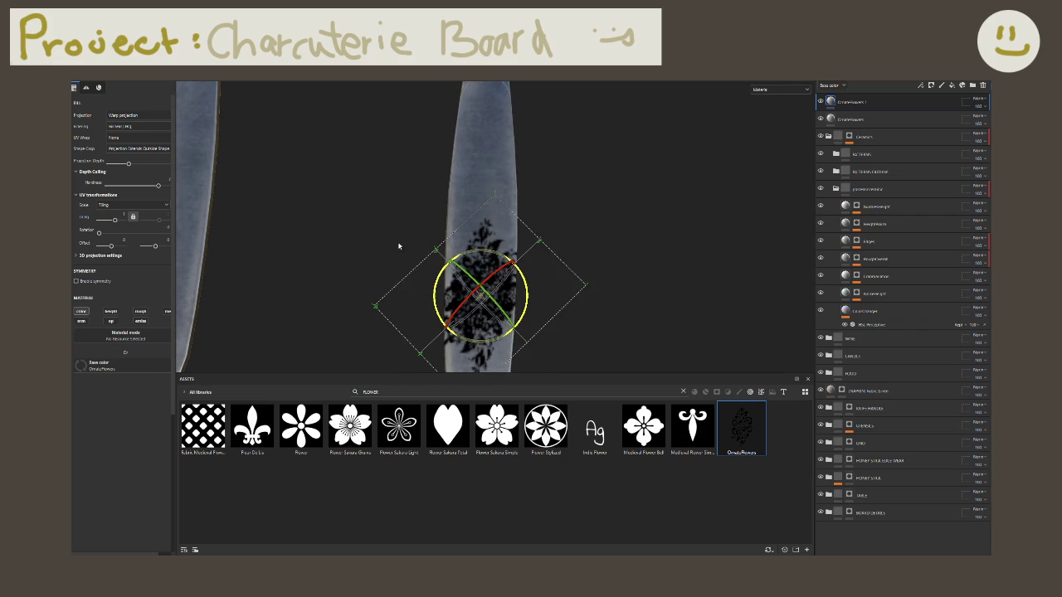
key(ctrl+z)
key(w)
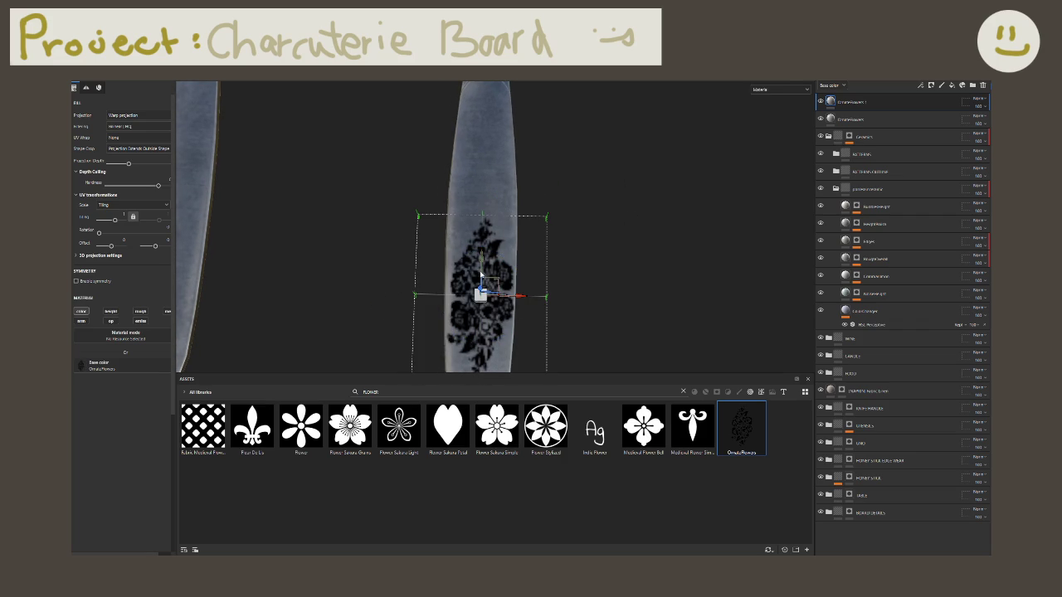
drag(484, 269, 503, 113)
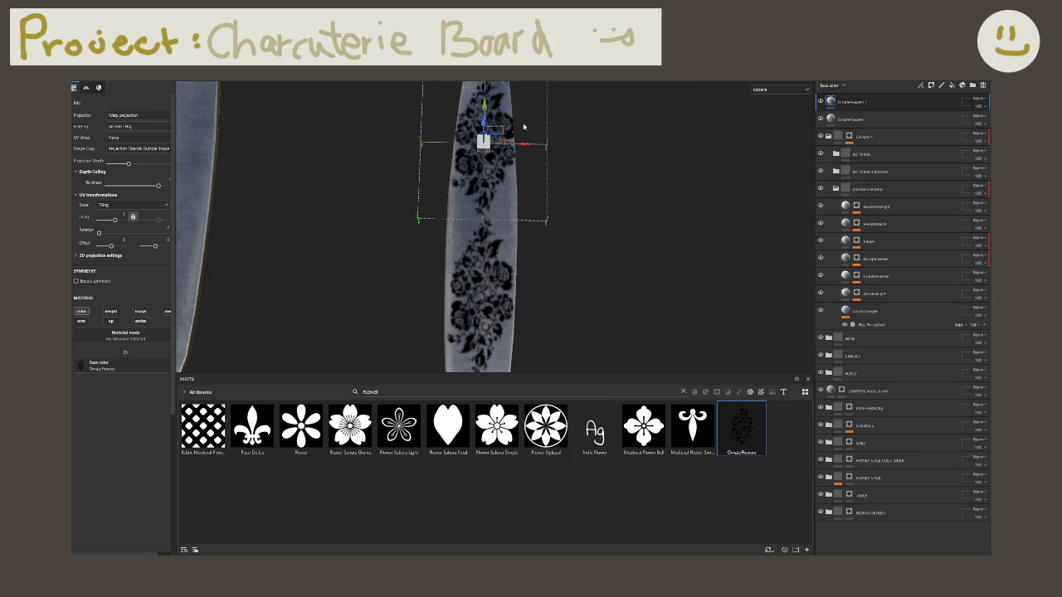
scroll(580, 191, up, 2)
drag(492, 160, 493, 165)
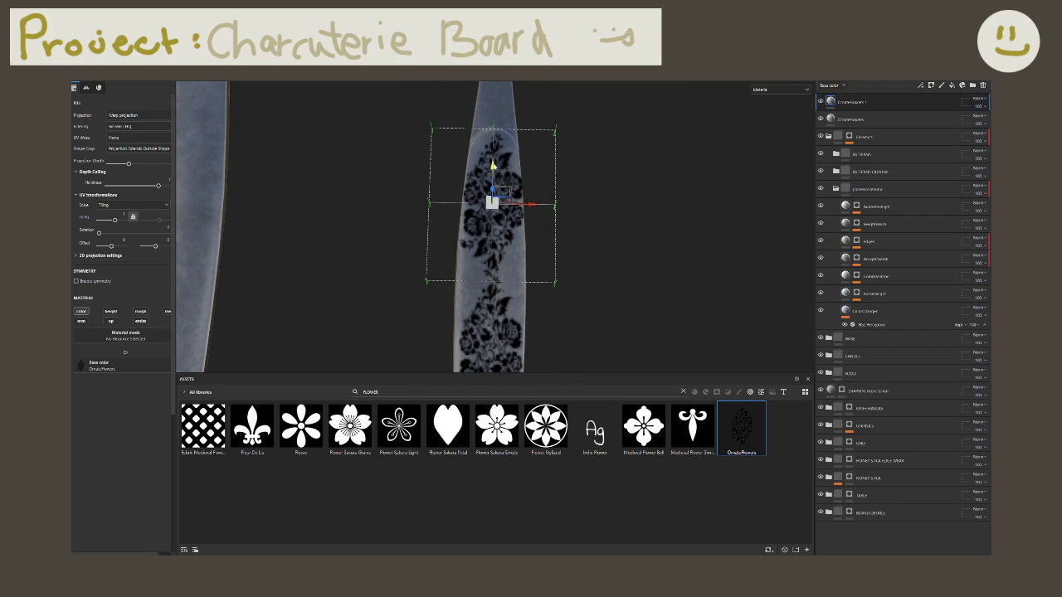
scroll(637, 287, down, 2)
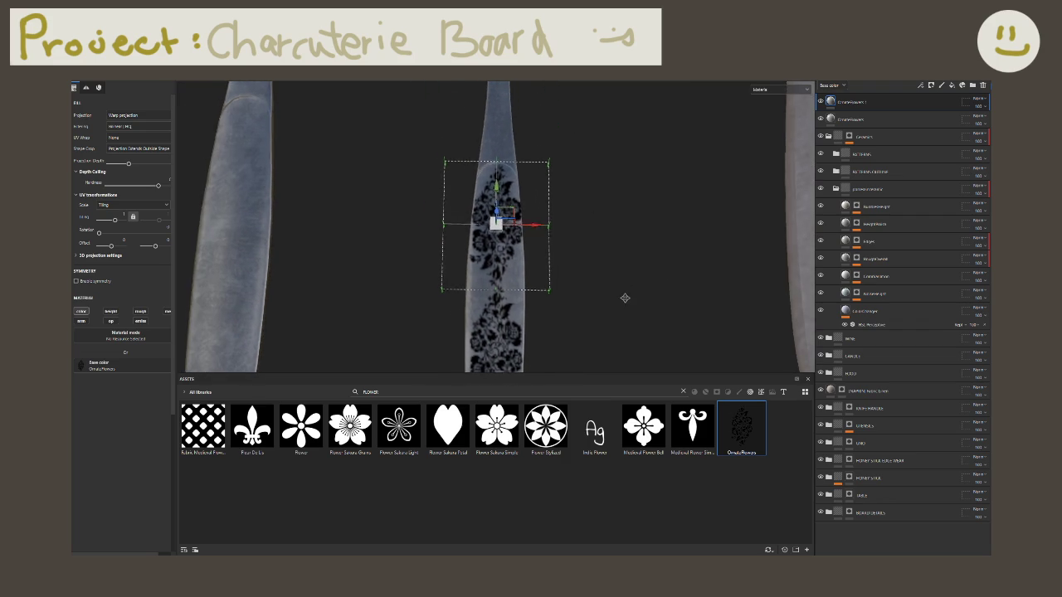
scroll(622, 286, down, 2)
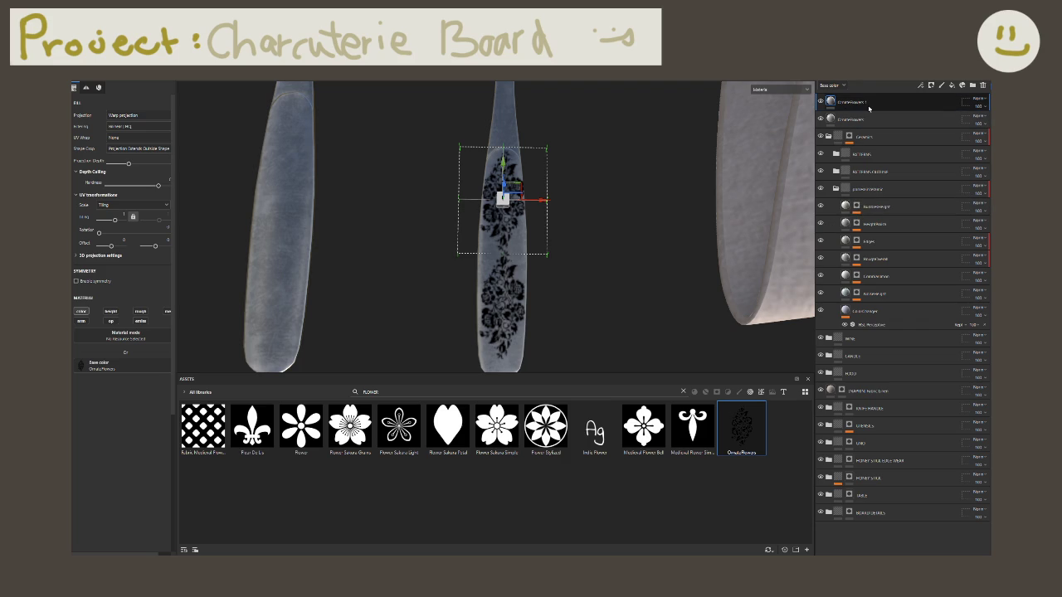
Step: Delete the duplicate layer and nudge the original flower decal slightly down
key(Delete)
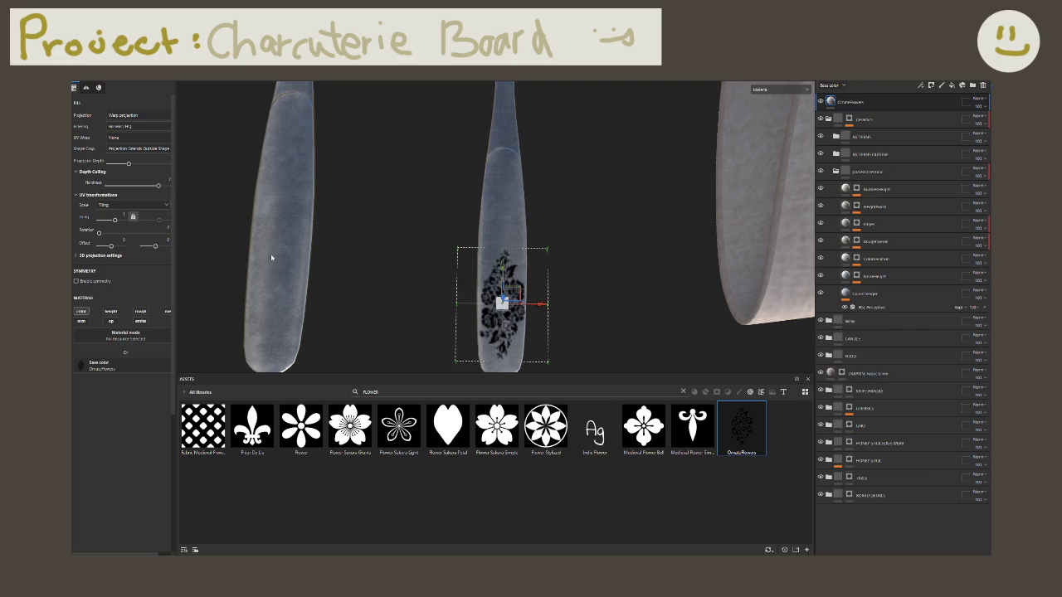
scroll(502, 249, up, 1)
scroll(501, 249, up, 2)
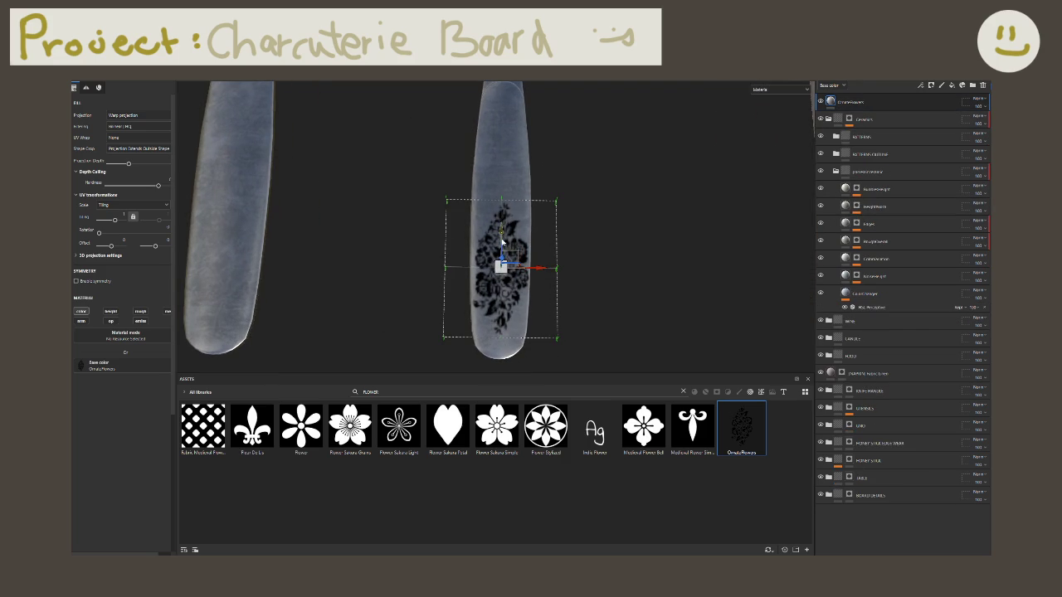
drag(501, 249, 501, 252)
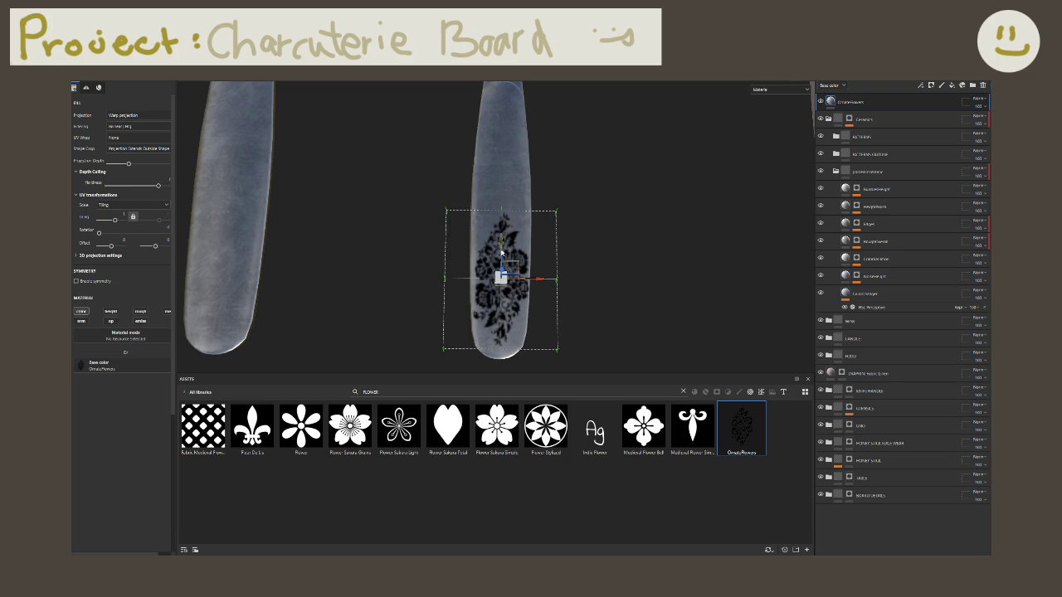
Step: Enable height on the decal layer, use OrnateFlowers as the height map, and disable colour
click(109, 311)
alt+drag(473, 324, 398, 299)
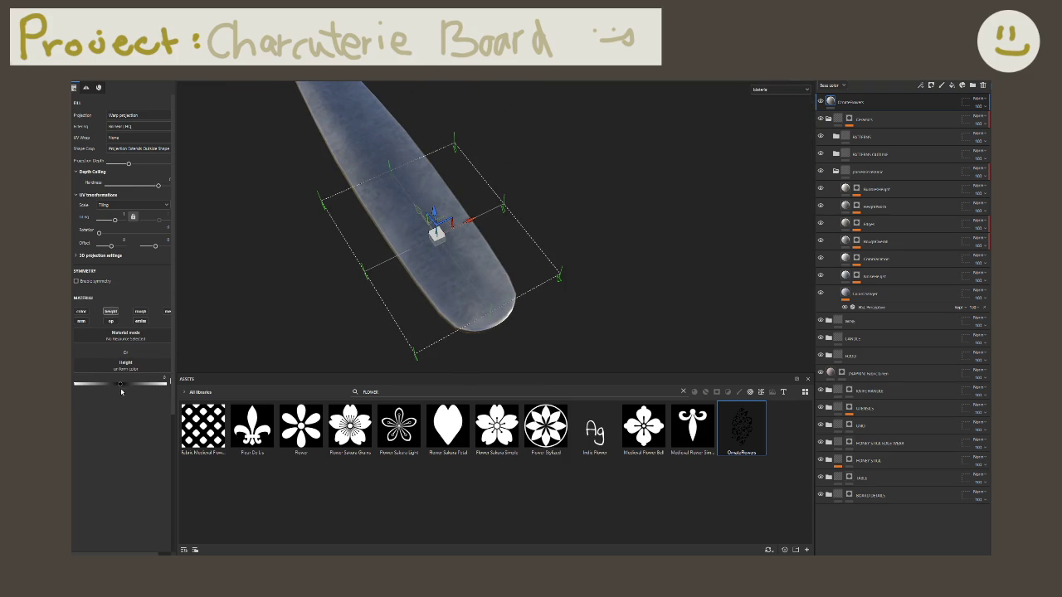
mouse_move(126, 384)
mouse_down()
mouse_move(76, 384)
mouse_move(133, 386)
mouse_move(120, 385)
mouse_up()
drag(741, 428, 368, 373)
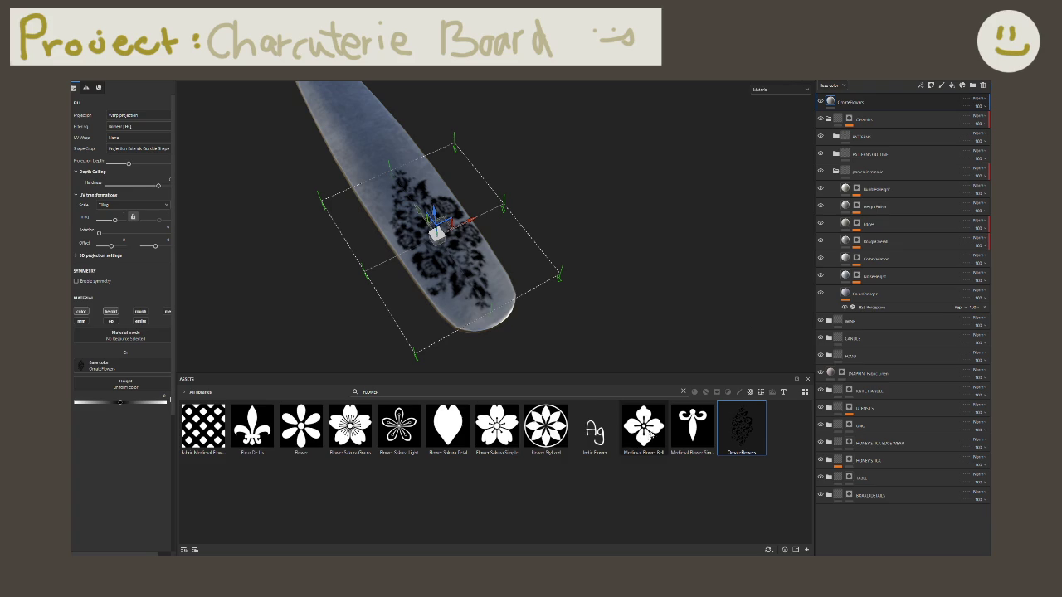
drag(136, 381, 137, 380)
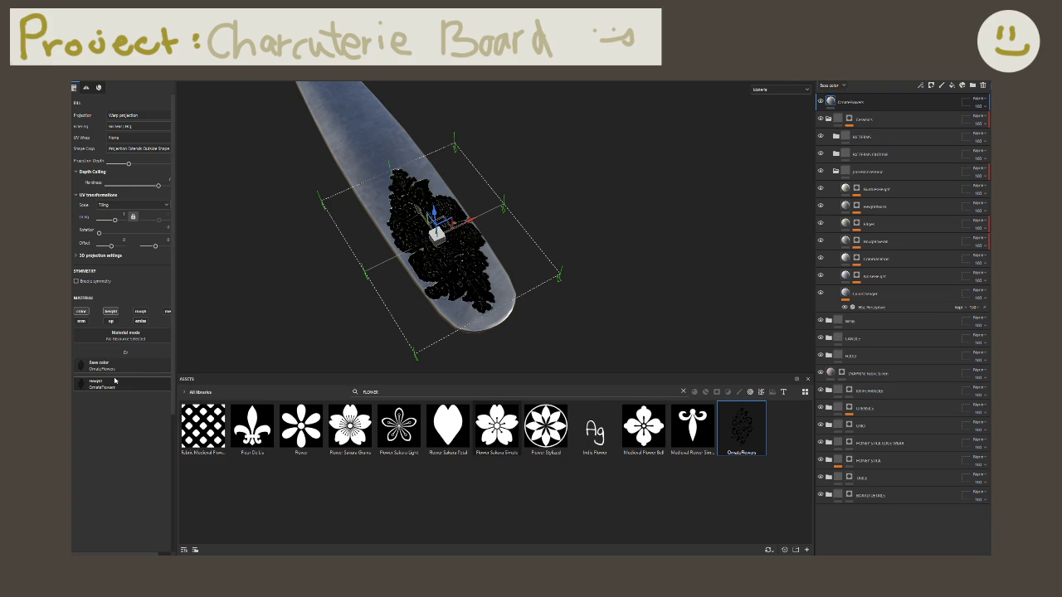
alt+drag(348, 274, 384, 217)
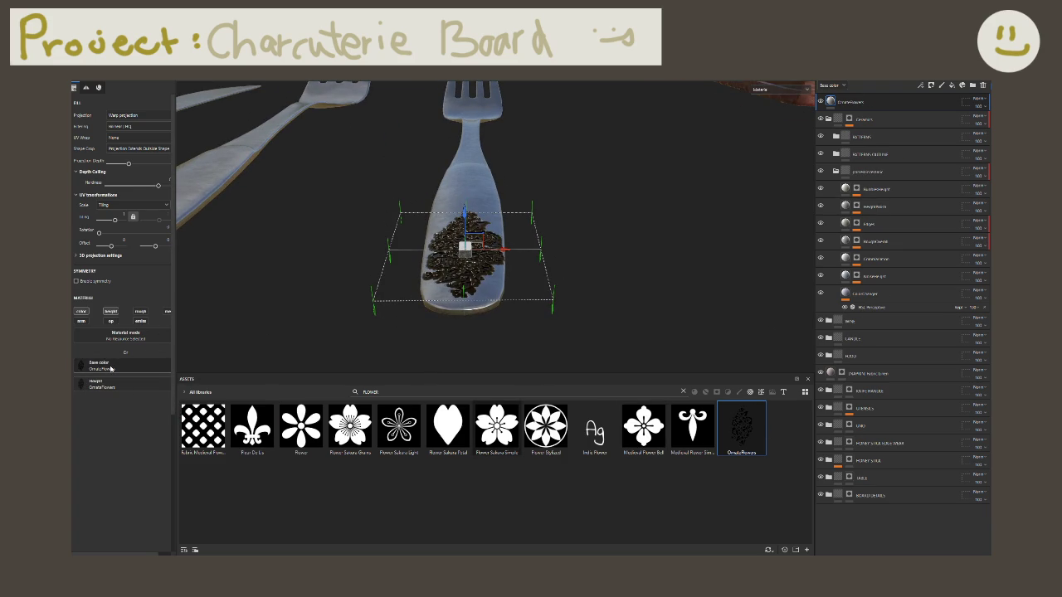
click(81, 311)
mouse_move(287, 292)
alt+mouse_down()
mouse_move(366, 236)
mouse_move(405, 272)
mouse_move(663, 315)
alt+mouse_up()
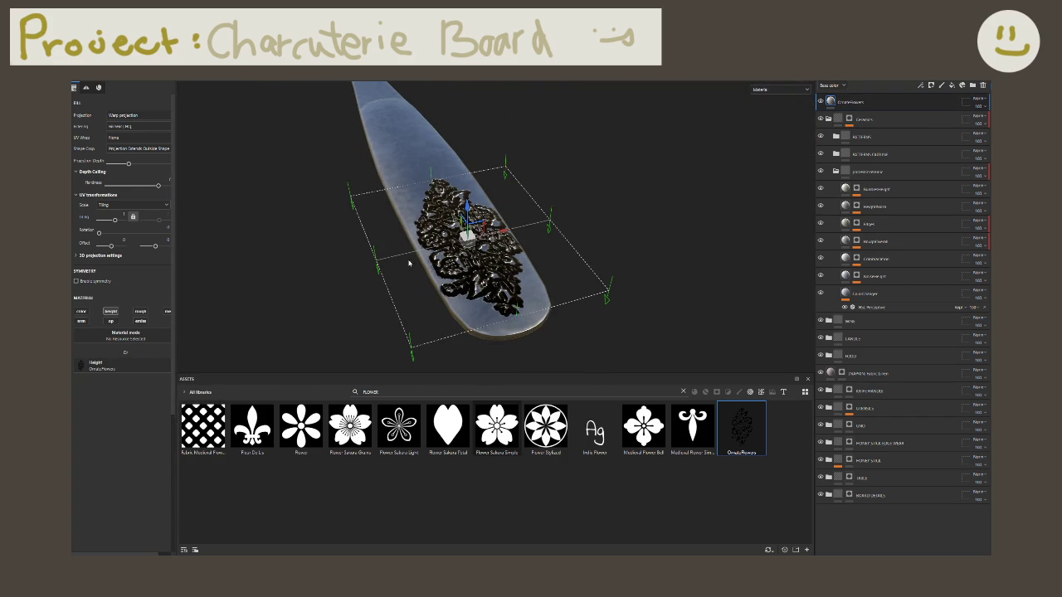
right_click(849, 102)
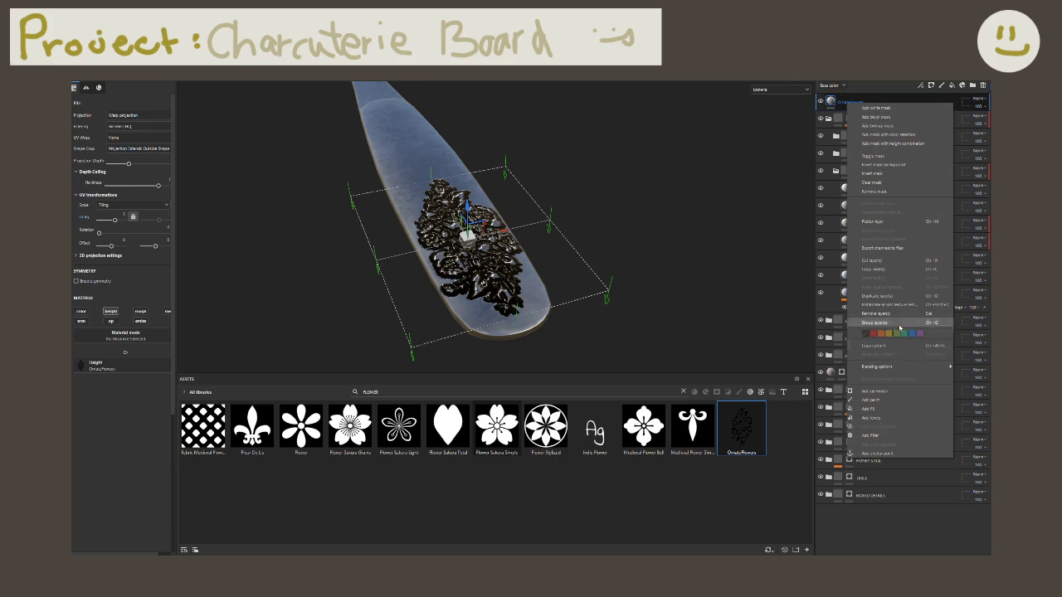
Step: Add a Levels effect adjusting Height to the decal layer, briefly trying an inverted relief
click(892, 417)
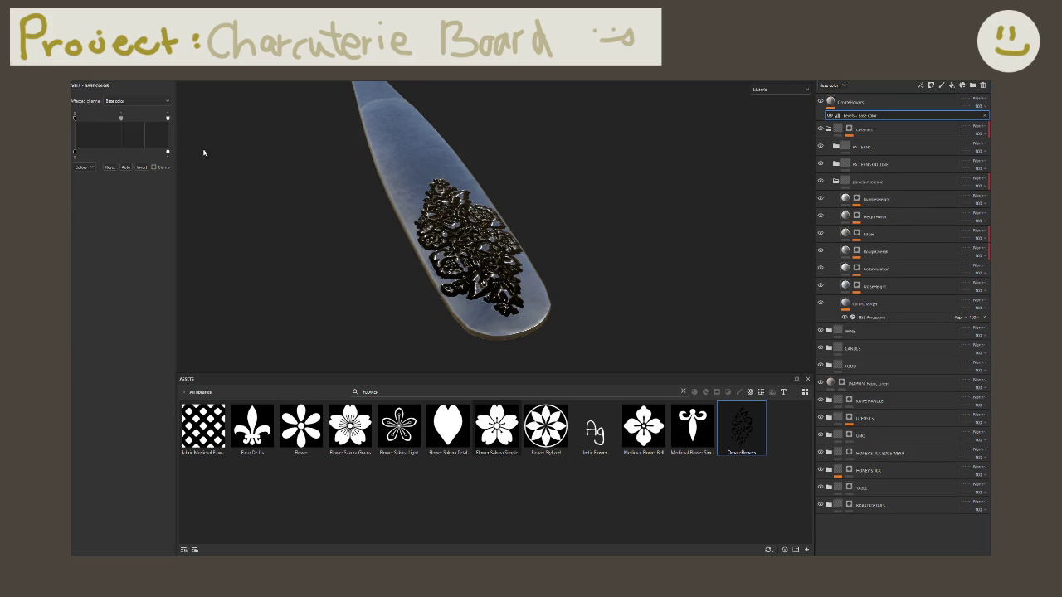
click(116, 103)
click(121, 124)
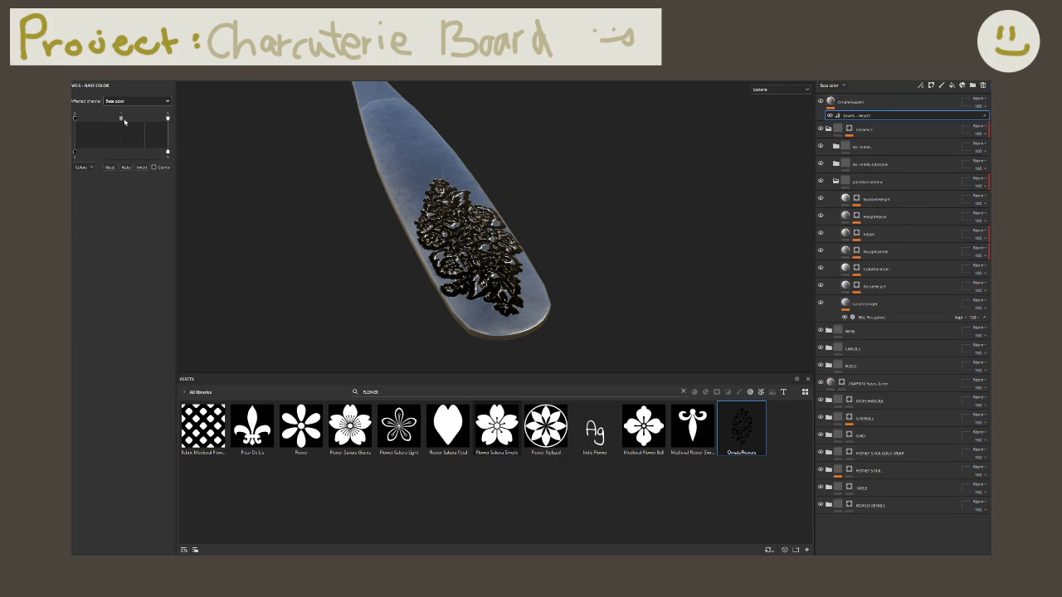
click(142, 169)
alt+drag(495, 274, 315, 244)
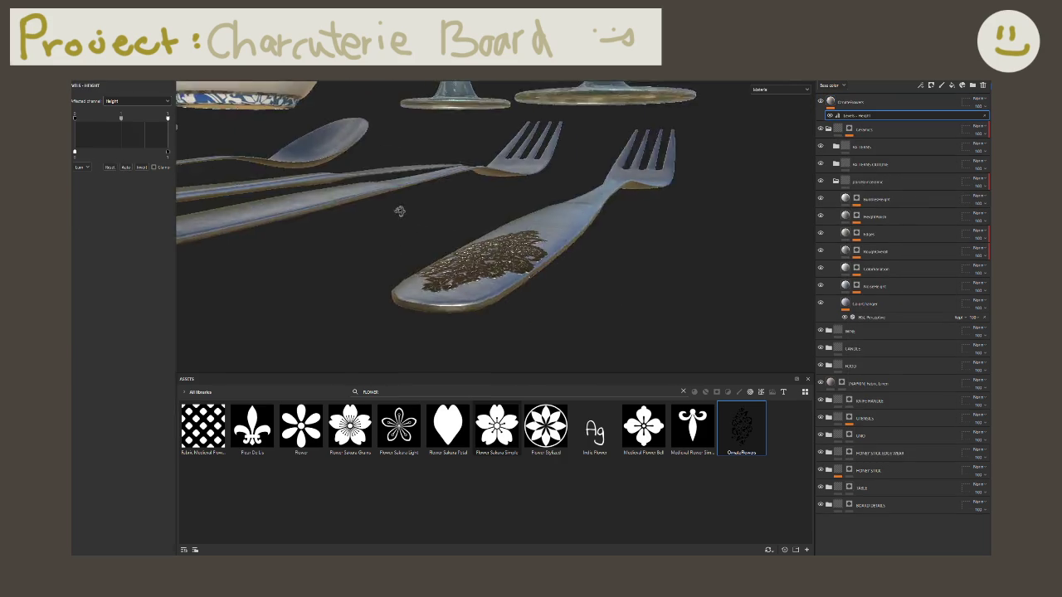
click(141, 167)
mouse_move(464, 249)
alt+mouse_down()
mouse_move(414, 181)
mouse_move(743, 241)
mouse_move(718, 273)
alt+mouse_up()
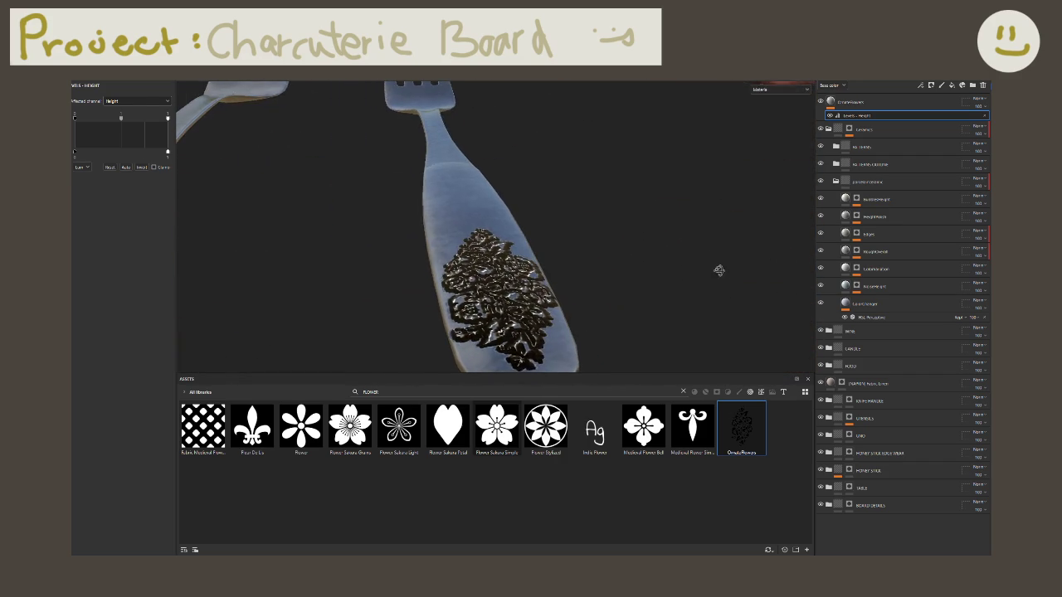
Step: Switch the Levels effect's affected channel to Normal
click(868, 103)
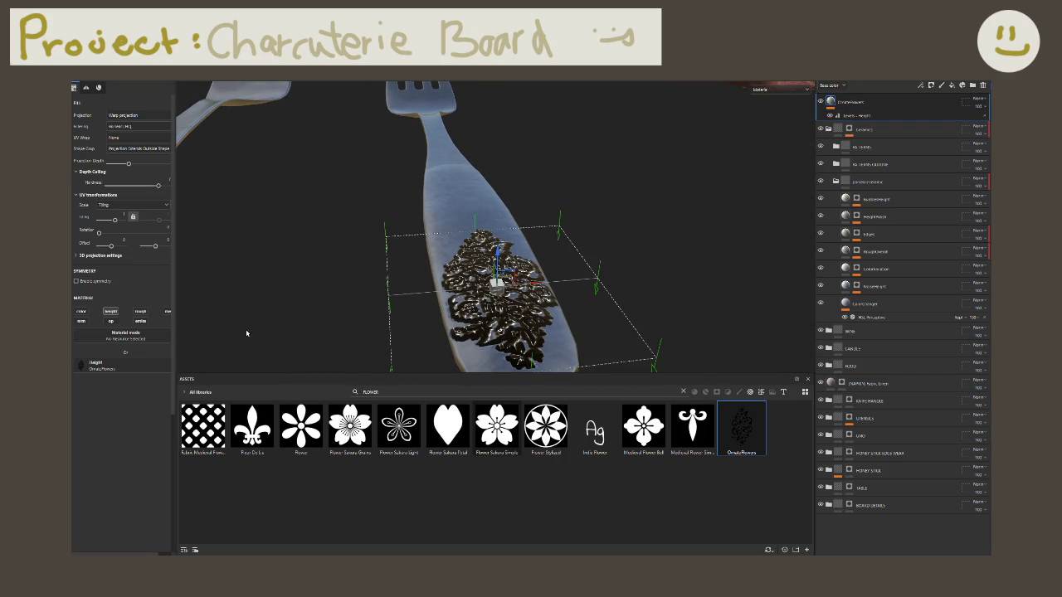
mouse_move(560, 304)
alt+mouse_down()
mouse_move(576, 254)
mouse_move(496, 245)
mouse_move(483, 306)
mouse_move(493, 218)
alt+mouse_up()
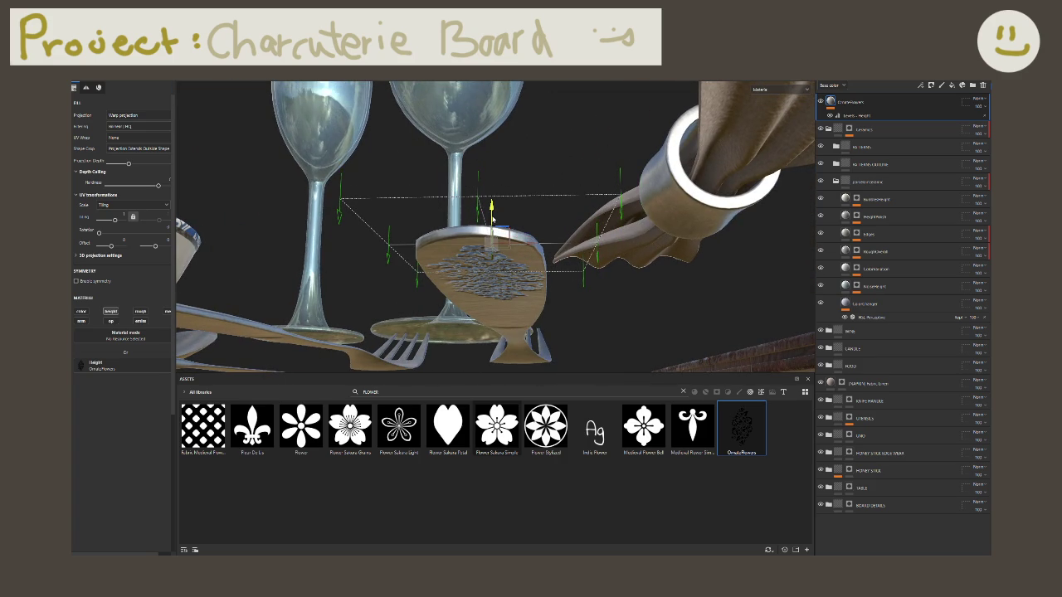
mouse_move(491, 209)
alt+mouse_down()
mouse_move(397, 264)
mouse_move(515, 331)
mouse_move(486, 316)
alt+mouse_up()
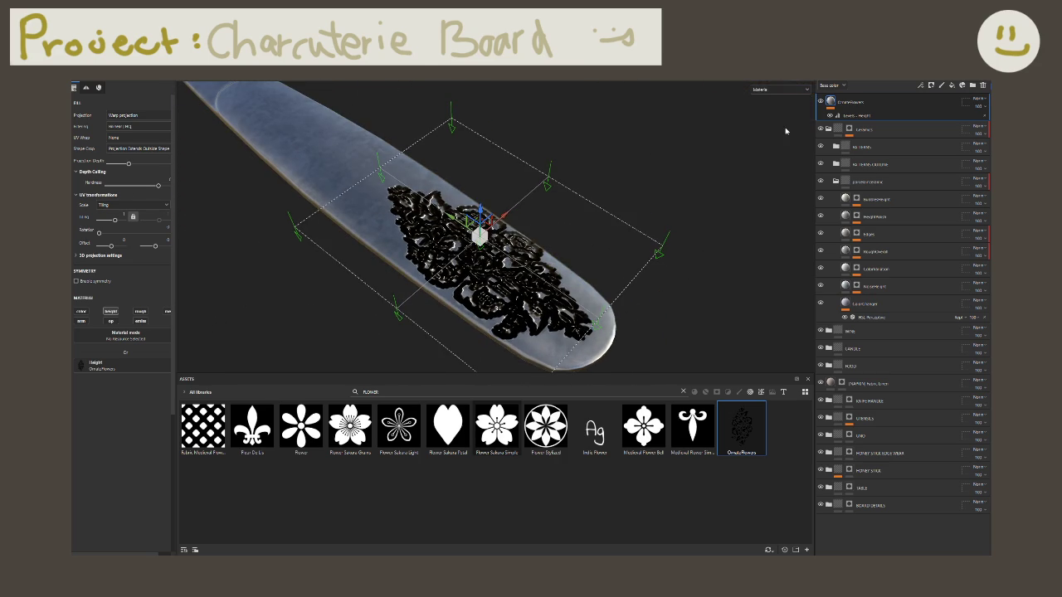
click(863, 115)
alt+drag(483, 200, 495, 221)
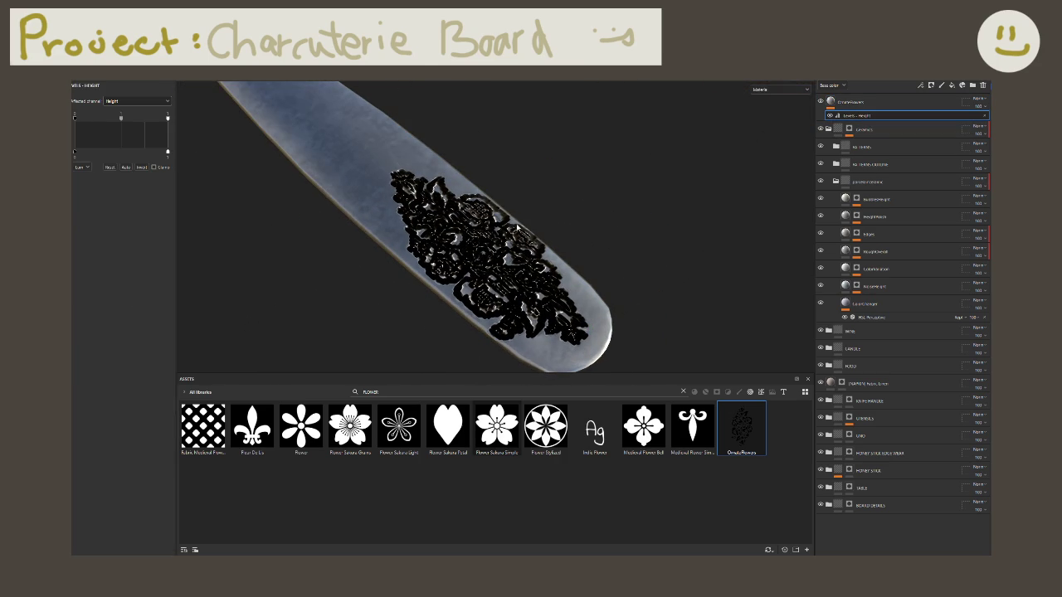
shift+right_drag(489, 247, 401, 251)
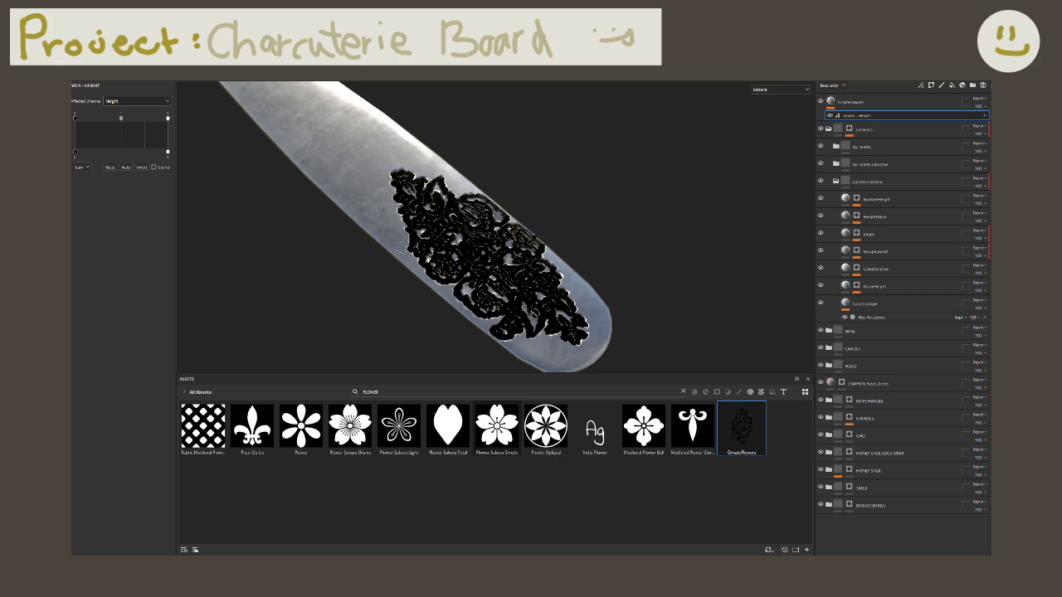
click(135, 101)
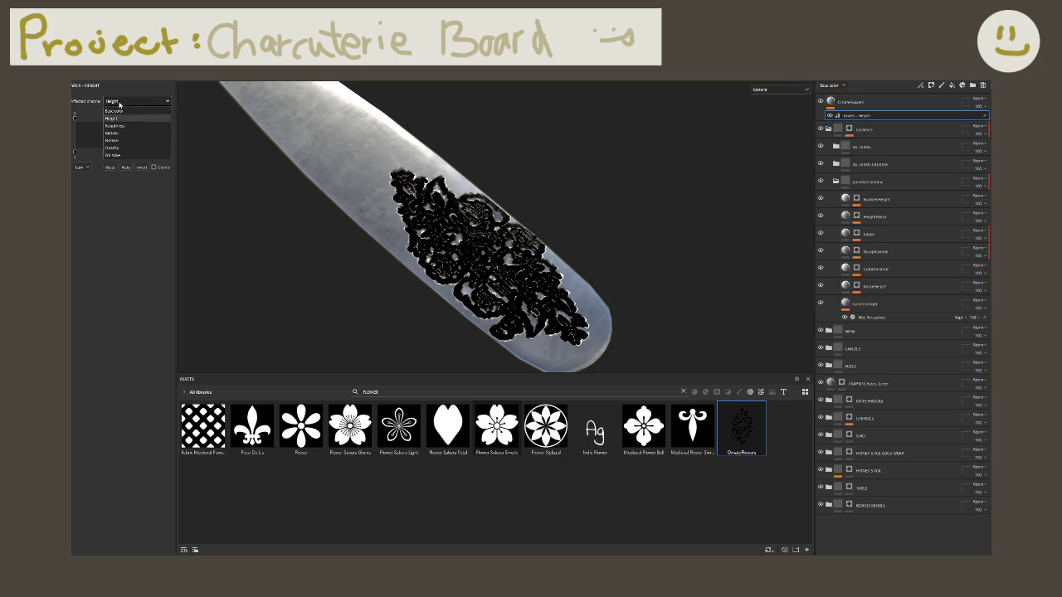
click(117, 141)
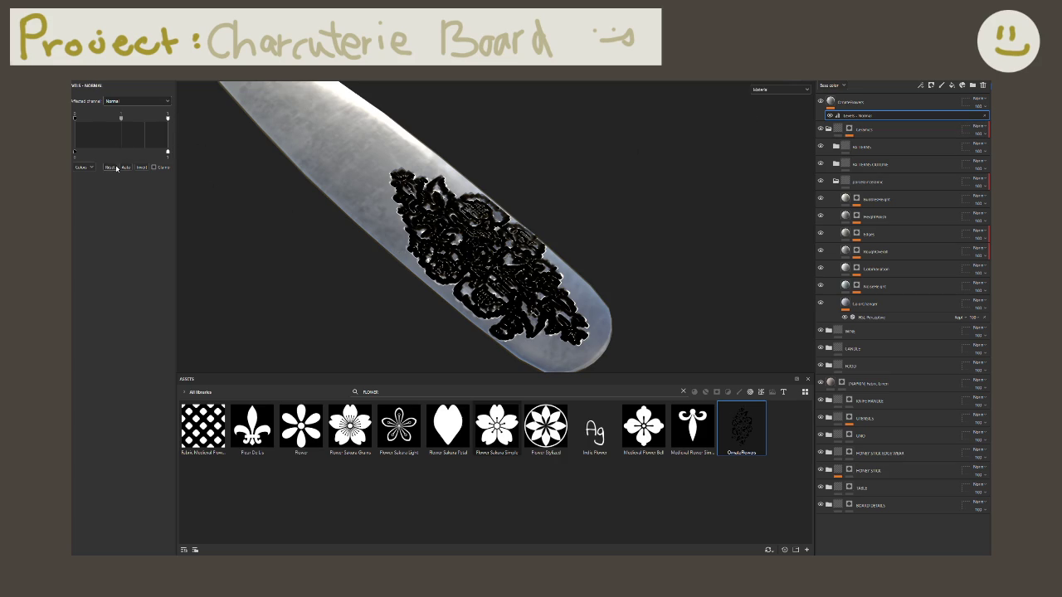
Step: Make the OrnateFlowers layer affect only base colour, with normal and height off
click(930, 102)
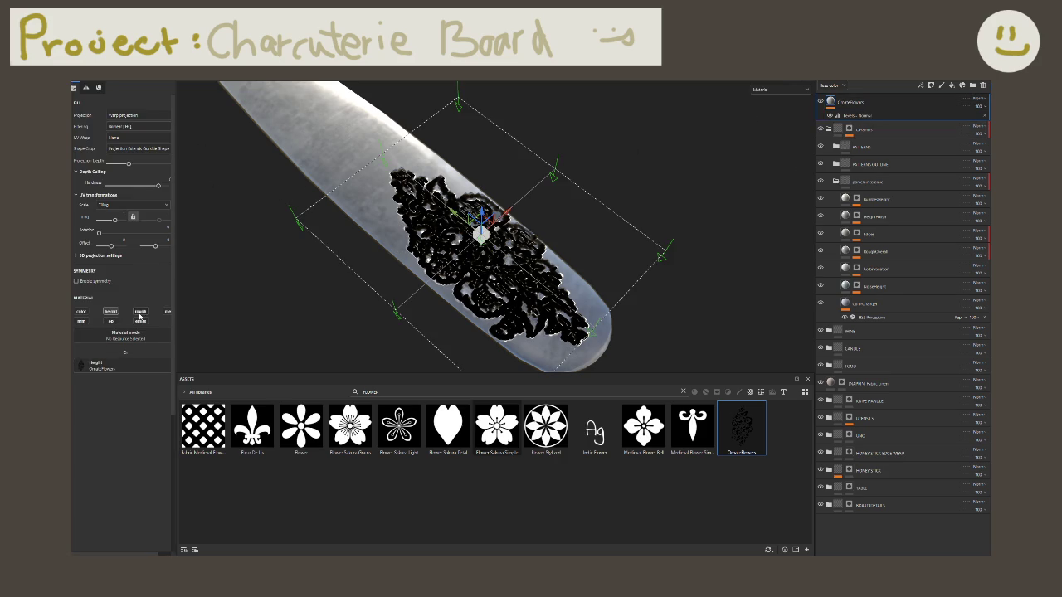
click(85, 322)
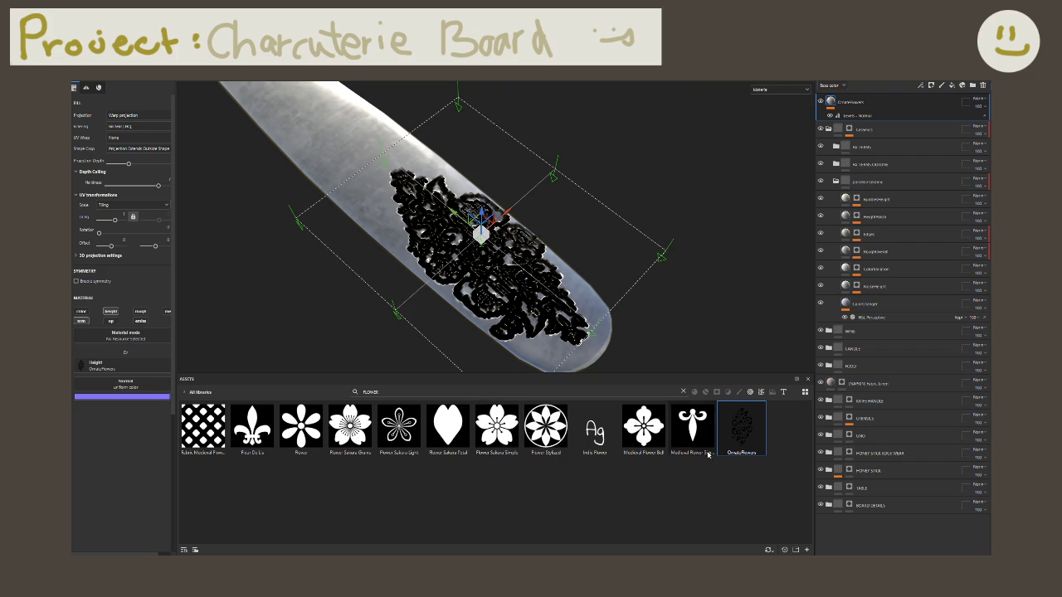
mouse_move(464, 248)
alt+mouse_down()
mouse_move(397, 226)
mouse_move(225, 324)
alt+mouse_up()
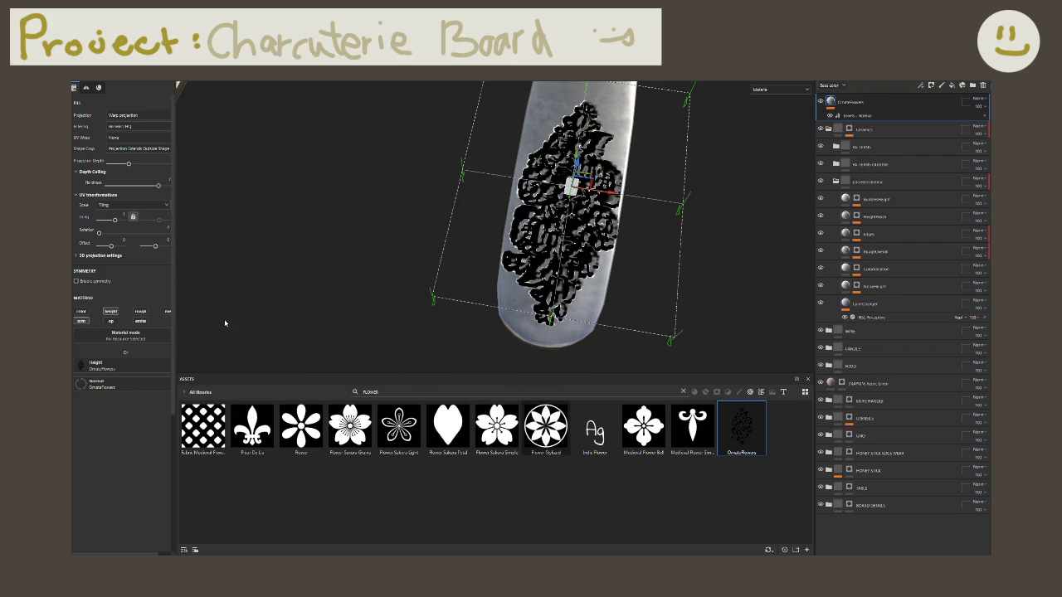
click(80, 323)
click(111, 312)
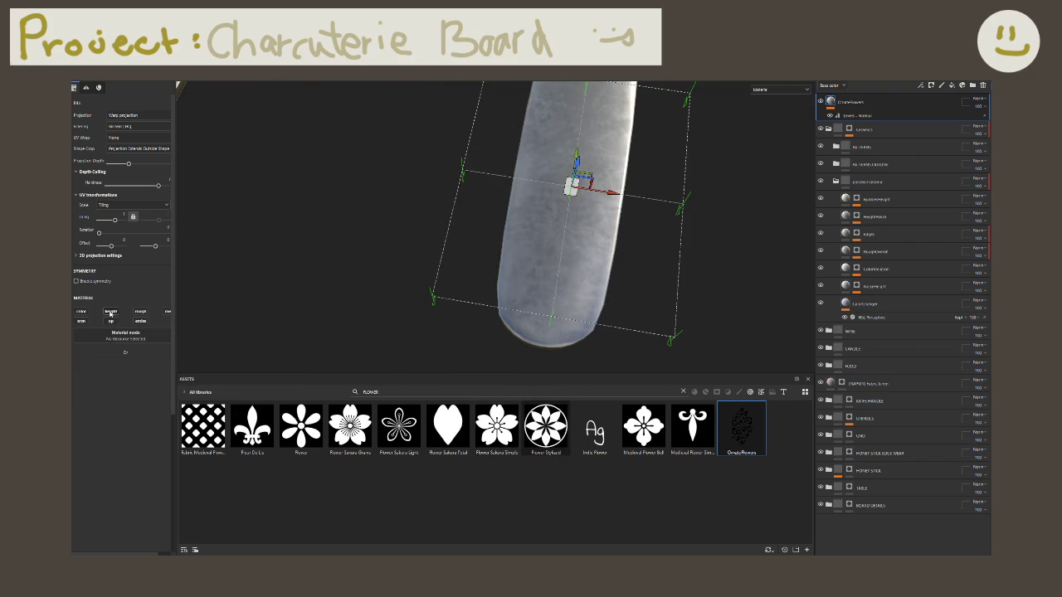
click(82, 313)
alt+drag(581, 249, 250, 242)
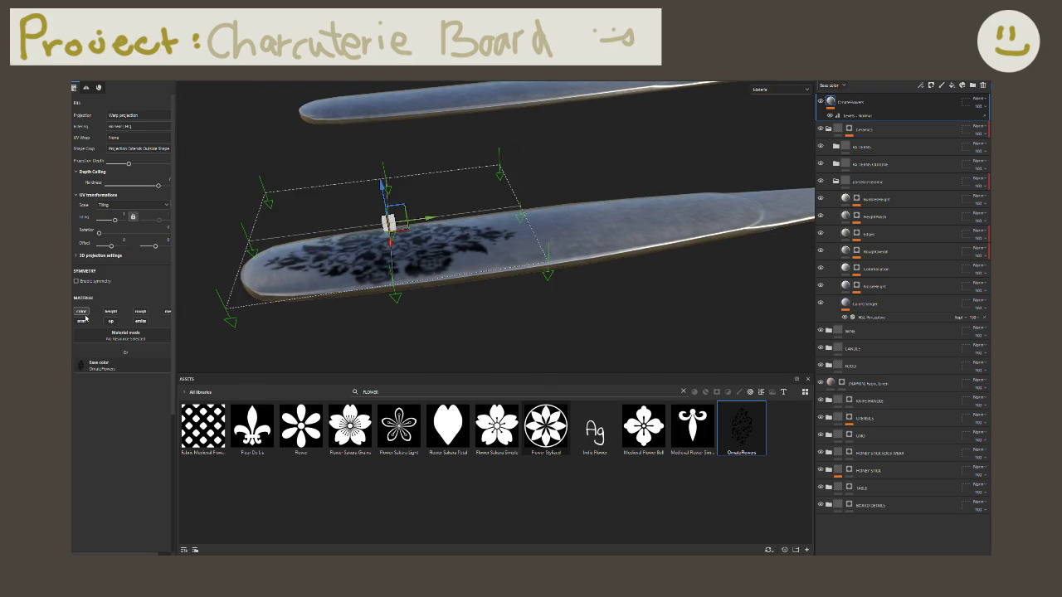
Step: Switch the decal layer back from base colour to driving height
click(83, 314)
click(110, 312)
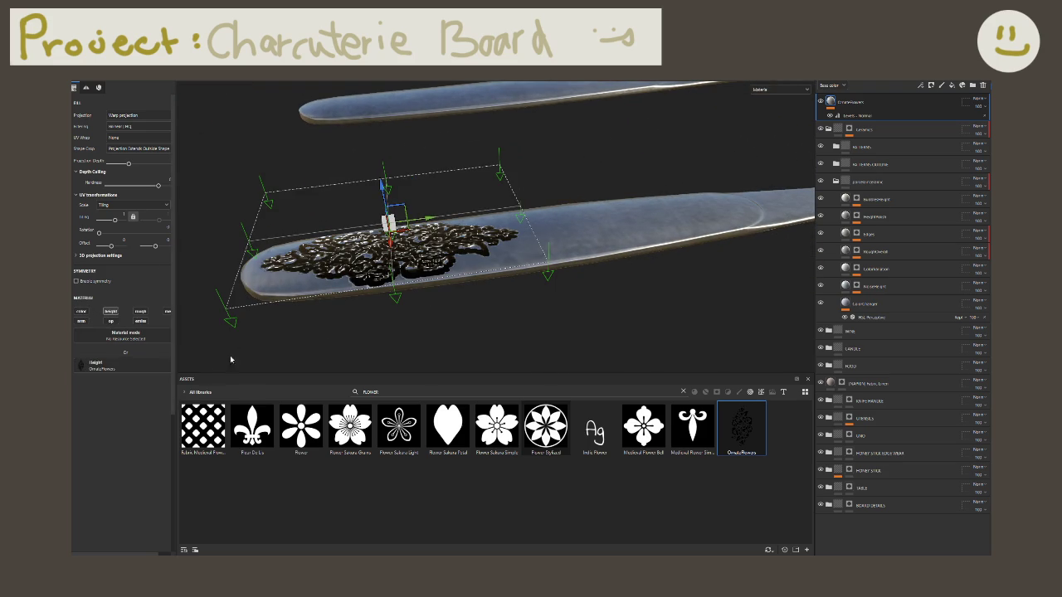
alt+drag(389, 264, 402, 304)
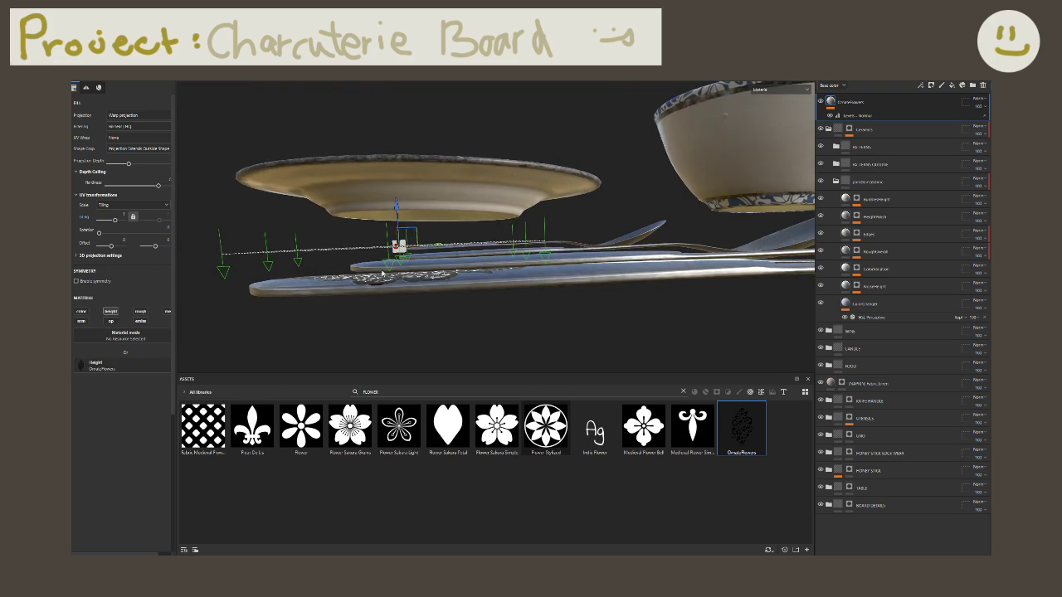
click(121, 373)
click(132, 368)
mouse_move(587, 204)
alt+mouse_down()
mouse_move(666, 242)
mouse_move(388, 294)
mouse_move(576, 291)
mouse_move(664, 274)
alt+mouse_up()
click(111, 312)
click(110, 312)
click(126, 367)
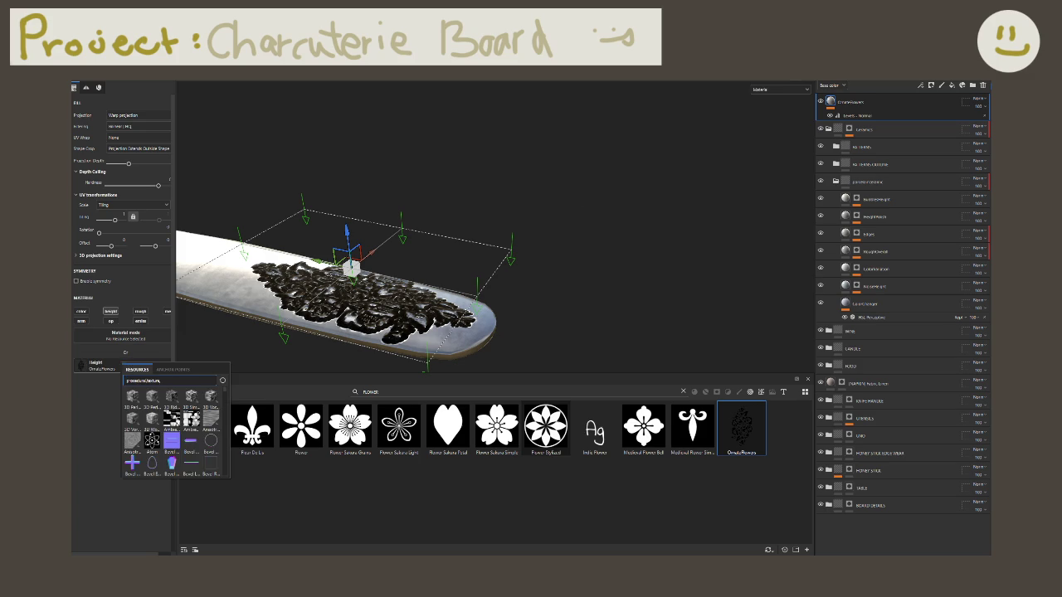
key(Escape)
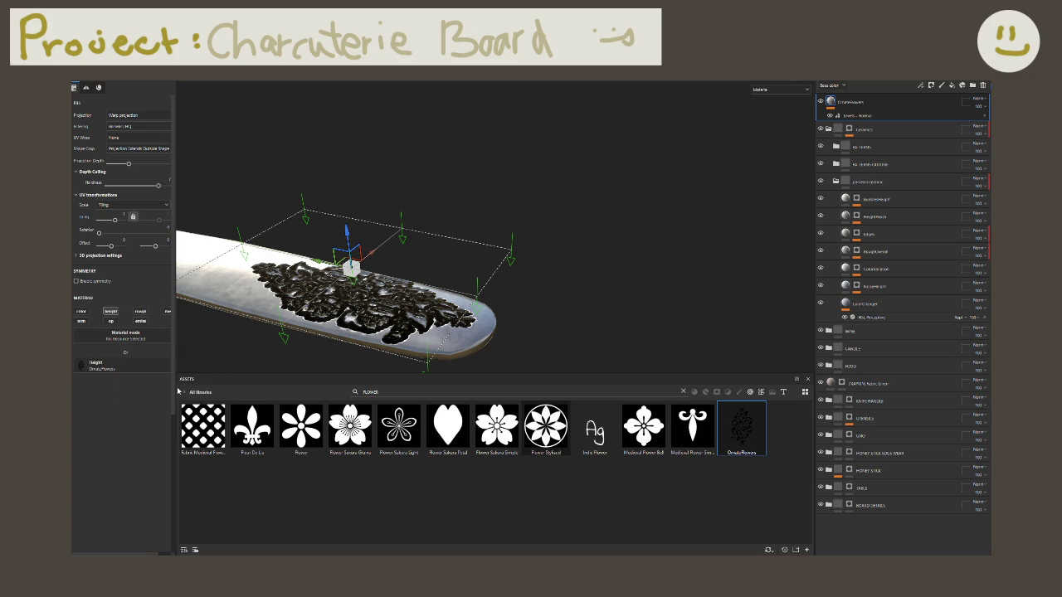
Step: Remove the OrnateFlowers image from the Height slot and raise uniform height to 1
drag(175, 387, 260, 549)
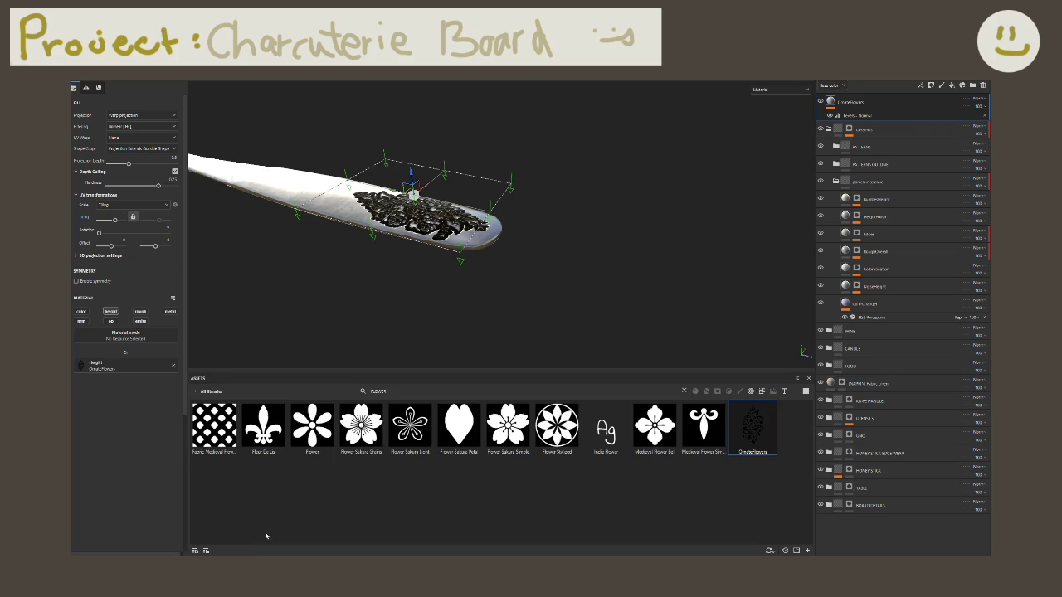
click(171, 368)
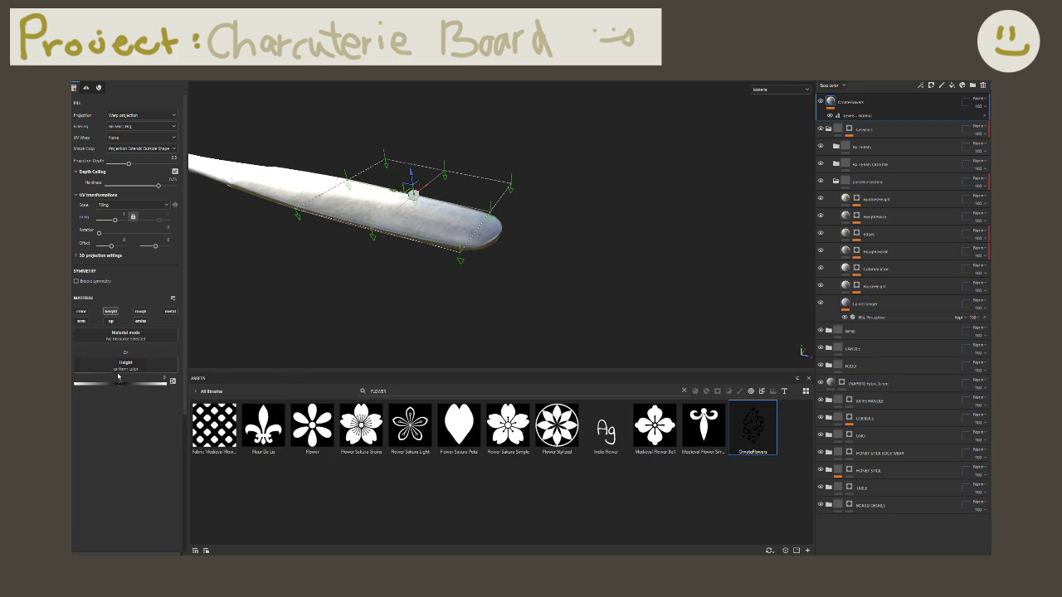
drag(123, 388, 164, 384)
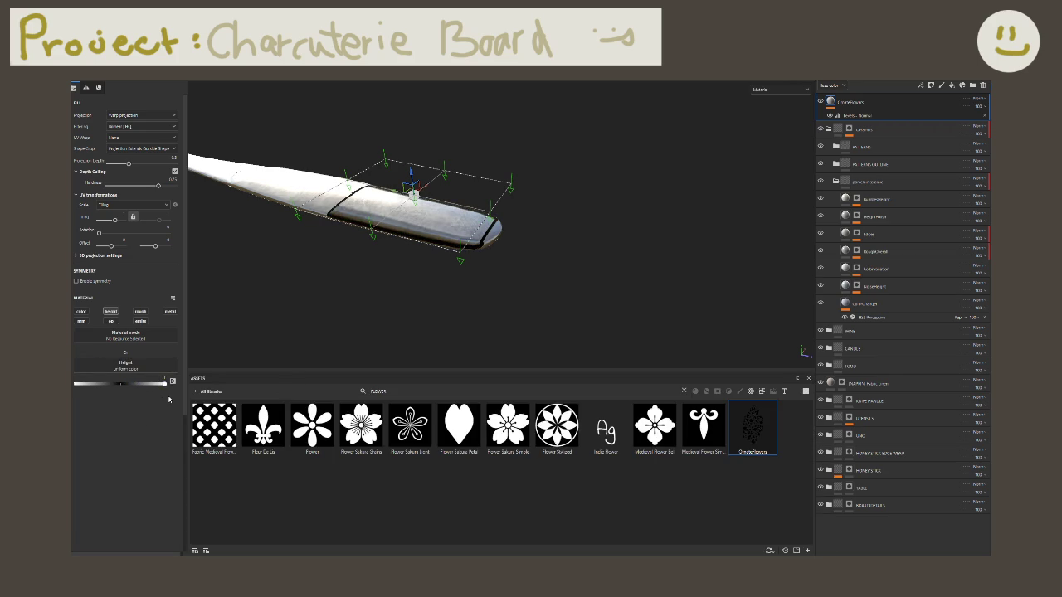
scroll(356, 269, down, 5)
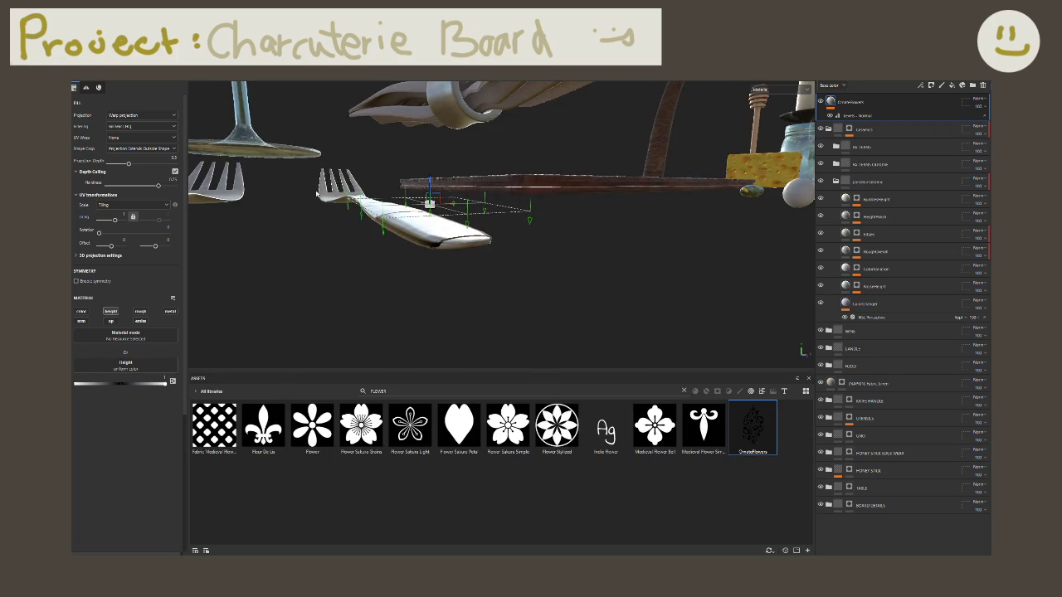
alt+drag(391, 191, 391, 224)
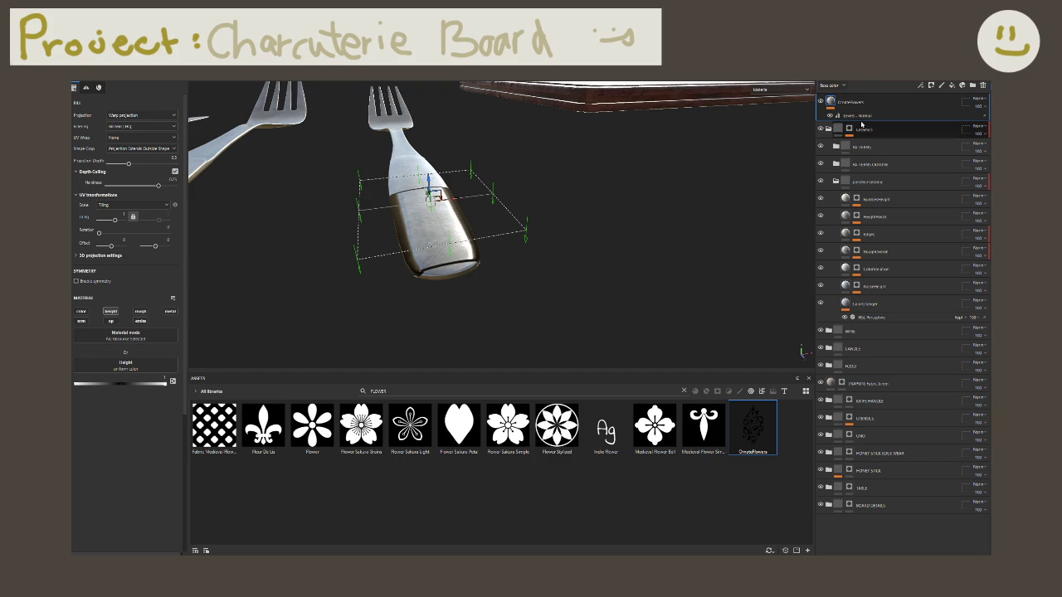
Step: Delete the Levels Normal effect from the OrnateFlowers layer
click(859, 116)
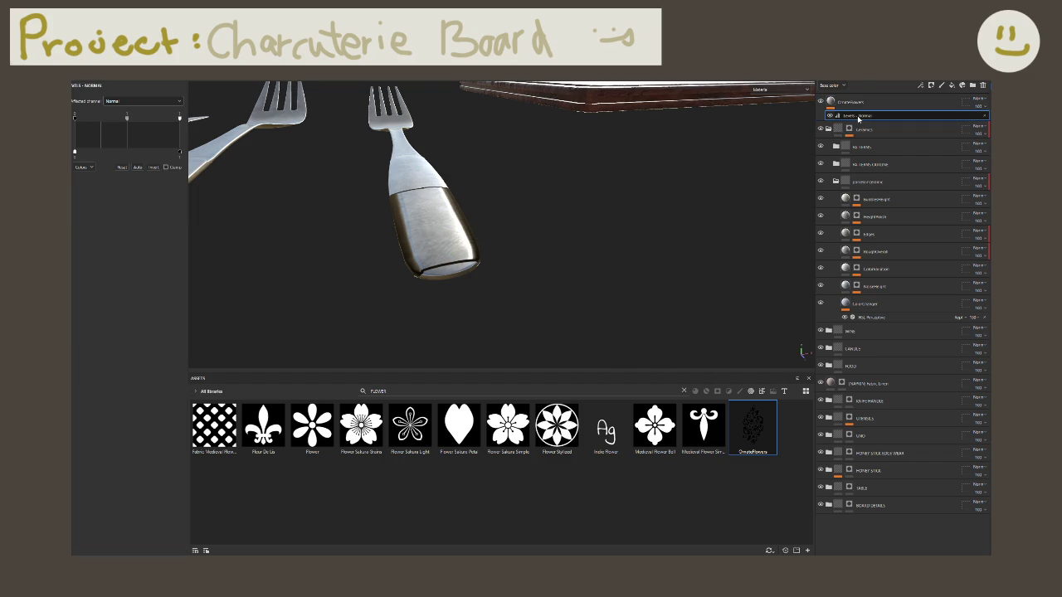
click(880, 102)
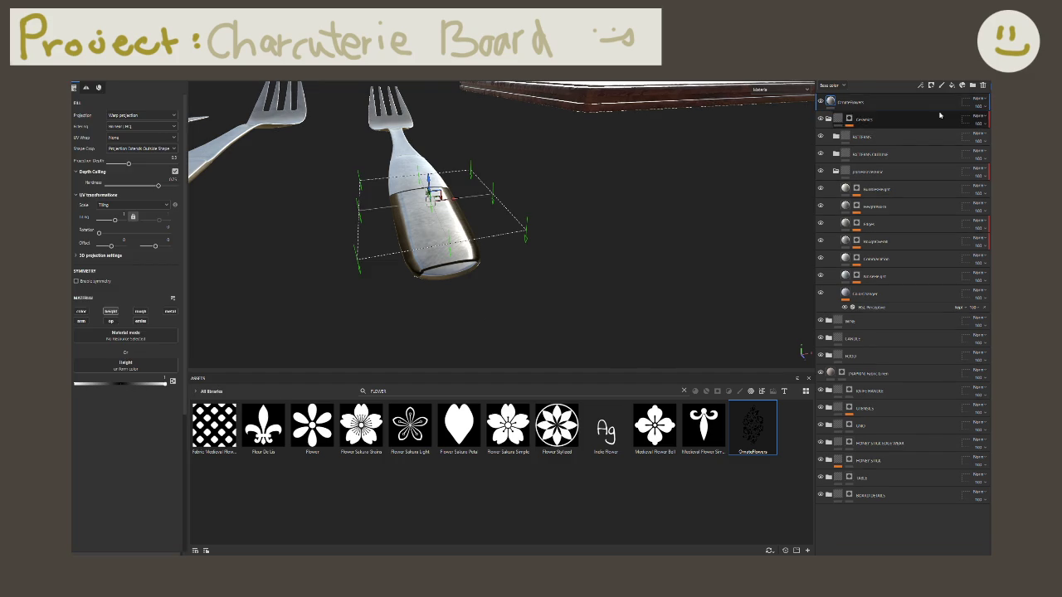
right_click(878, 104)
Step: Add a black mask holding the OrnateFlowers image with Warp projection
click(896, 117)
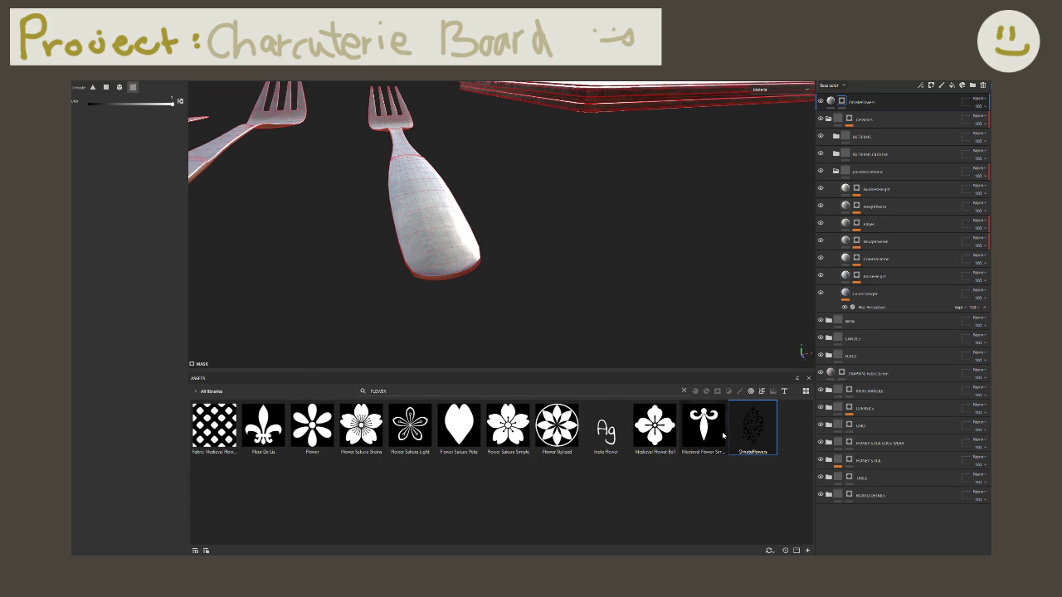
mouse_move(606, 428)
mouse_down()
mouse_move(536, 144)
mouse_move(887, 122)
mouse_move(843, 105)
mouse_up()
scroll(787, 159, up, 5)
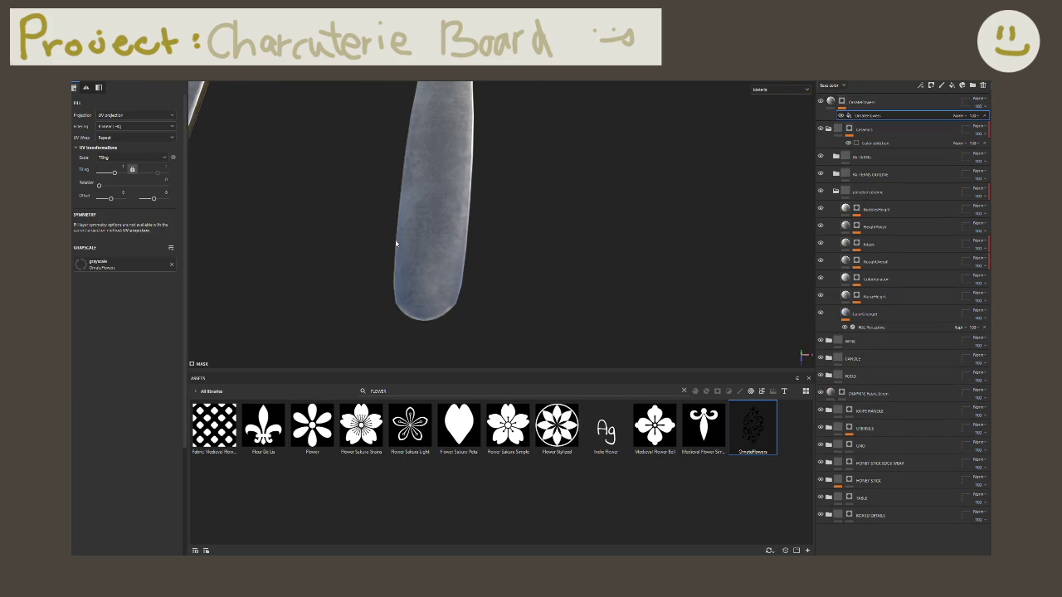
click(172, 115)
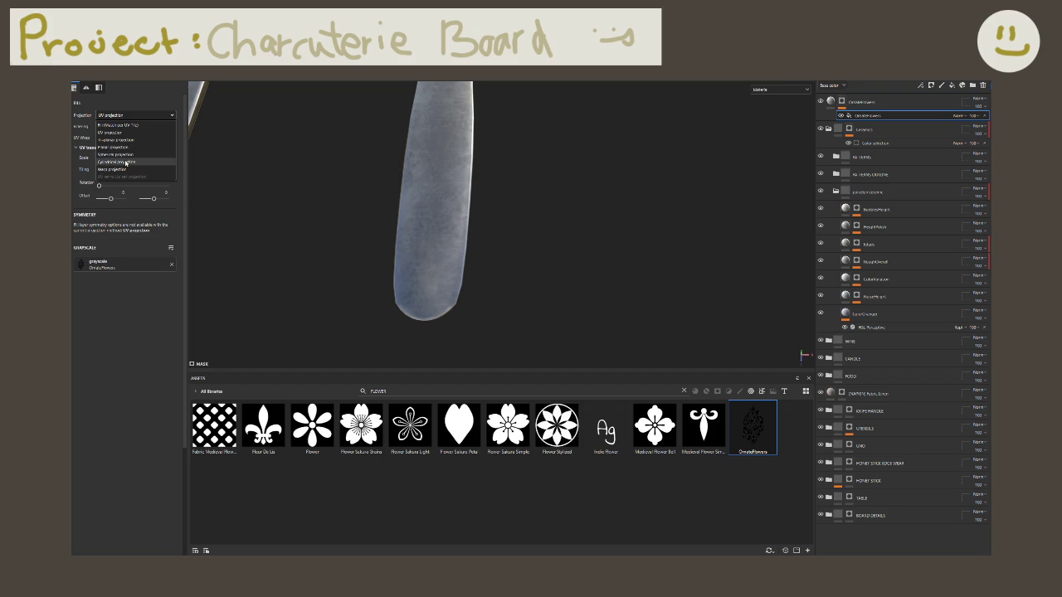
click(133, 170)
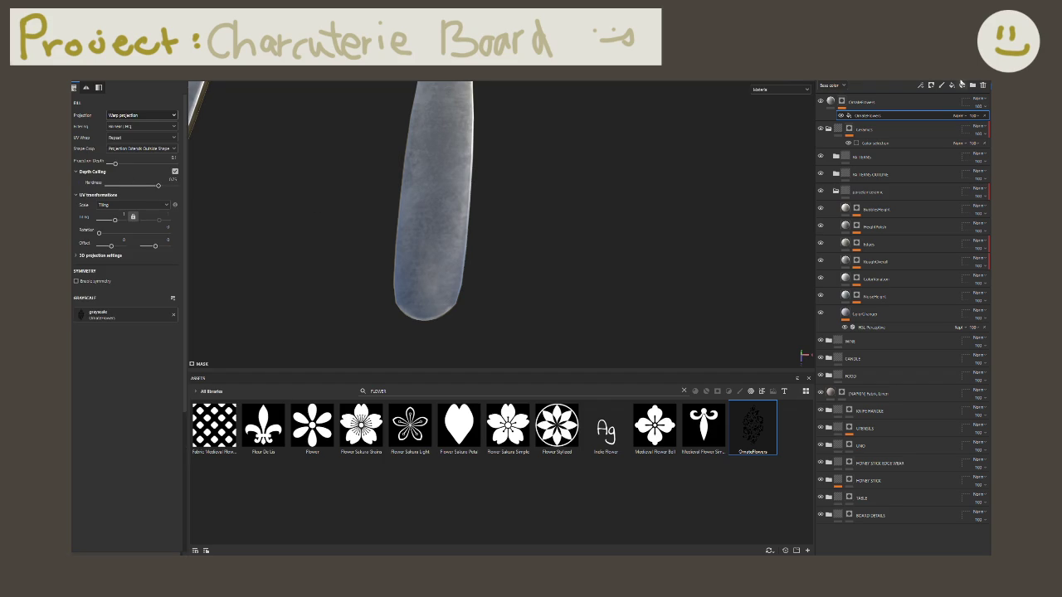
Step: Delete the OrnateFlowers fill layer from the stack
click(906, 99)
key(Delete)
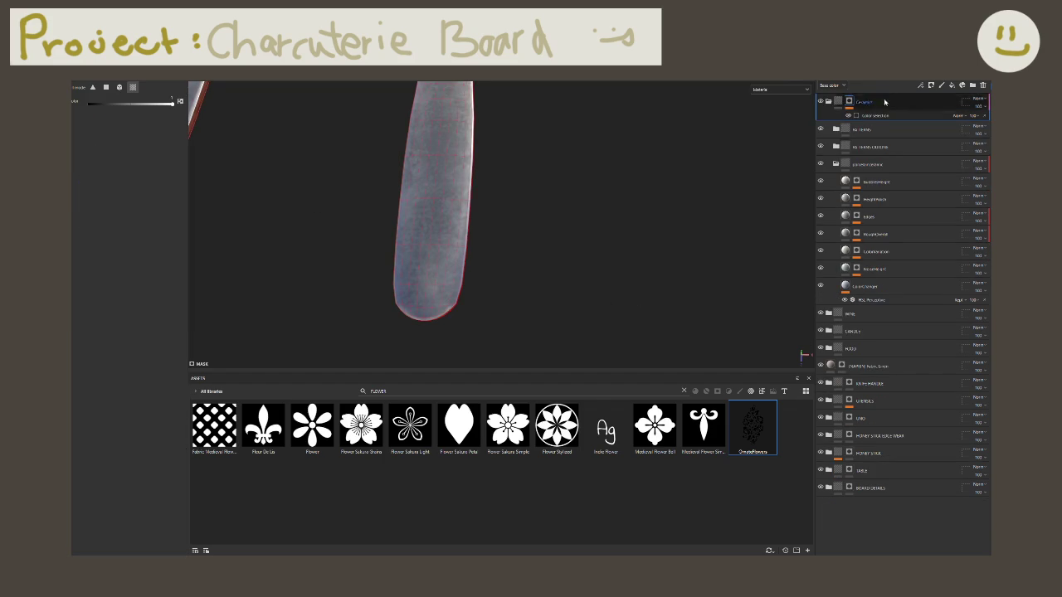
alt+drag(560, 178, 477, 213)
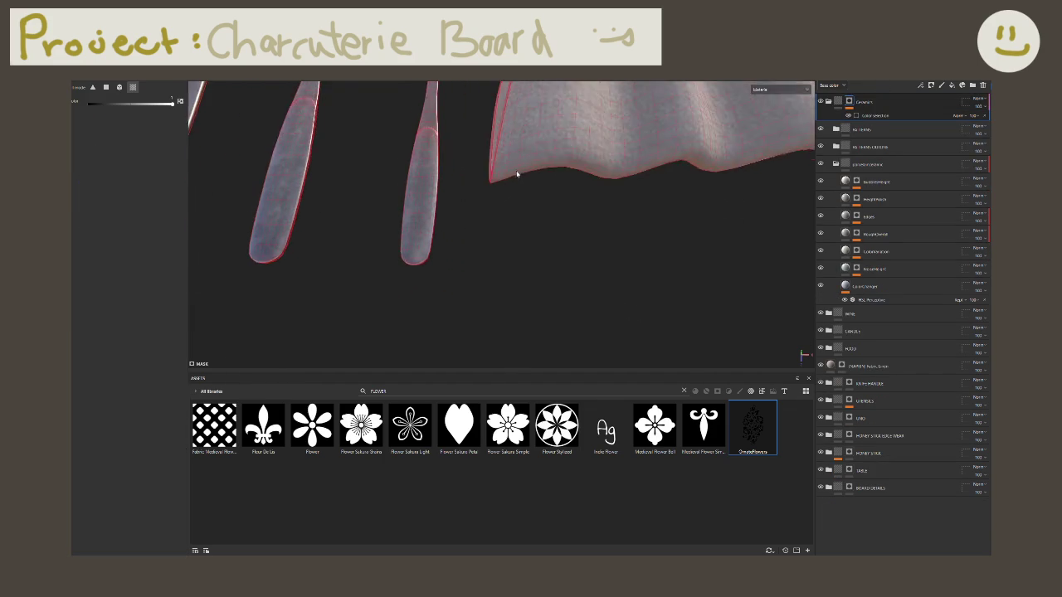
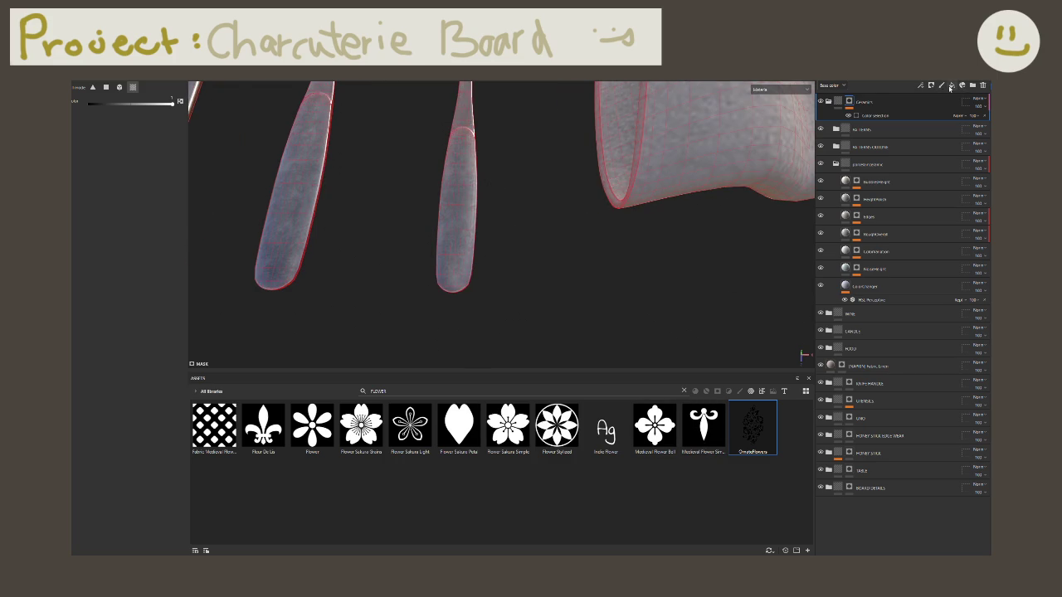
Step: Add a fill layer, drag it lower in the stack, then delete the misplaced layer
click(950, 86)
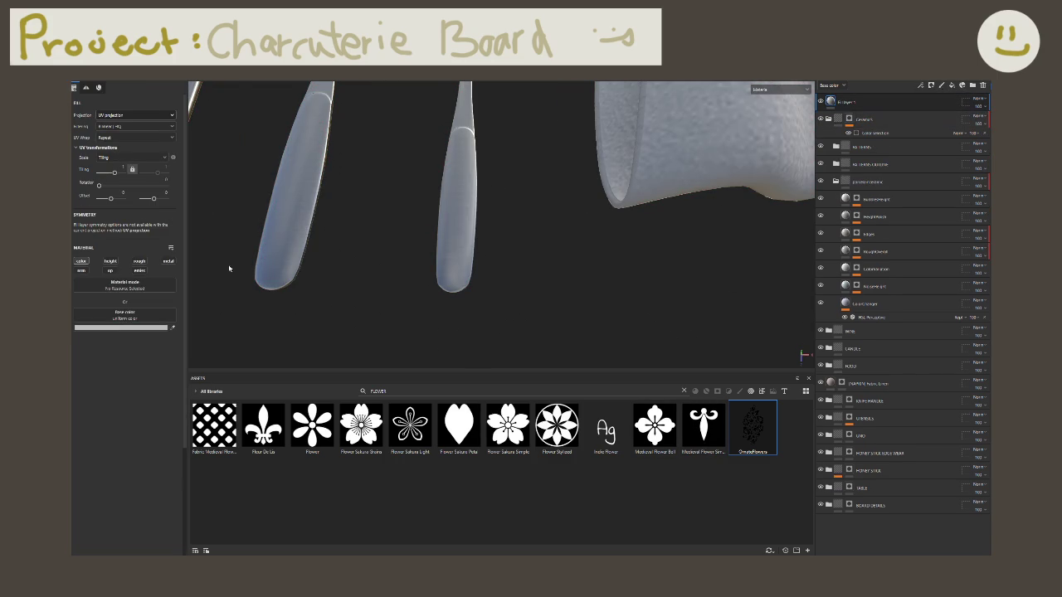
mouse_move(847, 101)
mouse_down()
mouse_move(899, 402)
mouse_move(900, 390)
mouse_up()
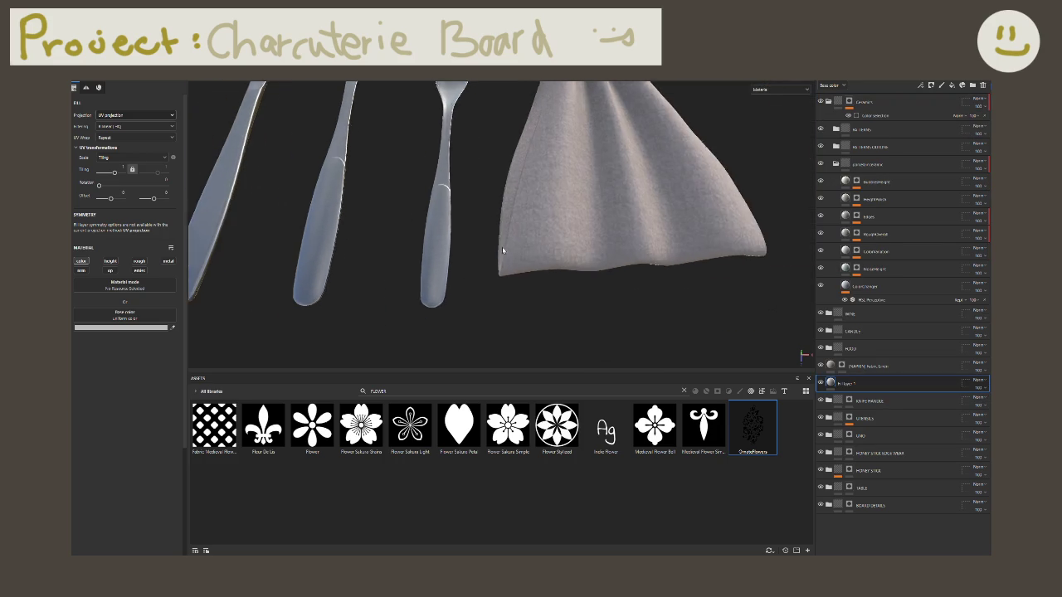
key(Delete)
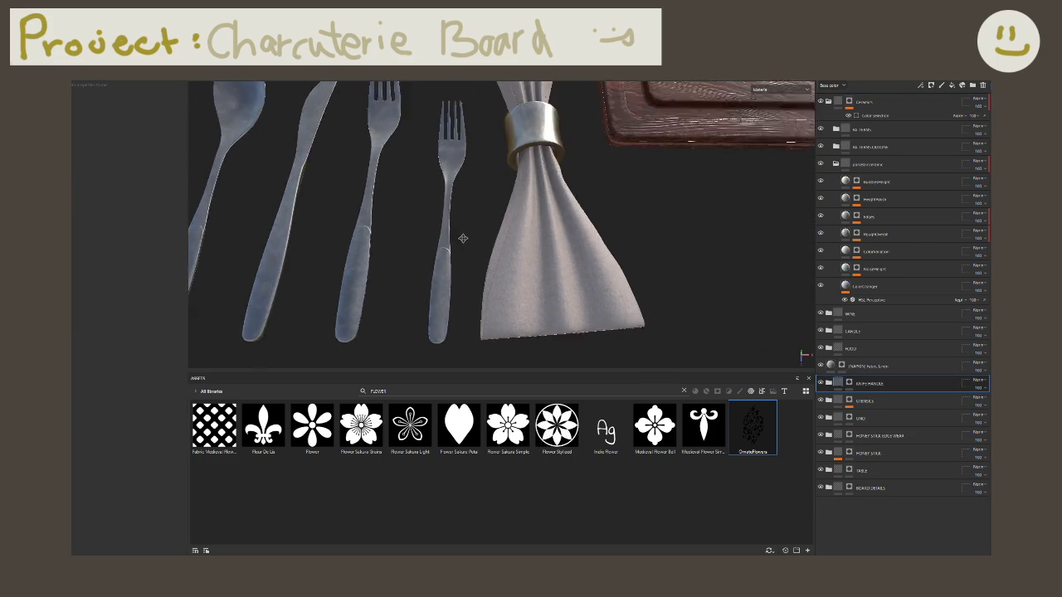
Step: Switch to the flat 2D texture view on the cutlery islands and add a fill layer above KNIFE HANDLE
alt+drag(487, 213, 526, 216)
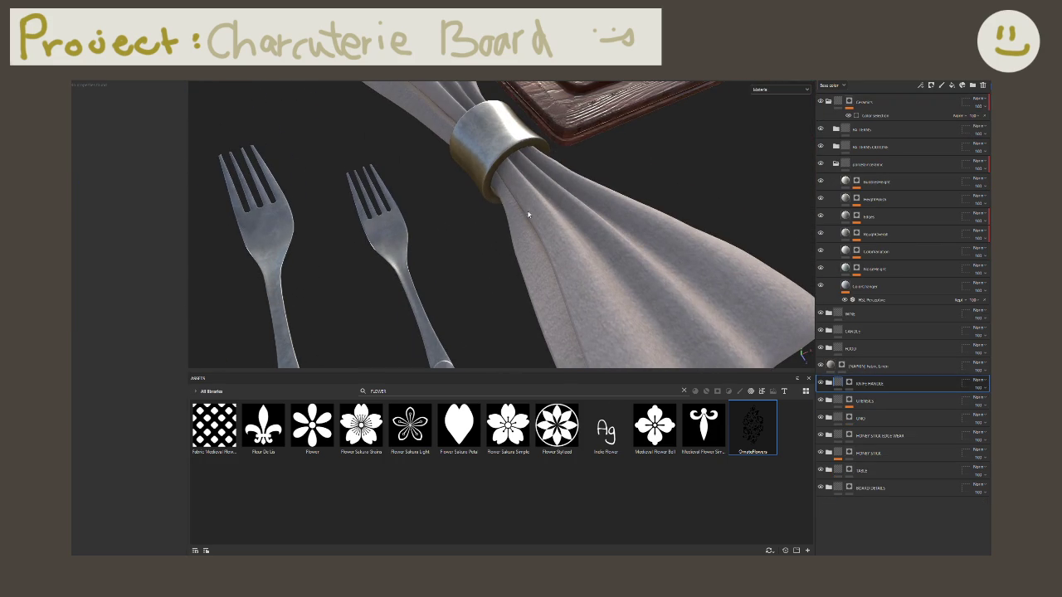
key(F3)
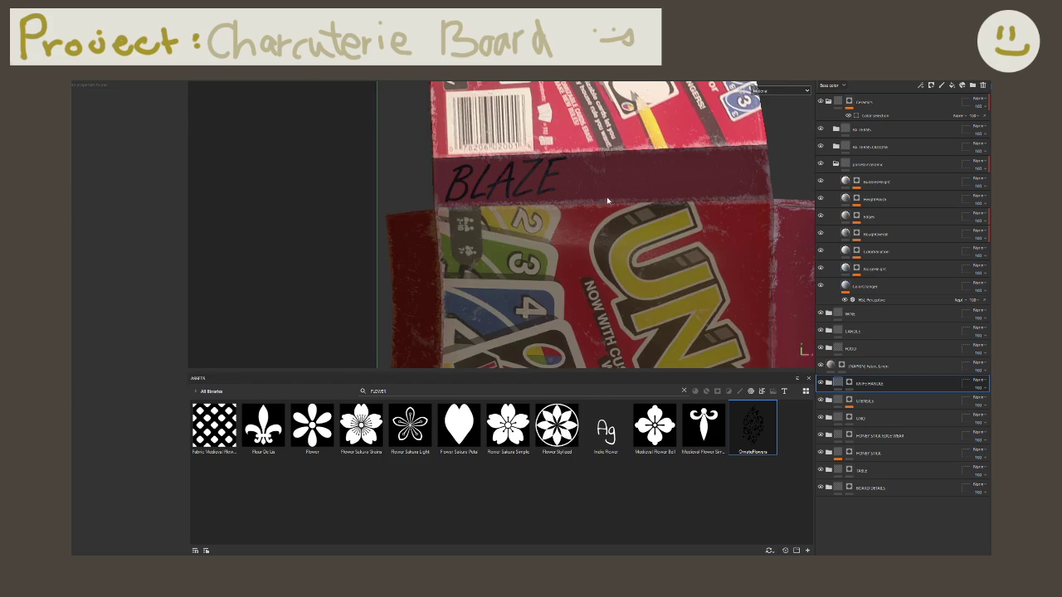
middle_drag(648, 195, 441, 239)
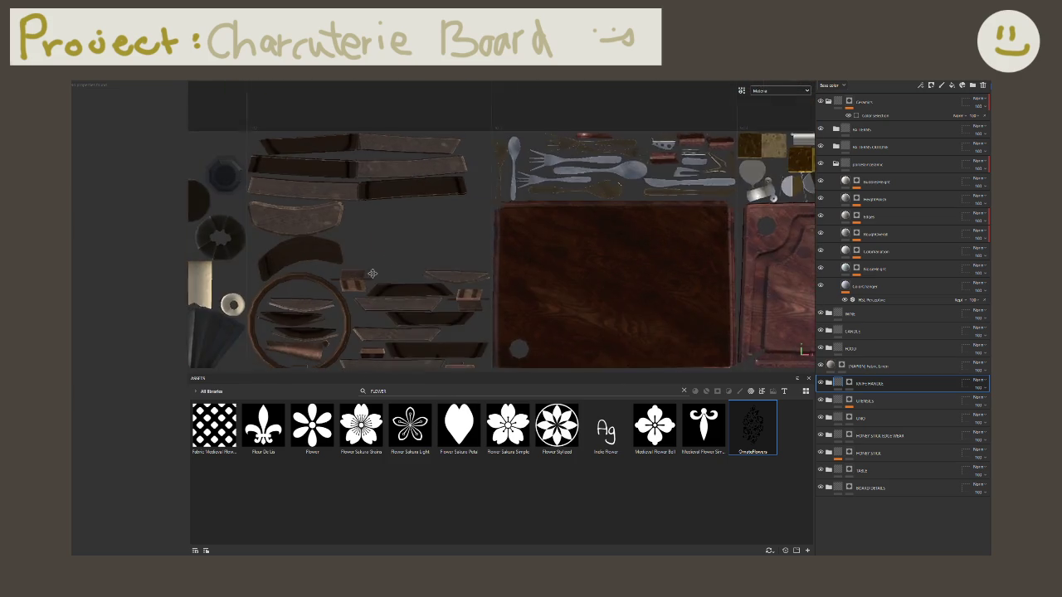
scroll(442, 239, up, 3)
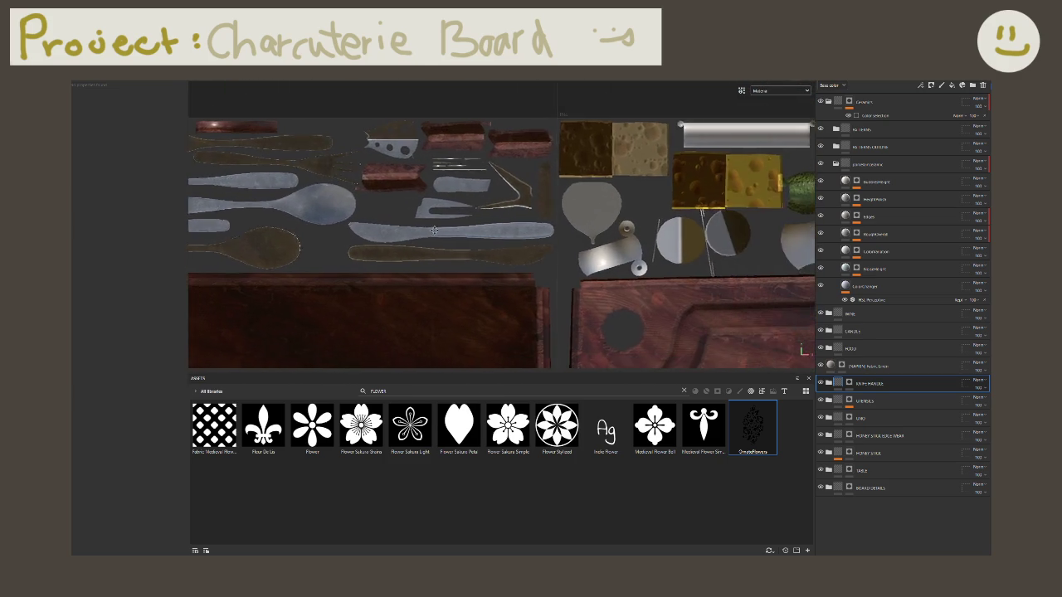
click(951, 87)
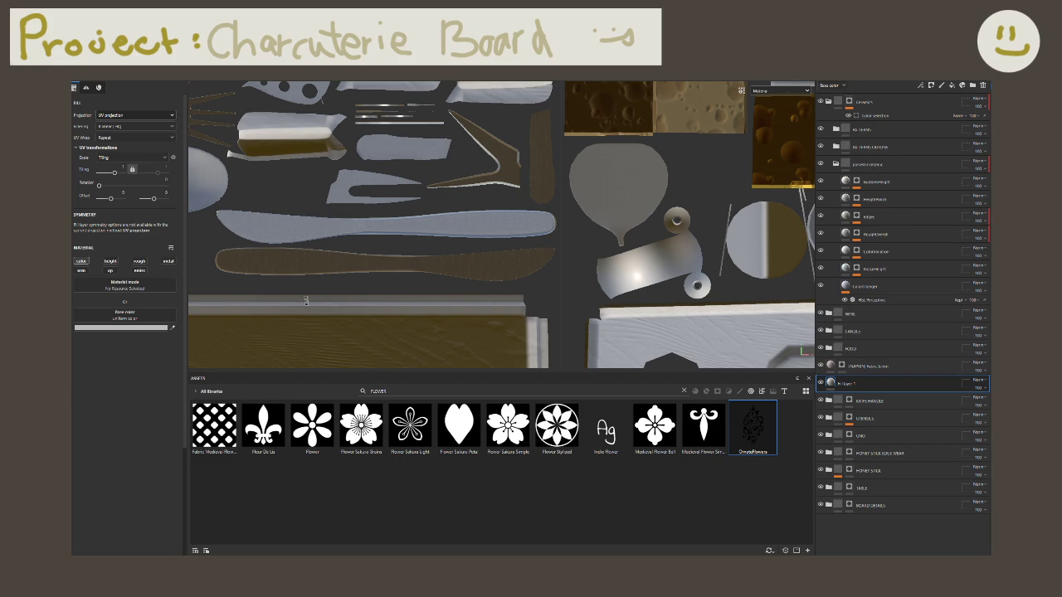
Step: Make the fill height-only, with colour off, a black mask and a paint effect
click(81, 261)
click(110, 262)
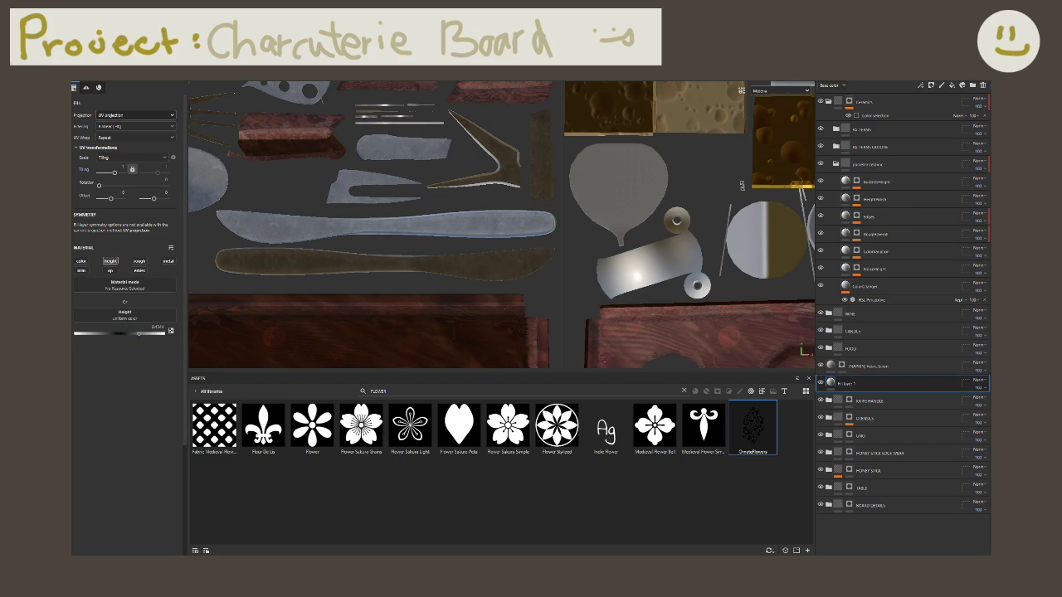
right_click(857, 383)
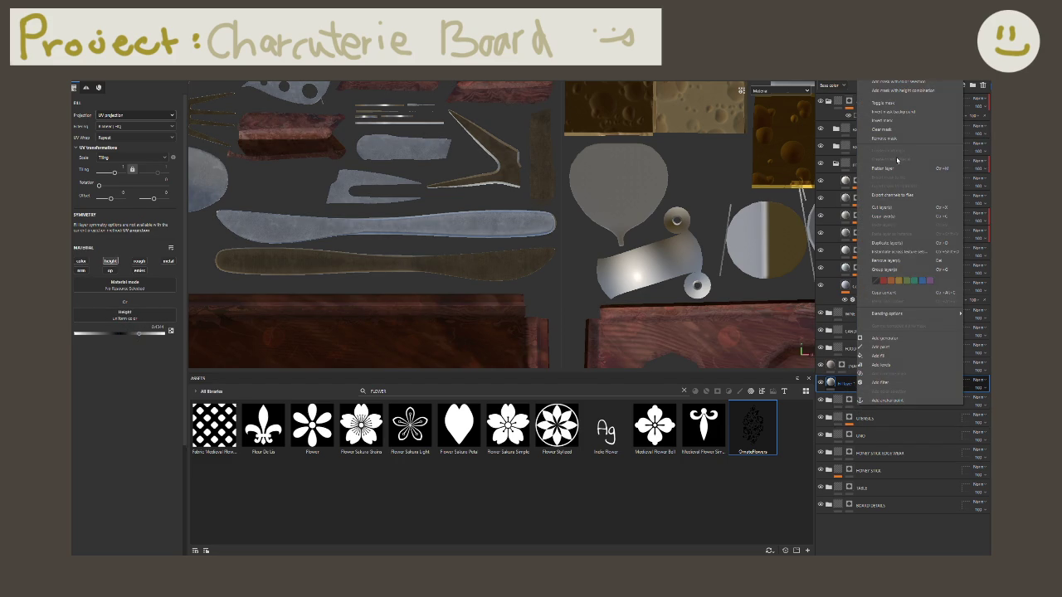
click(896, 86)
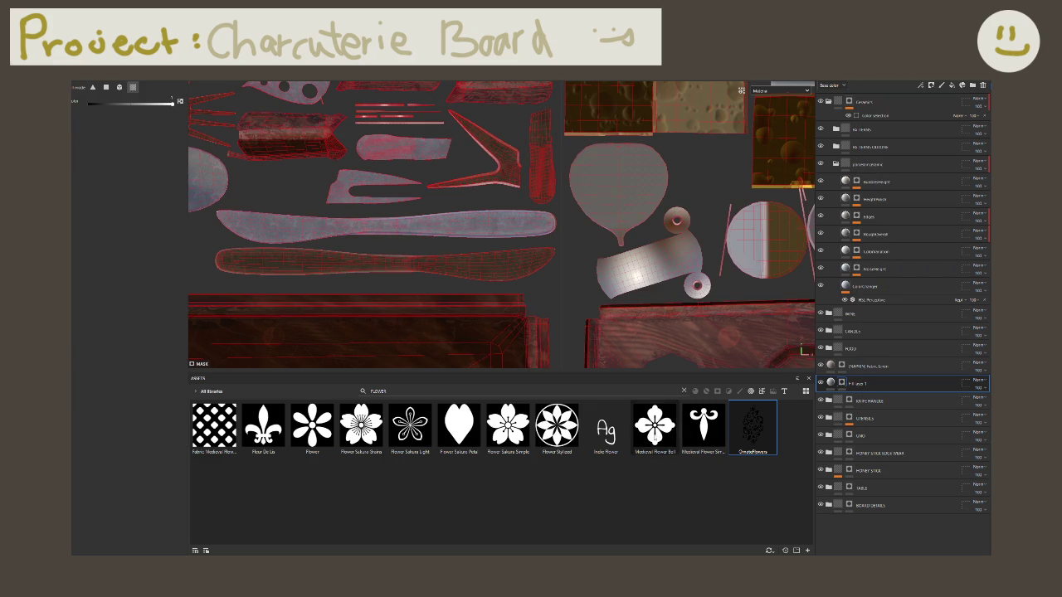
right_click(856, 384)
click(889, 347)
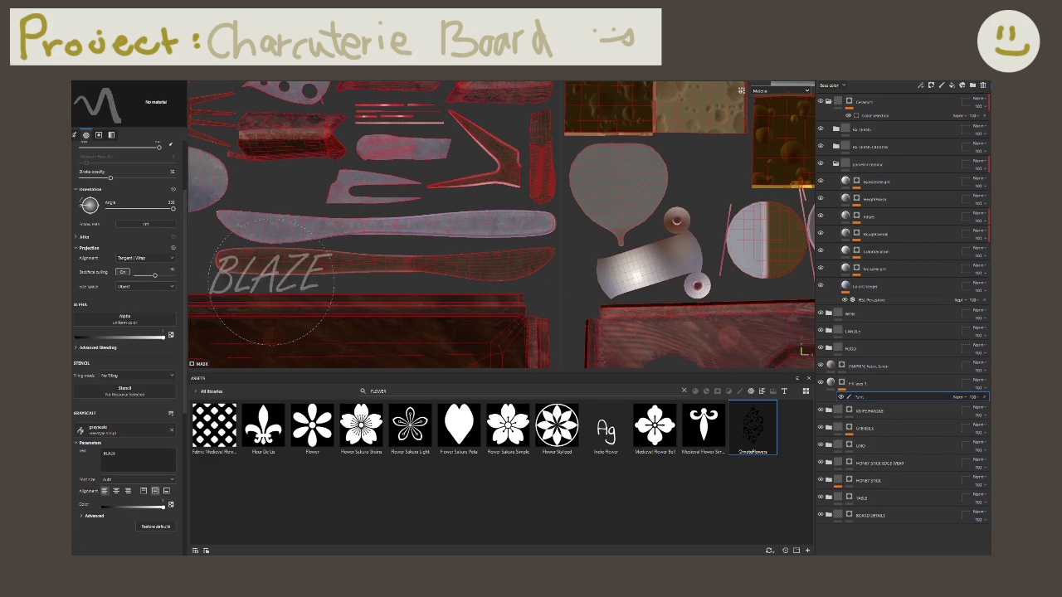
Step: Load Medieval Flower Simple as the brush alpha, shrink the brush, and stamp a test flower on the knife handle
drag(700, 437, 129, 433)
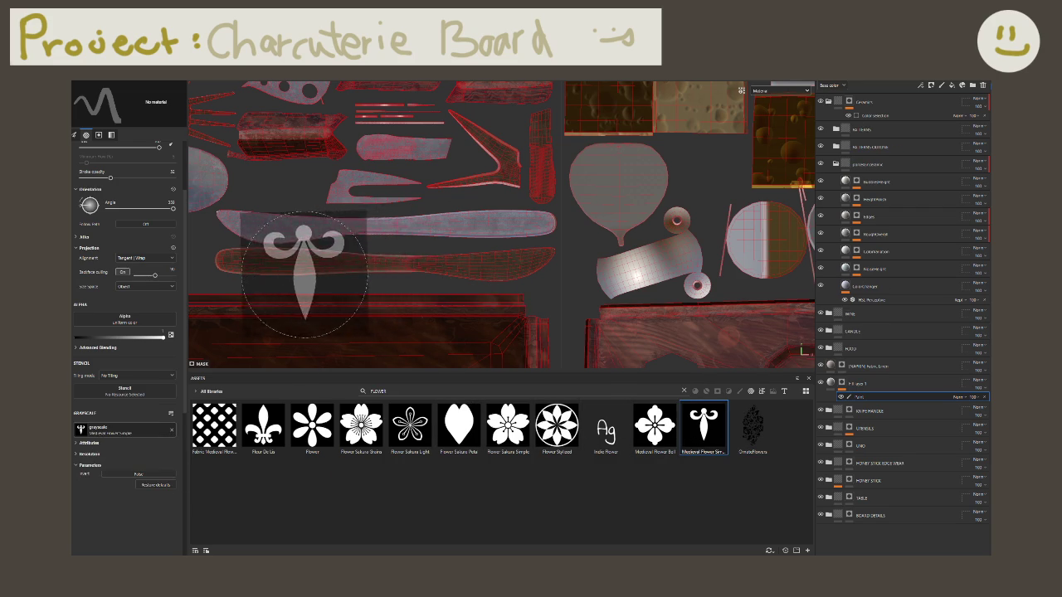
scroll(315, 257, up, 5)
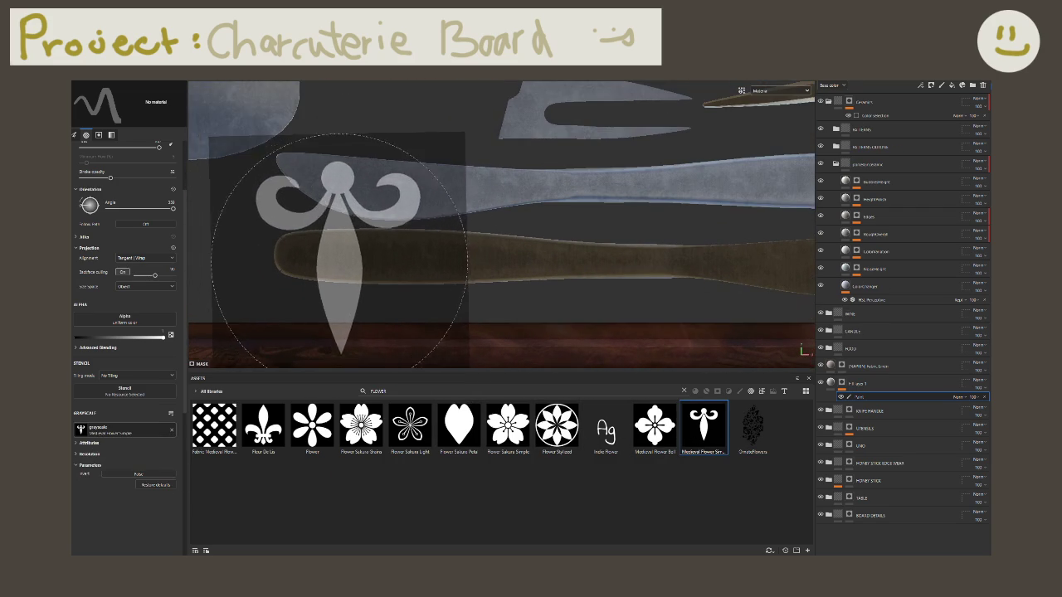
ctrl+right_drag(338, 249, 355, 278)
click(348, 265)
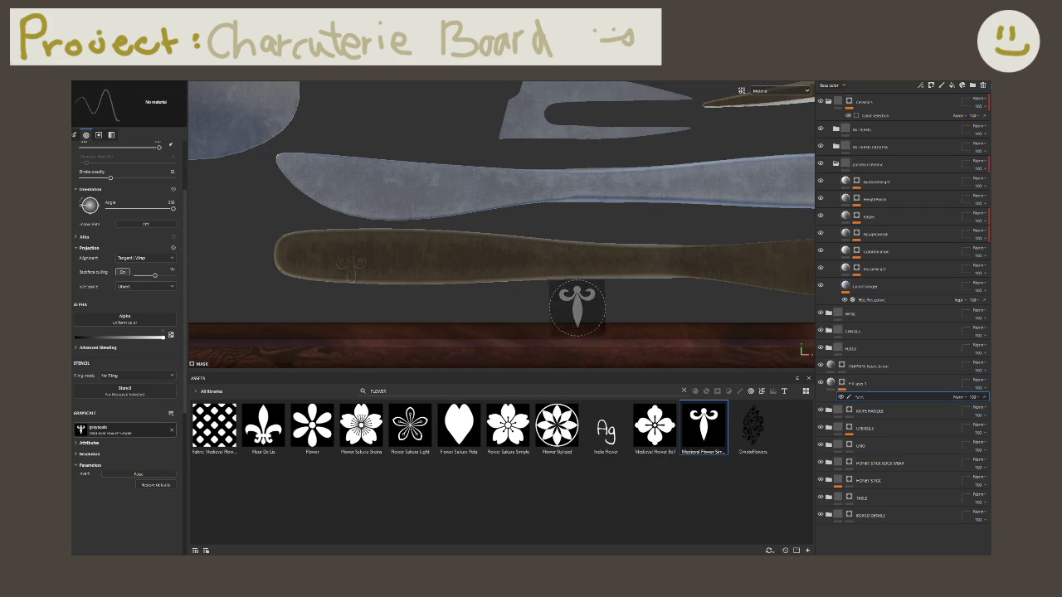
Step: Swap the brush's grayscale pattern to OrnateFlowers from the asset library
scroll(266, 237, down, 3)
scroll(320, 220, down, 2)
scroll(320, 220, down, 2)
scroll(296, 218, down, 2)
click(752, 428)
drag(138, 467, 117, 429)
scroll(334, 239, up, 2)
scroll(334, 239, up, 2)
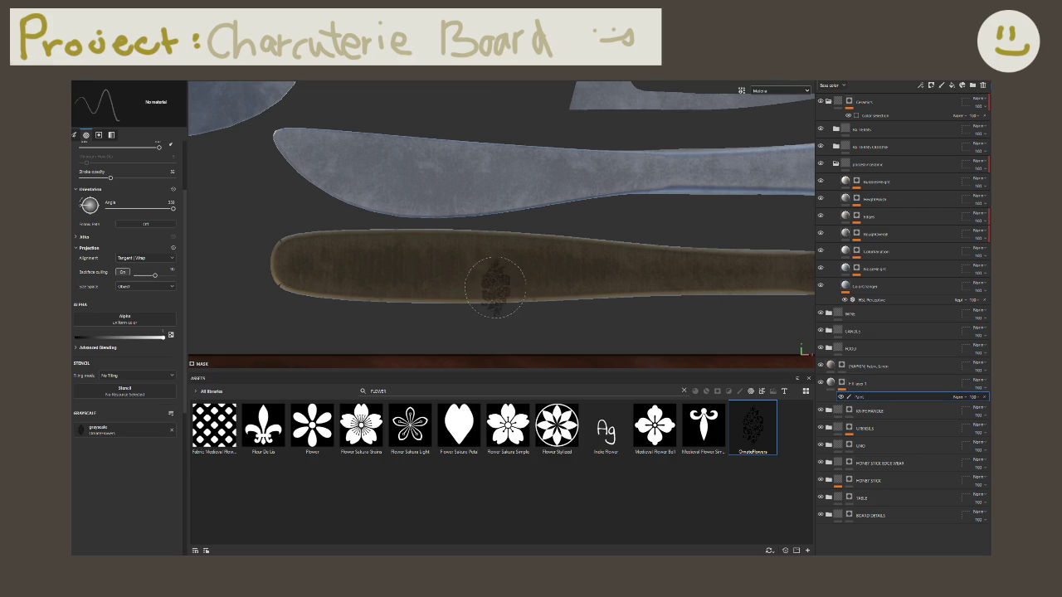
Step: Delete new_brush_preset from the brush-filtered asset list
right_click(750, 435)
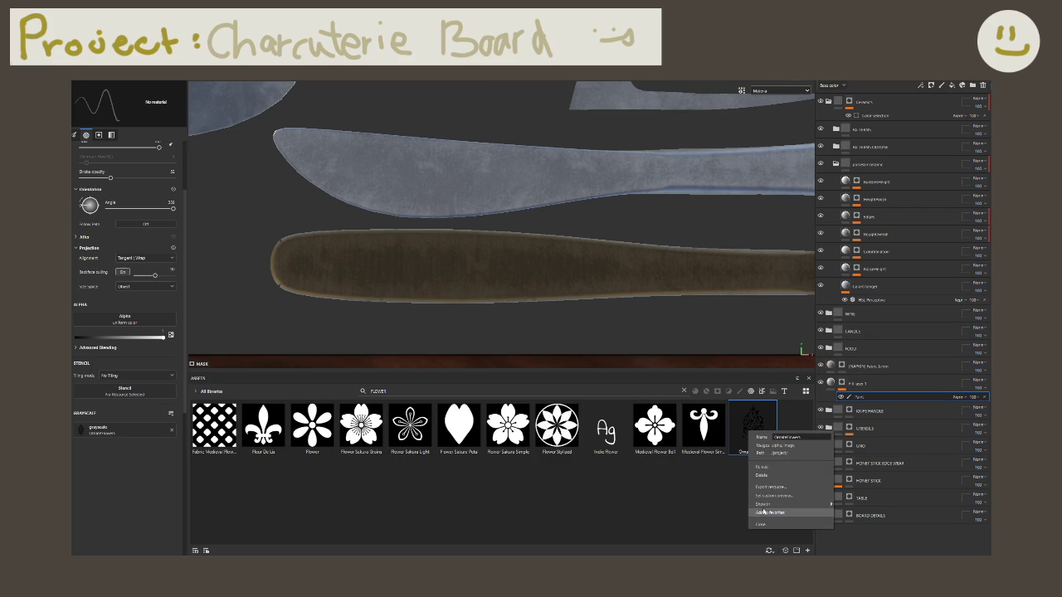
click(497, 498)
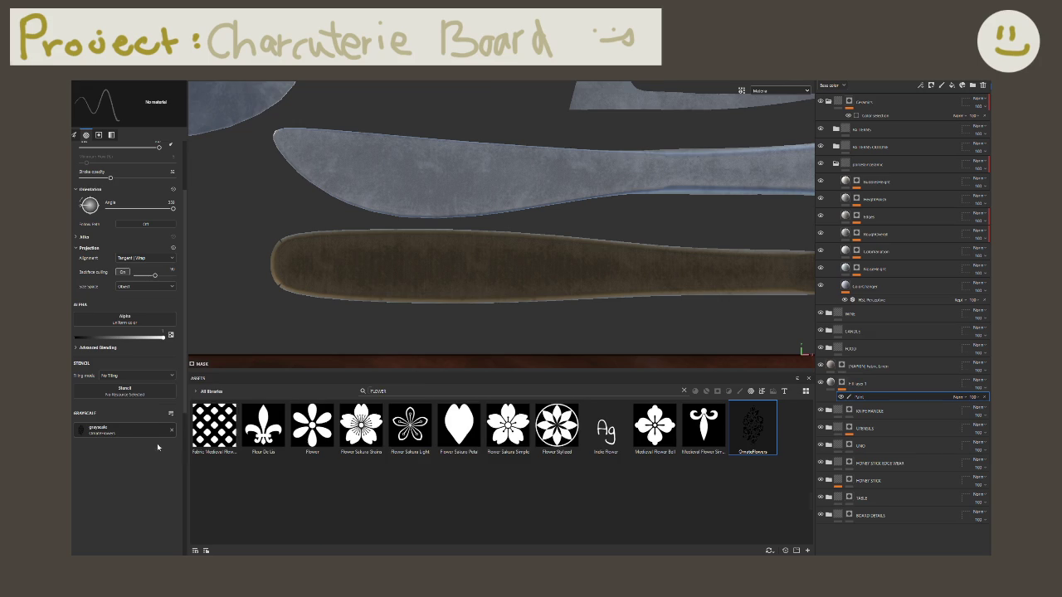
click(739, 390)
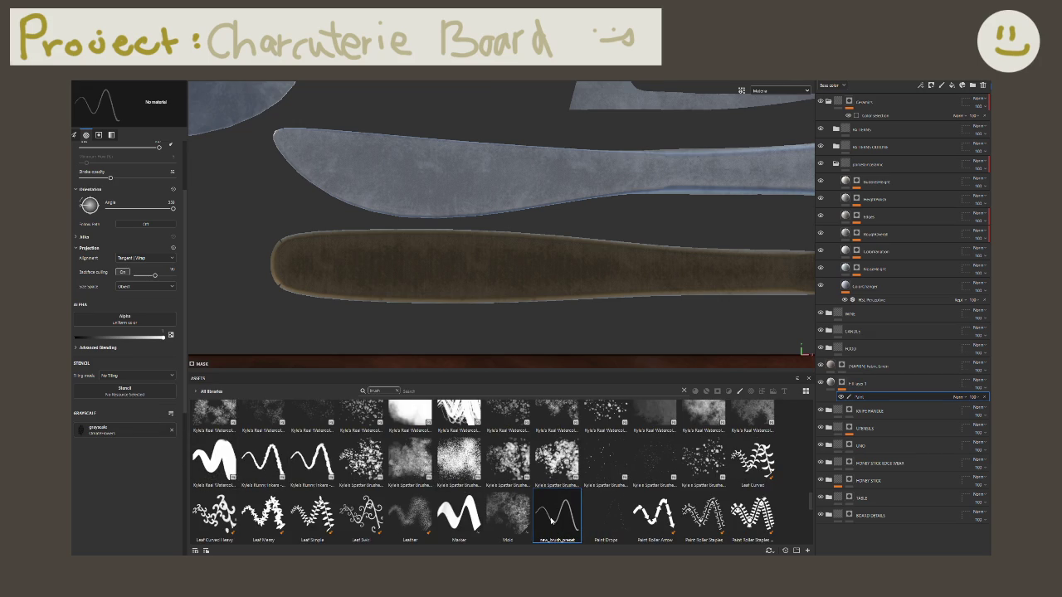
right_click(564, 519)
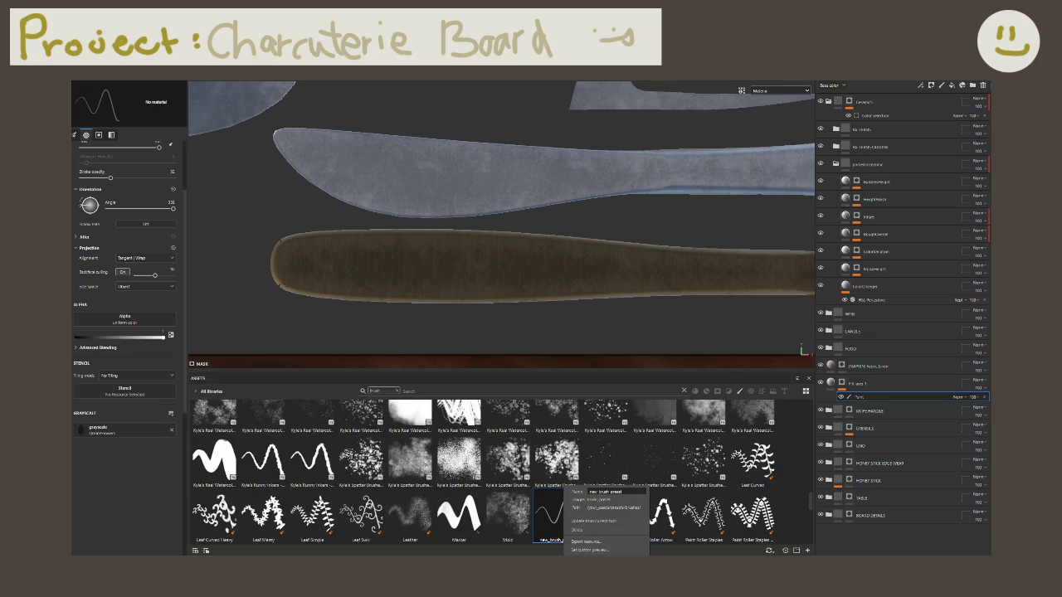
click(587, 531)
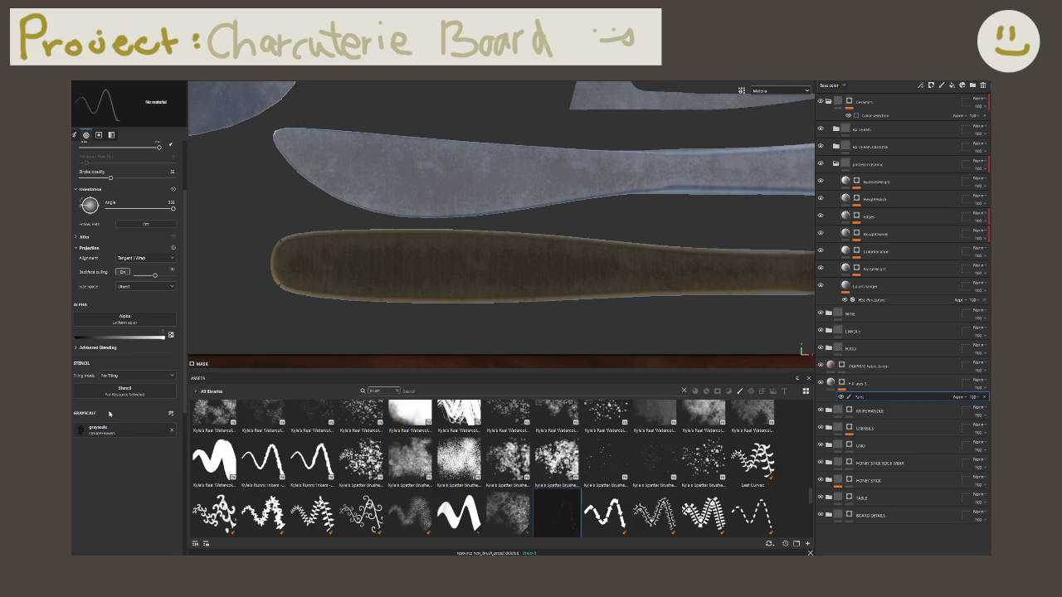
Step: Clear the grayscale pattern, search the flower assets, and load Fleur De Lis as the brush alpha
click(171, 432)
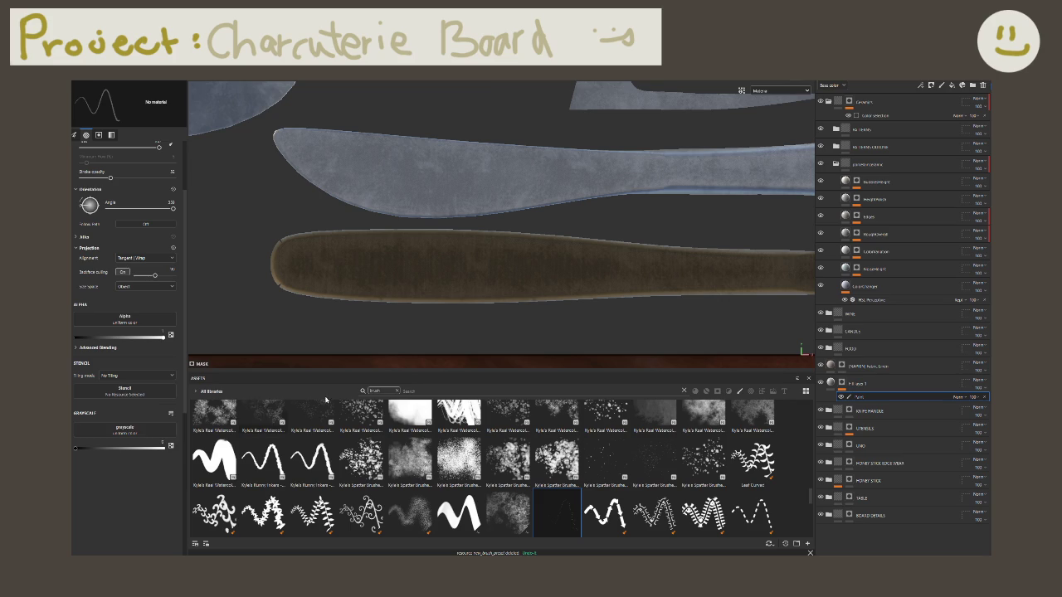
click(396, 391)
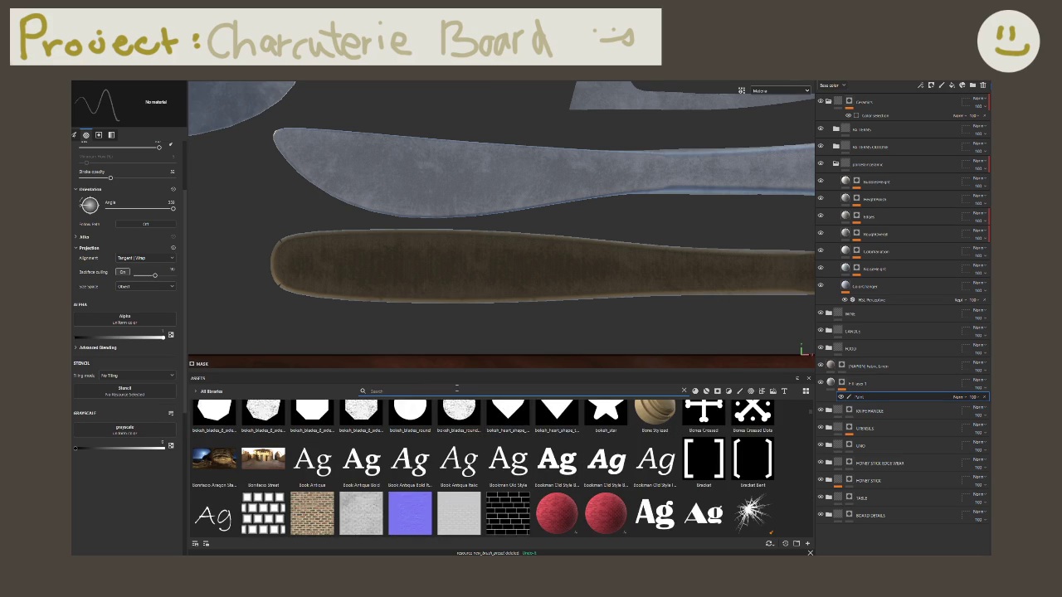
text(o)
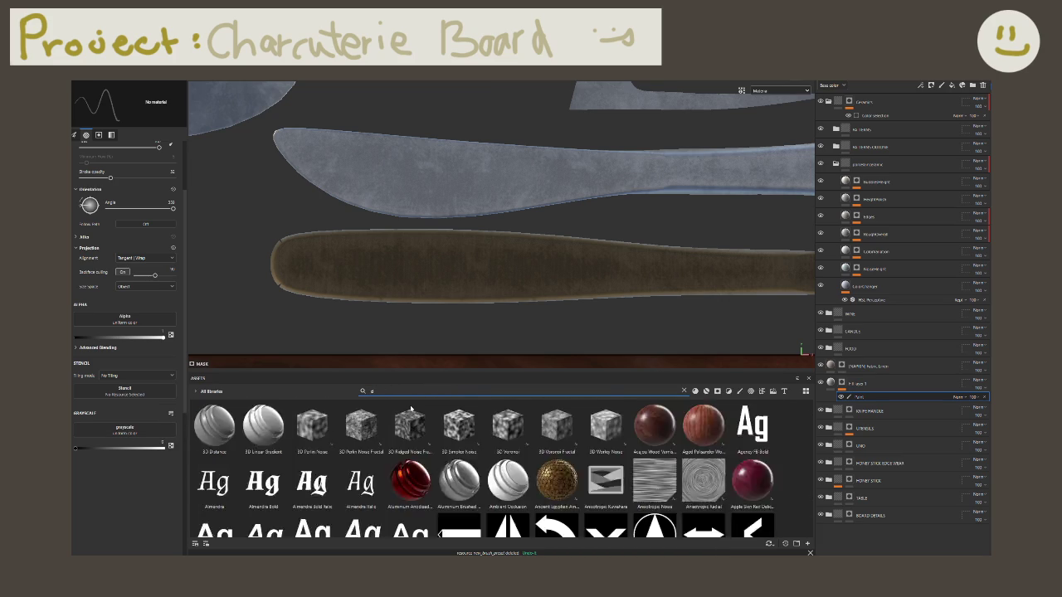
text(rnater)
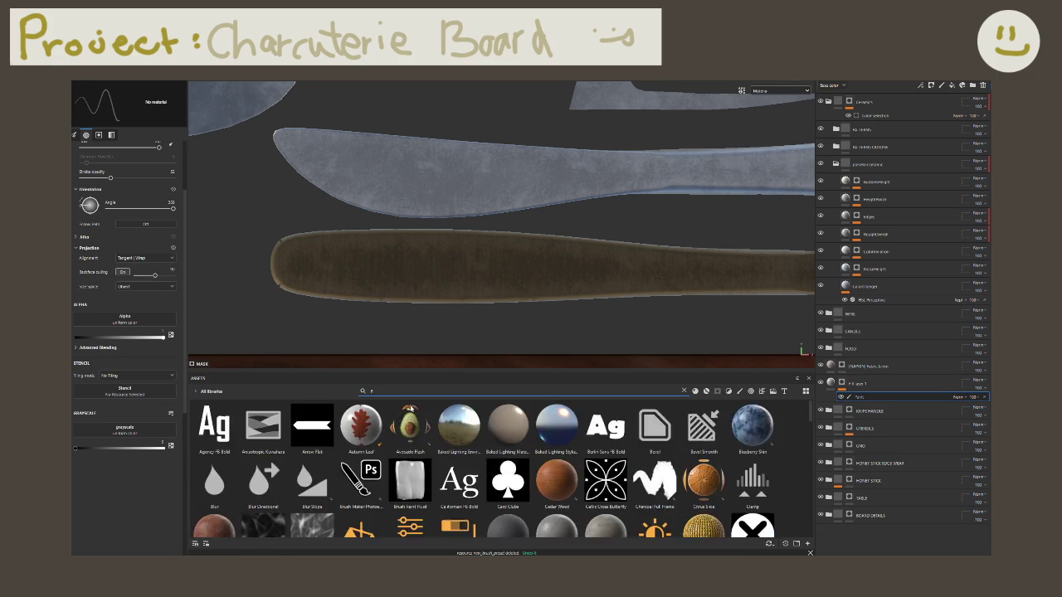
text(lower)
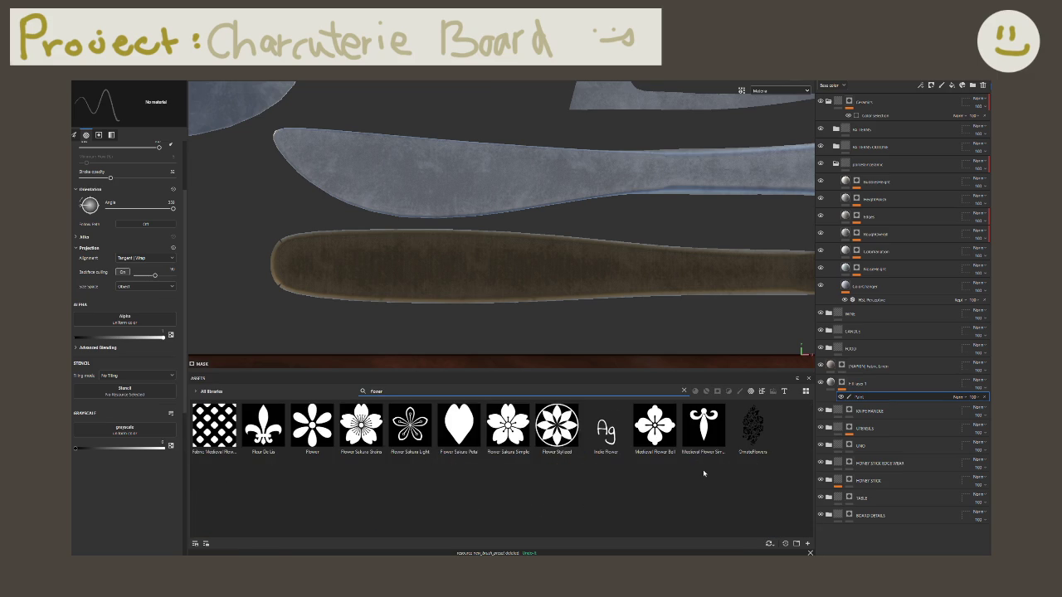
drag(263, 427, 135, 337)
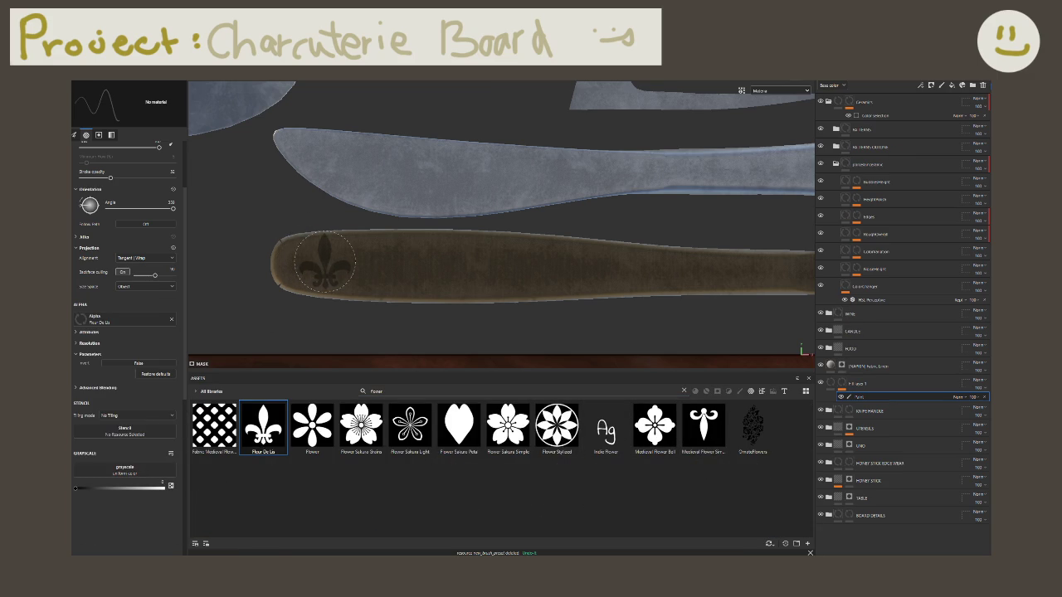
Step: Set brush rotation to about 60° and opacity 100, then stamp fleur-de-lis marks on the knife handle
ctrl+drag(324, 261, 373, 261)
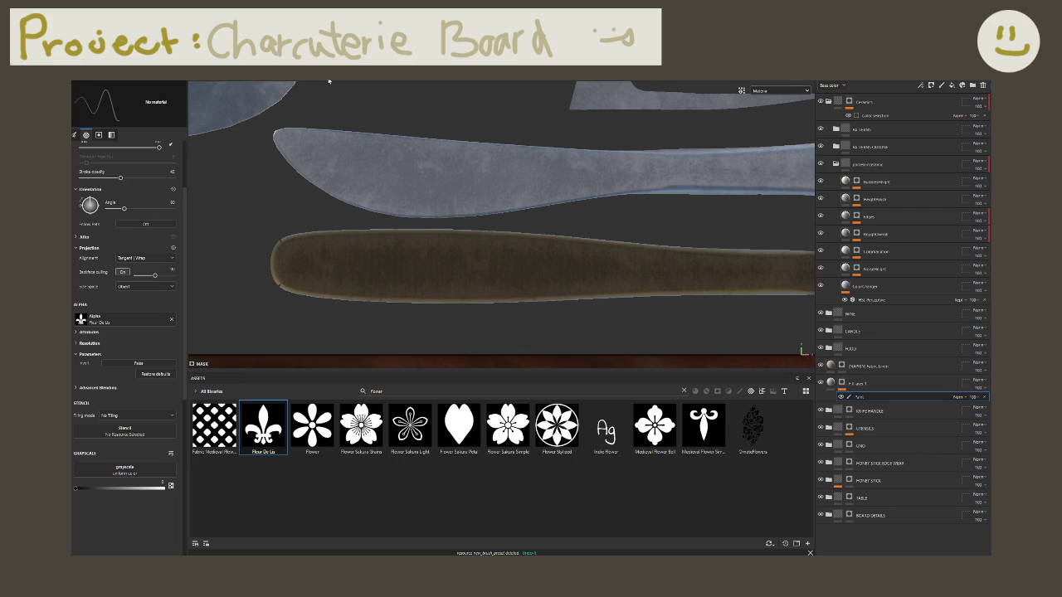
ctrl+drag(308, 273, 319, 269)
click(332, 255)
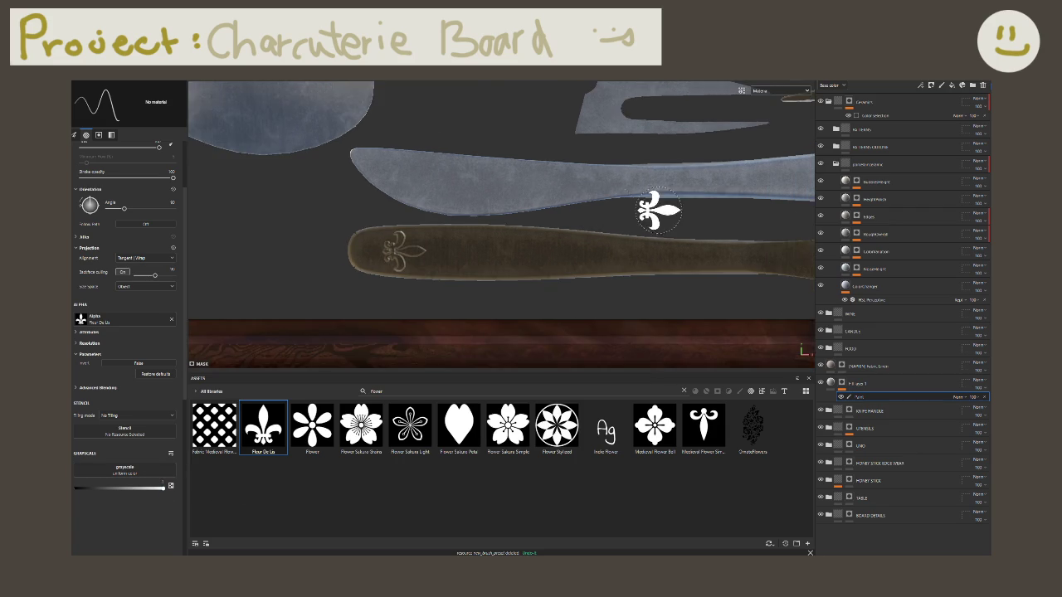
middle_drag(628, 208, 612, 244)
mouse_move(611, 244)
ctrl+right_down()
mouse_move(628, 245)
mouse_move(611, 246)
ctrl+right_up()
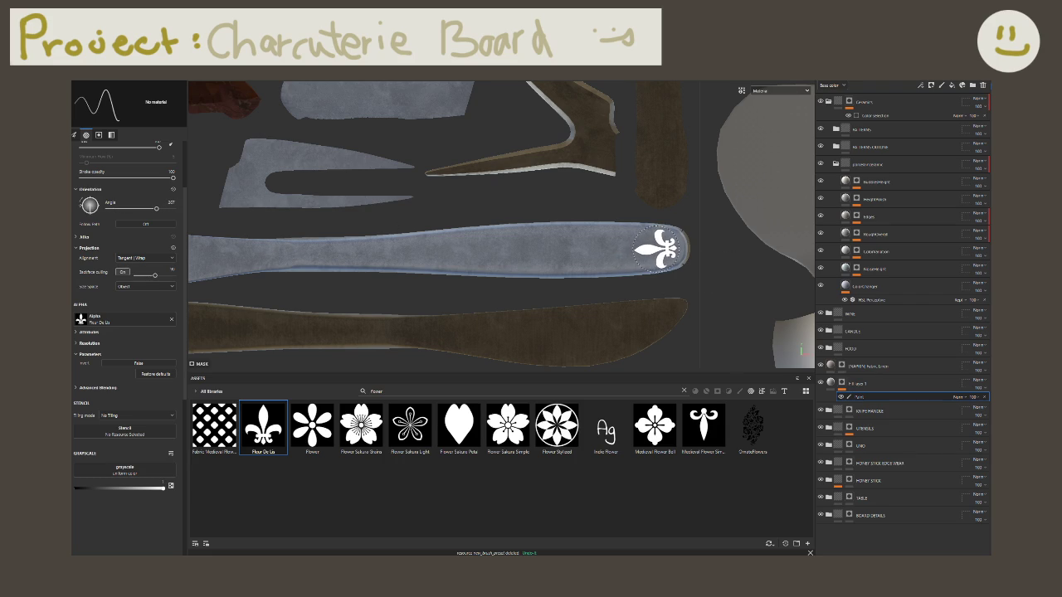
middle_drag(635, 251, 676, 248)
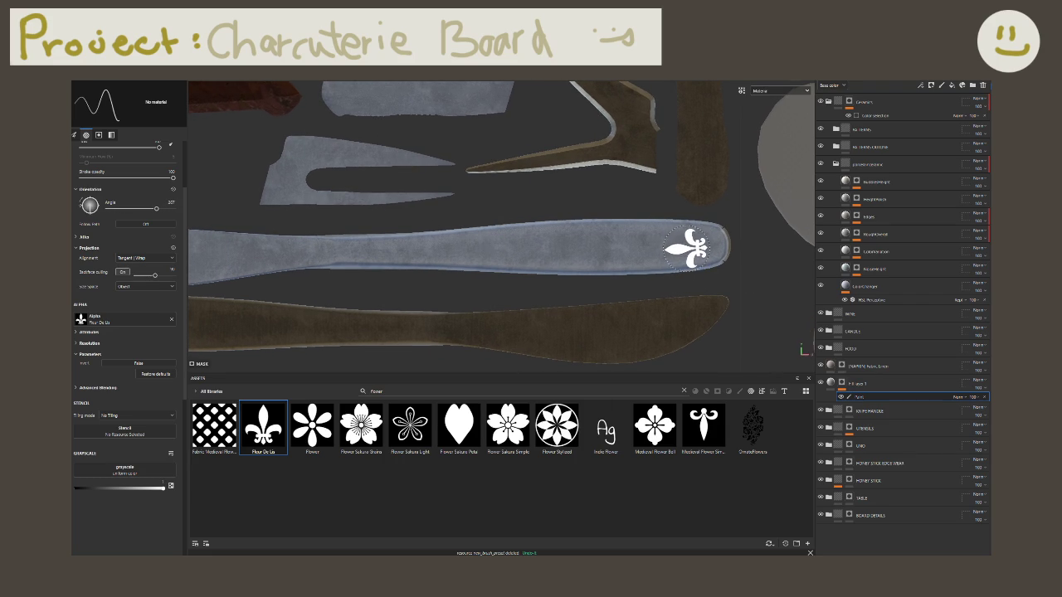
click(685, 249)
Step: Pan and zoom the 2D view over to the board, plate and ring UV islands
mouse_move(478, 249)
middle_down()
mouse_move(529, 253)
mouse_move(351, 237)
middle_up()
scroll(531, 253, down, 2)
scroll(369, 236, down, 2)
scroll(378, 236, down, 1)
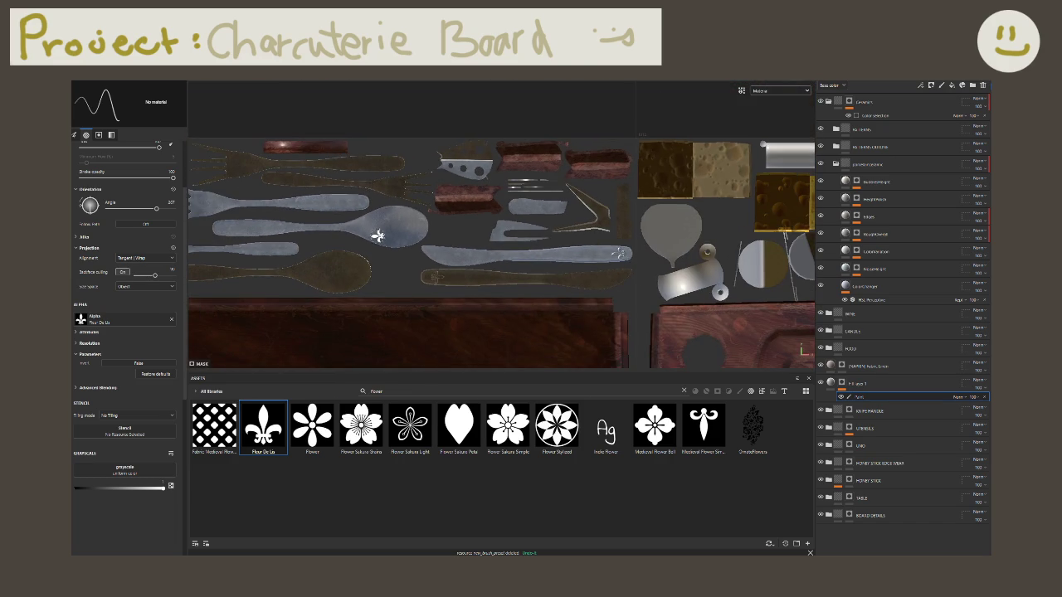
scroll(327, 240, up, 2)
scroll(351, 254, up, 2)
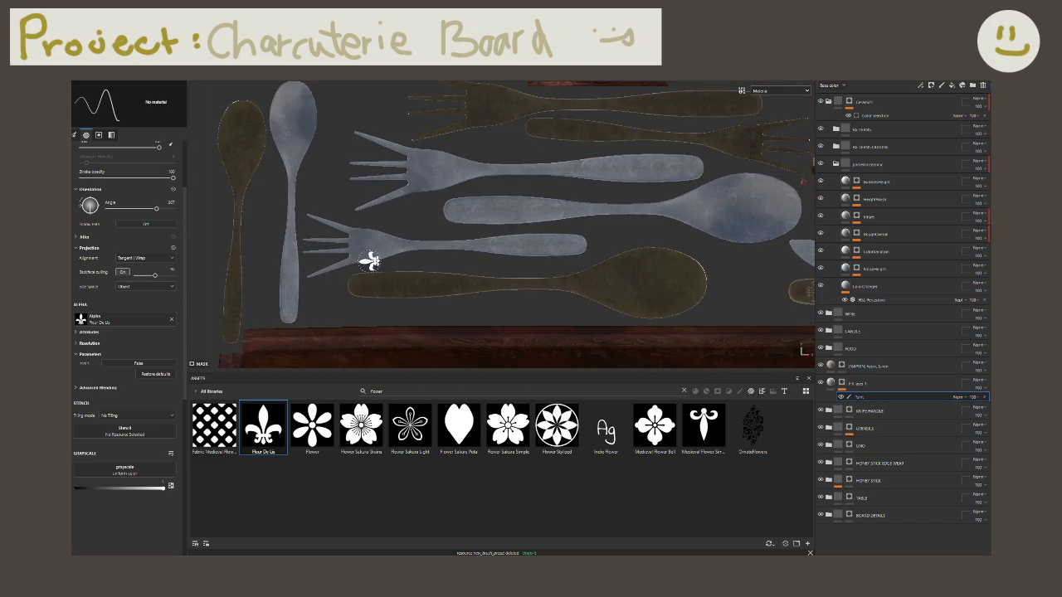
scroll(361, 258, up, 1)
middle_drag(396, 274, 458, 256)
scroll(458, 256, down, 2)
scroll(431, 252, up, 1)
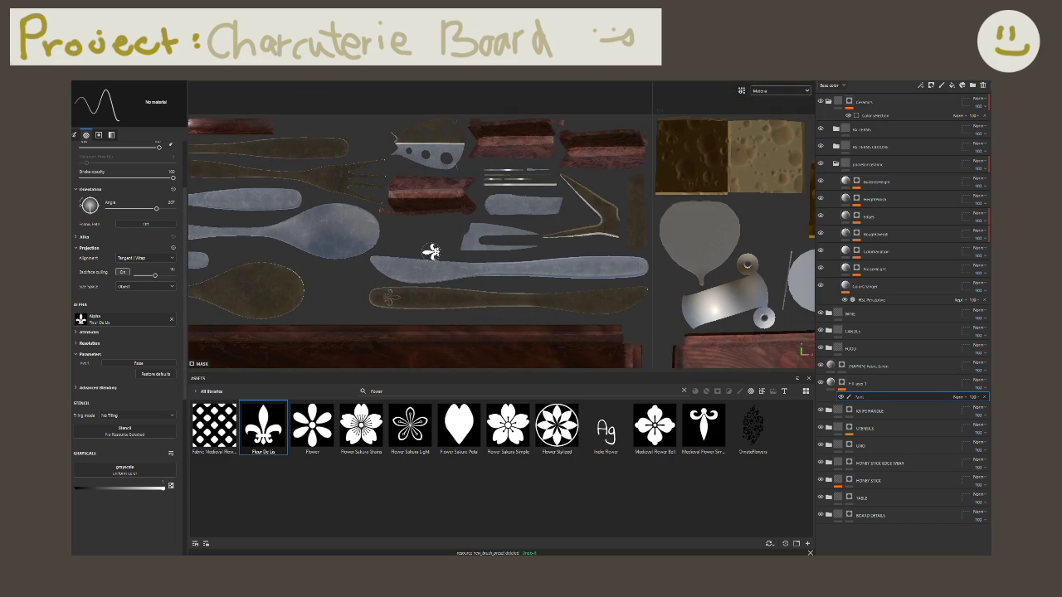
scroll(434, 249, down, 3)
mouse_move(356, 257)
middle_down()
mouse_move(494, 266)
mouse_move(238, 219)
middle_up()
scroll(494, 266, down, 2)
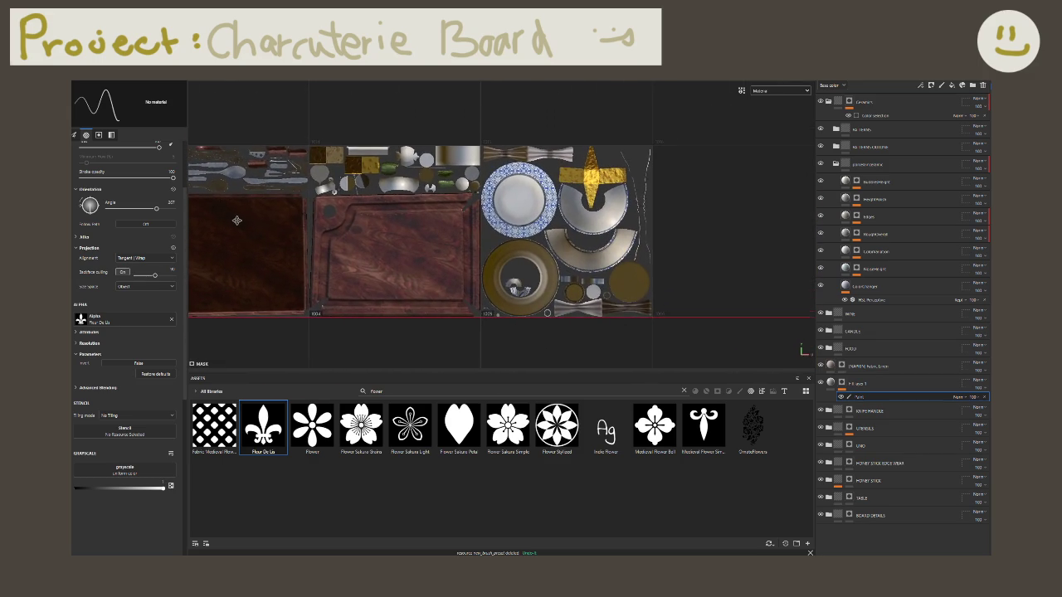
scroll(635, 304, up, 3)
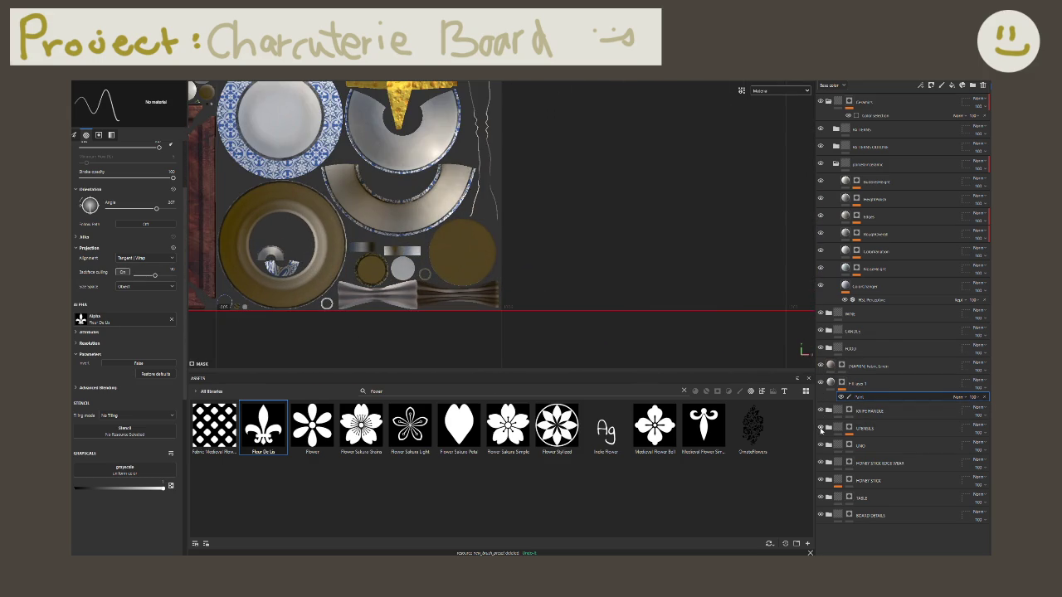
scroll(352, 263, up, 3)
scroll(423, 259, up, 2)
Step: Use the Fabric Medieval Flower alpha at angle 0, testing a stroke and undoing it
click(214, 427)
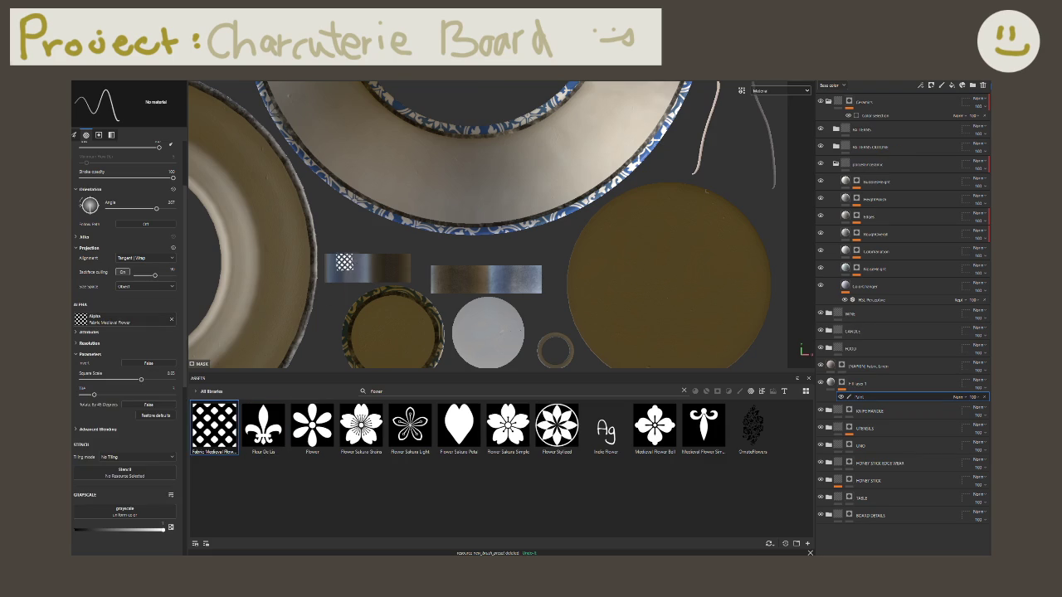
scroll(340, 265, up, 1)
scroll(348, 267, up, 1)
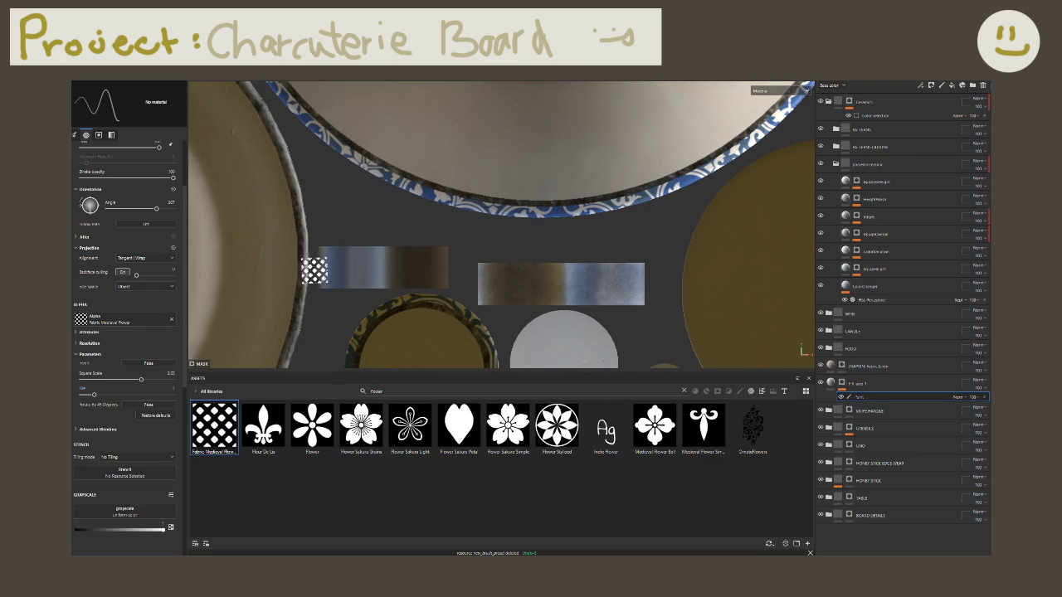
text(0)
key(Return)
drag(332, 270, 432, 266)
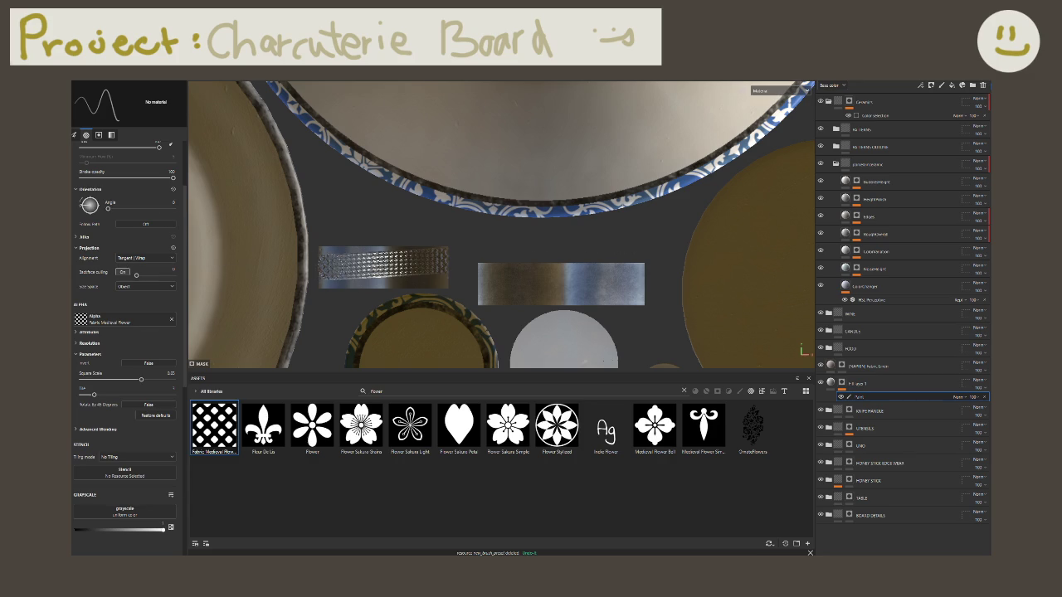
key(ctrl+z)
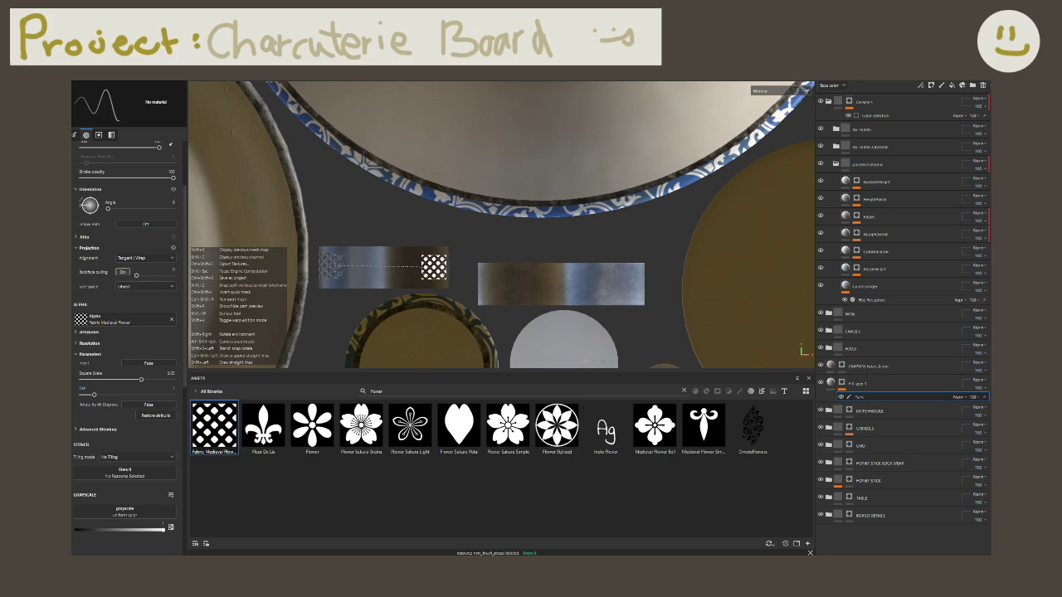
Step: Frame the metal strips and paint a straight pattern band across the left strip
scroll(468, 284, up, 2)
scroll(468, 285, up, 3)
middle_drag(469, 285, 334, 292)
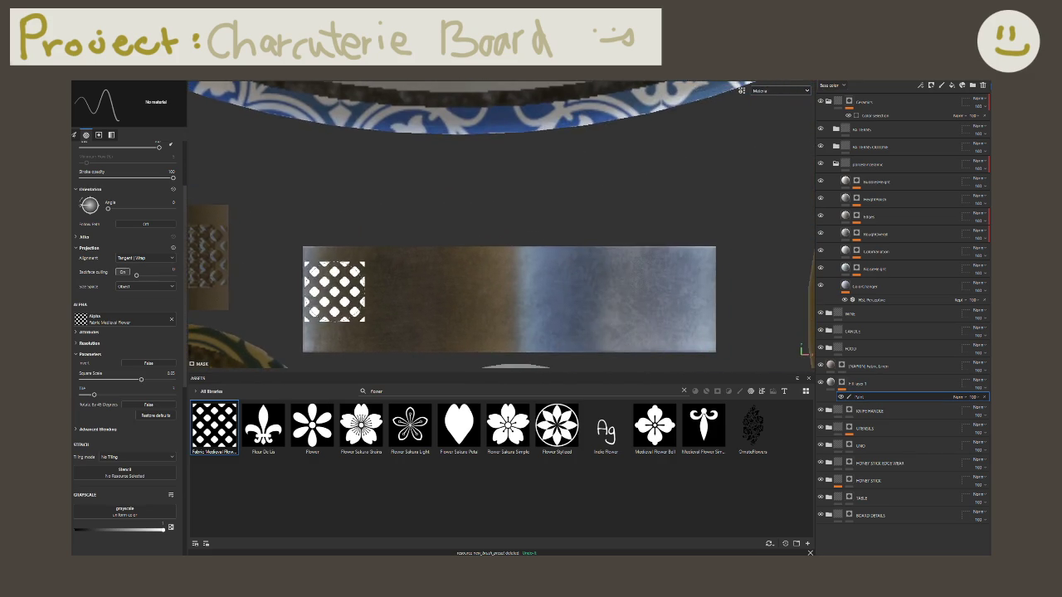
scroll(334, 293, down, 2)
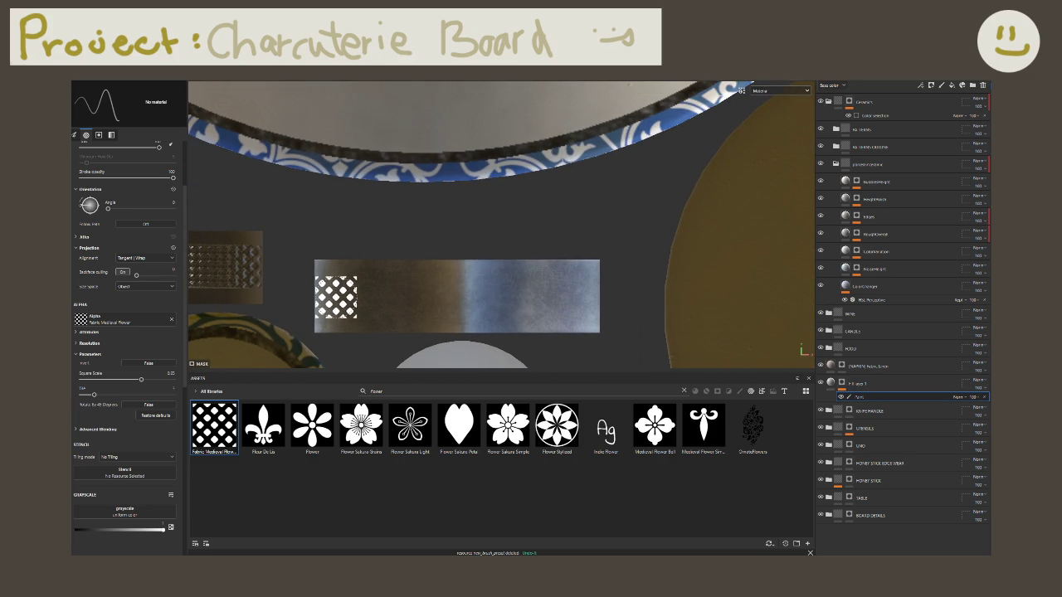
alt+drag(379, 303, 374, 263)
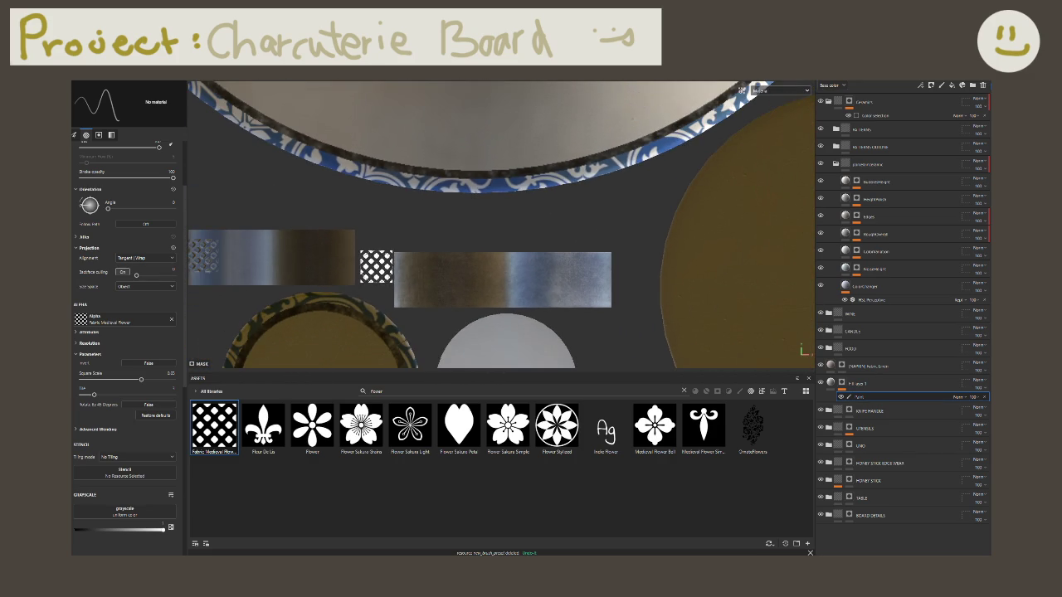
alt+drag(252, 313, 255, 340)
alt+drag(449, 284, 515, 290)
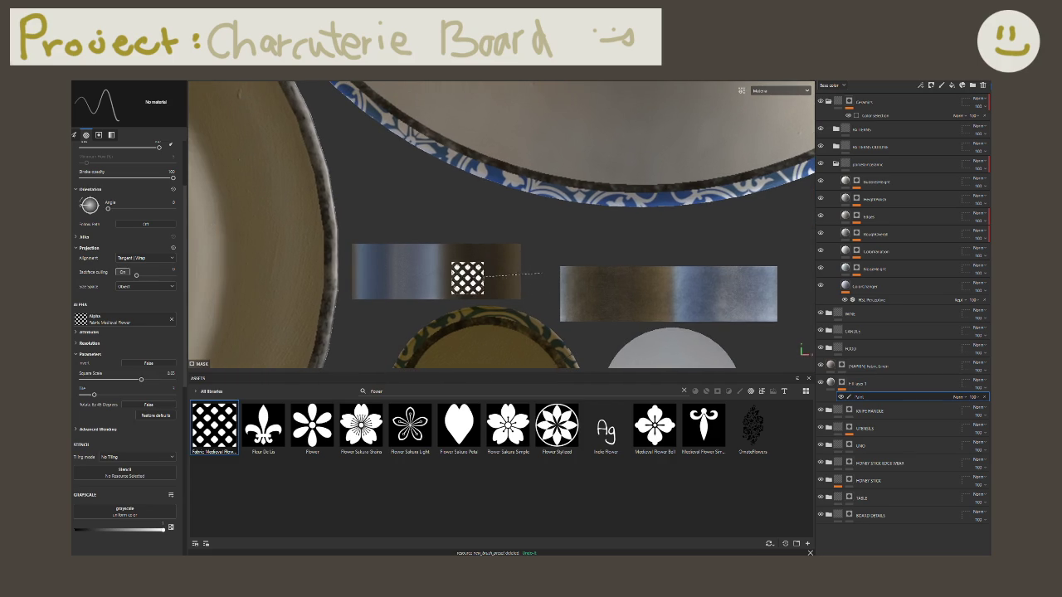
key(shift)
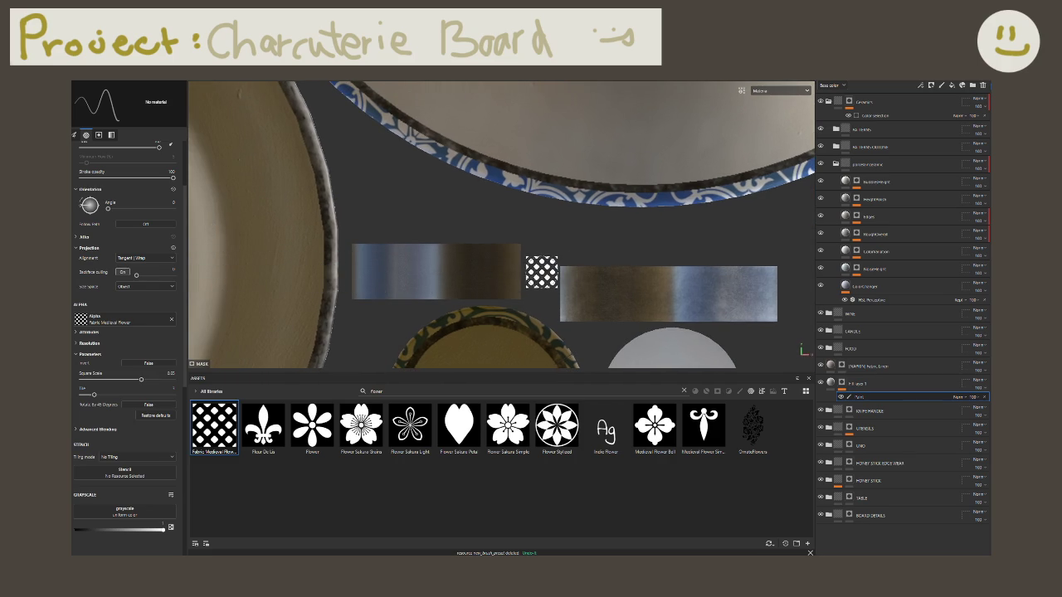
shift+click(313, 271)
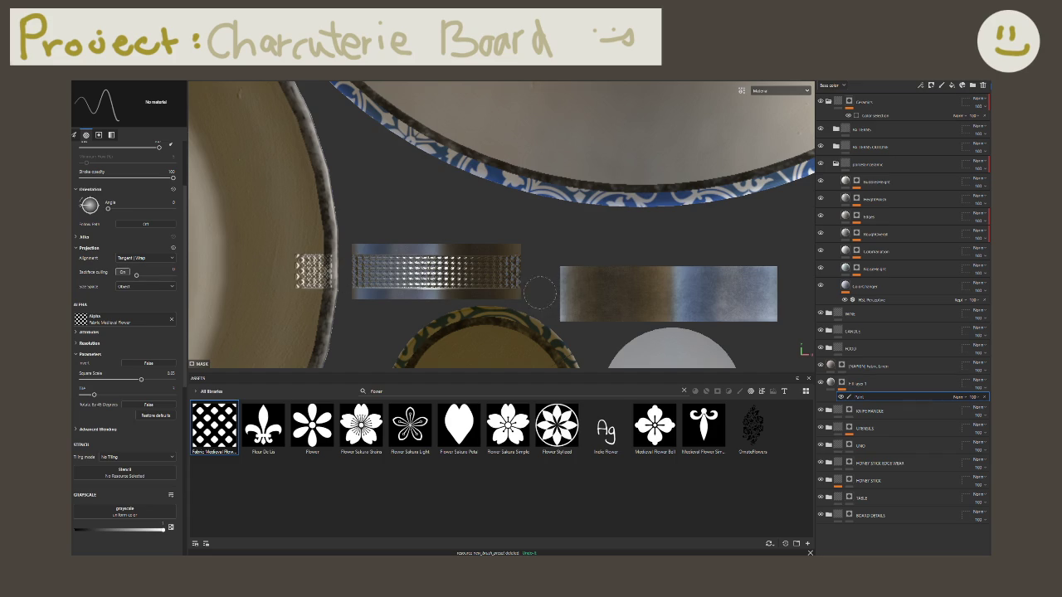
Step: Paint a straight pattern band along the right strip, redoing misaligned attempts
shift+click(795, 295)
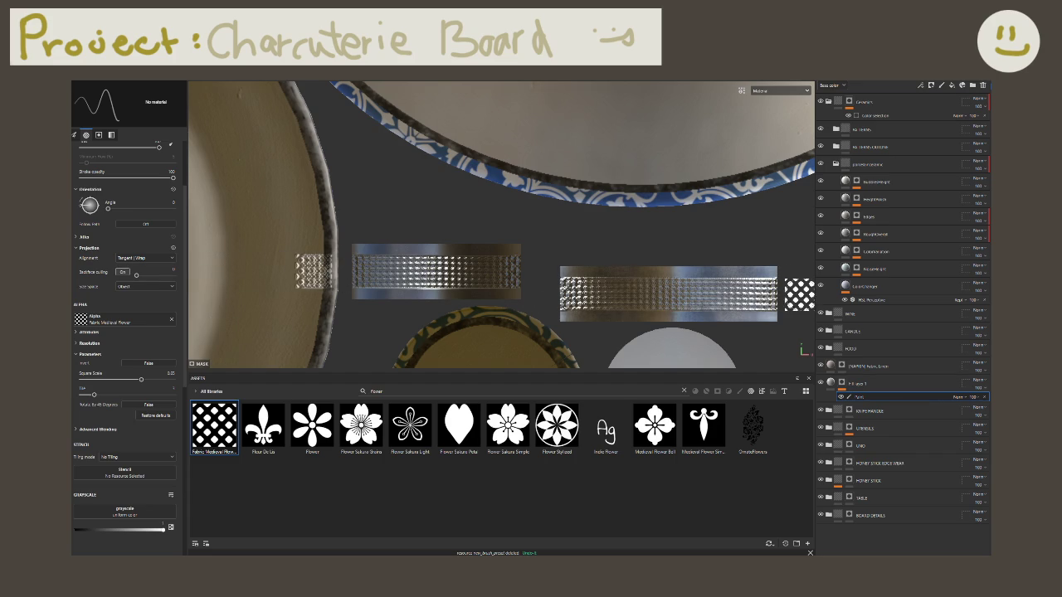
key(ctrl+z)
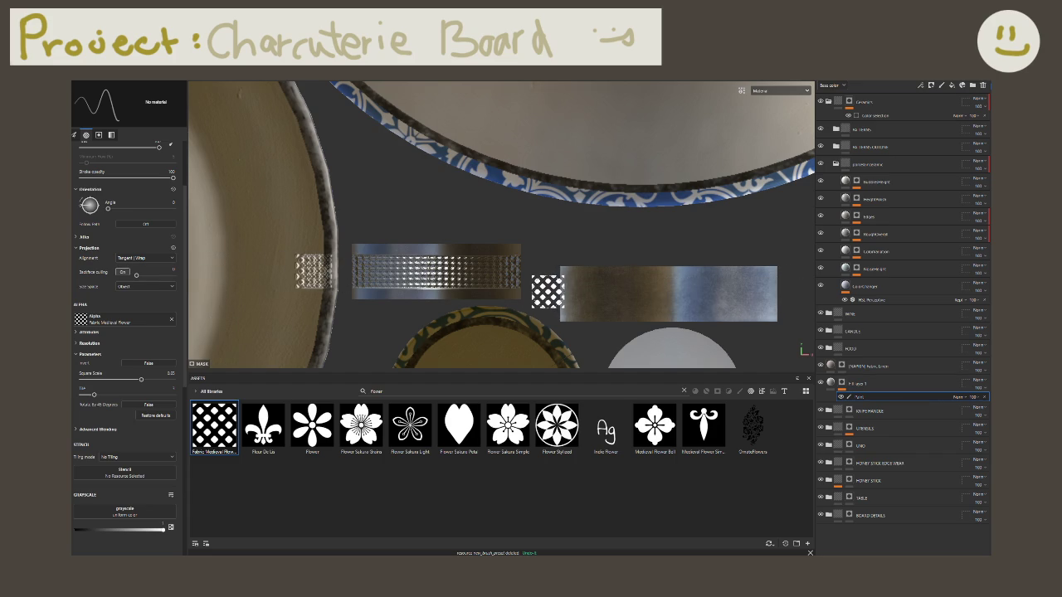
key(shift)
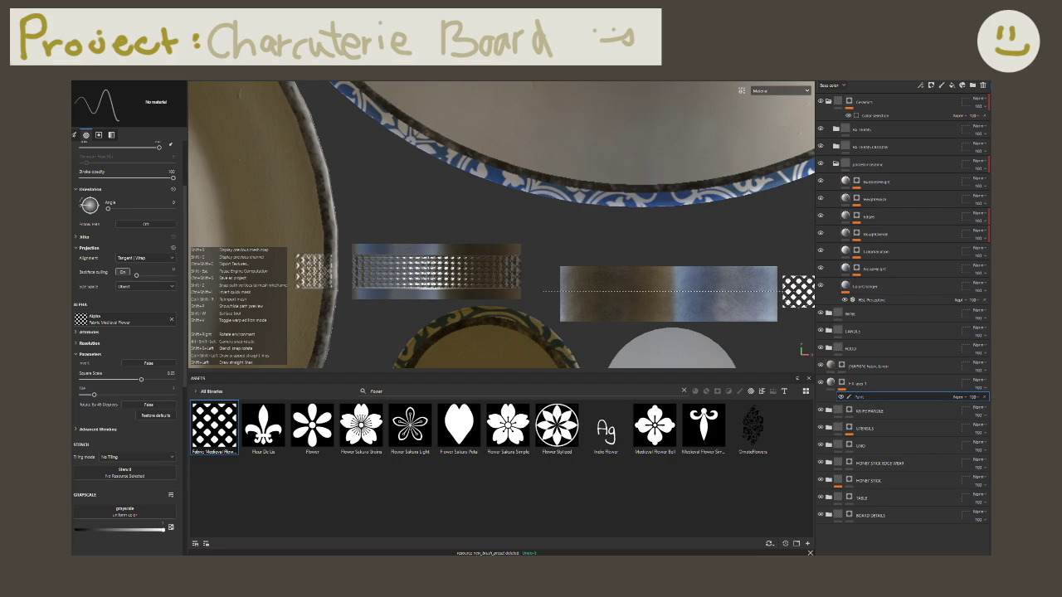
shift+click(798, 290)
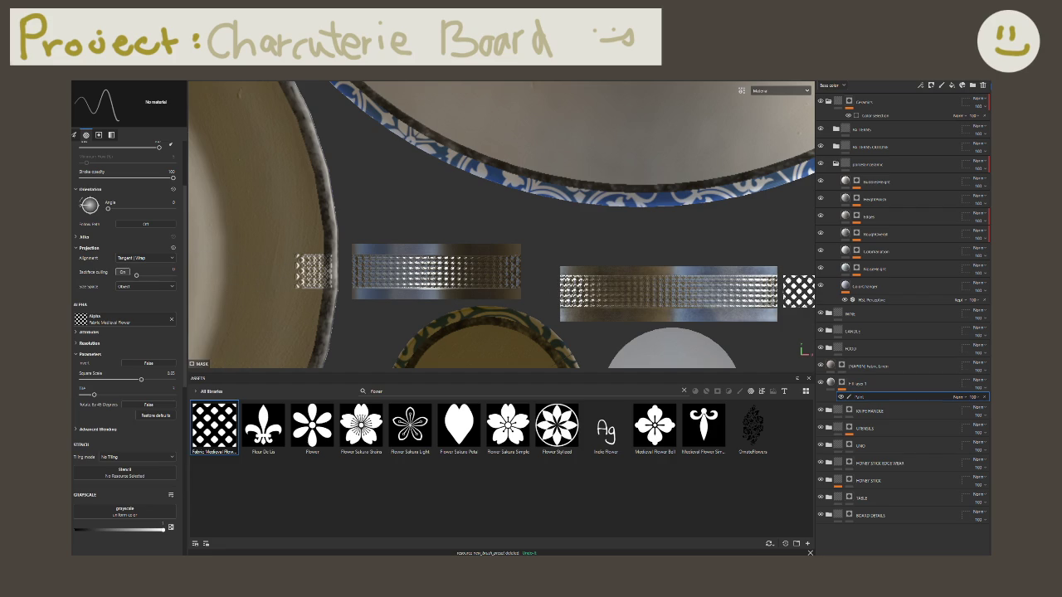
key(ctrl+z)
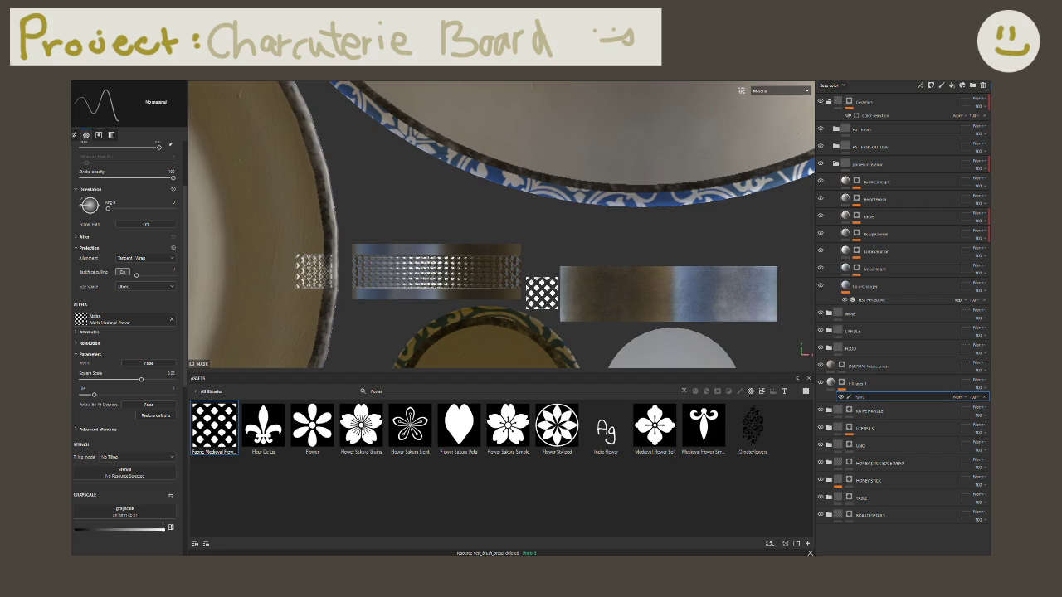
key(shift)
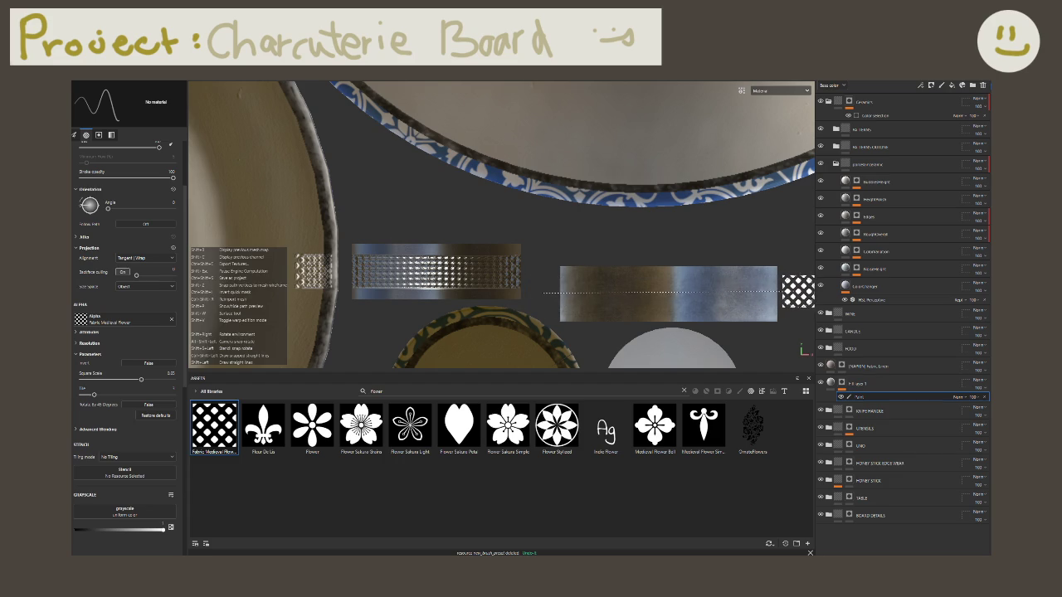
shift+click(797, 293)
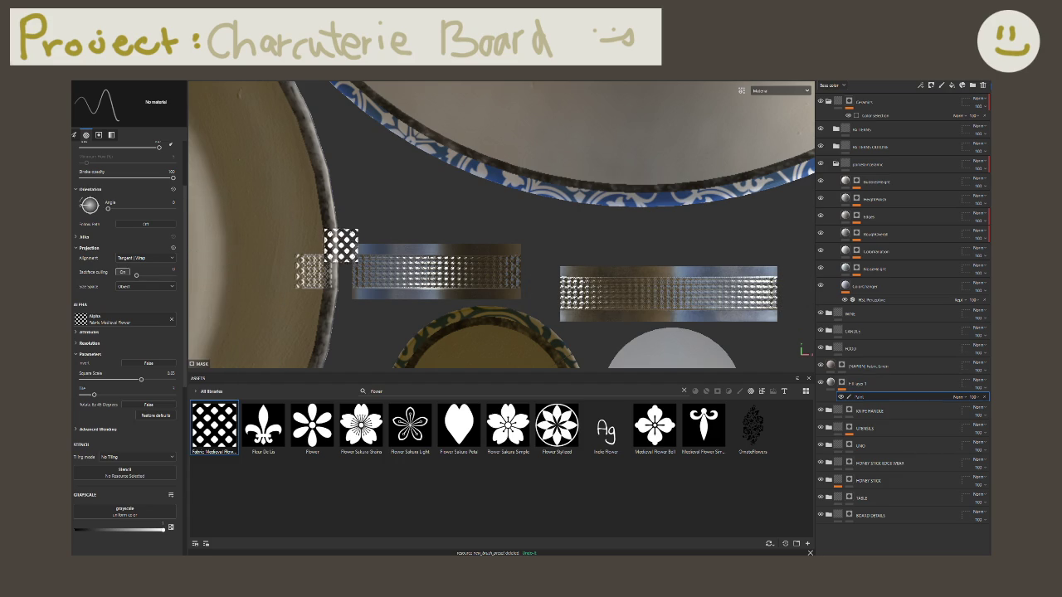
middle_drag(341, 232, 412, 230)
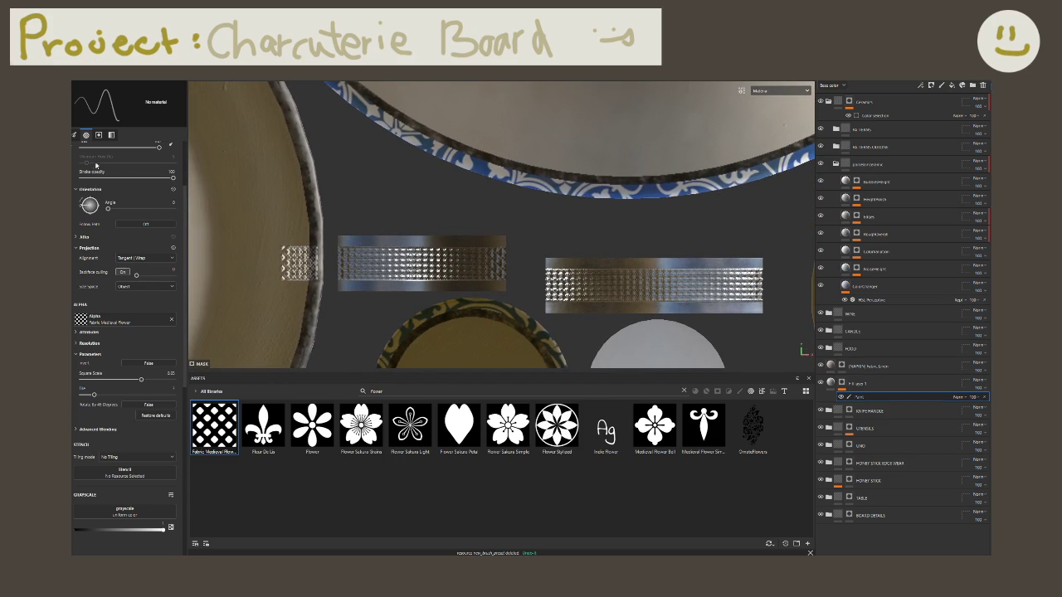
drag(273, 249, 308, 224)
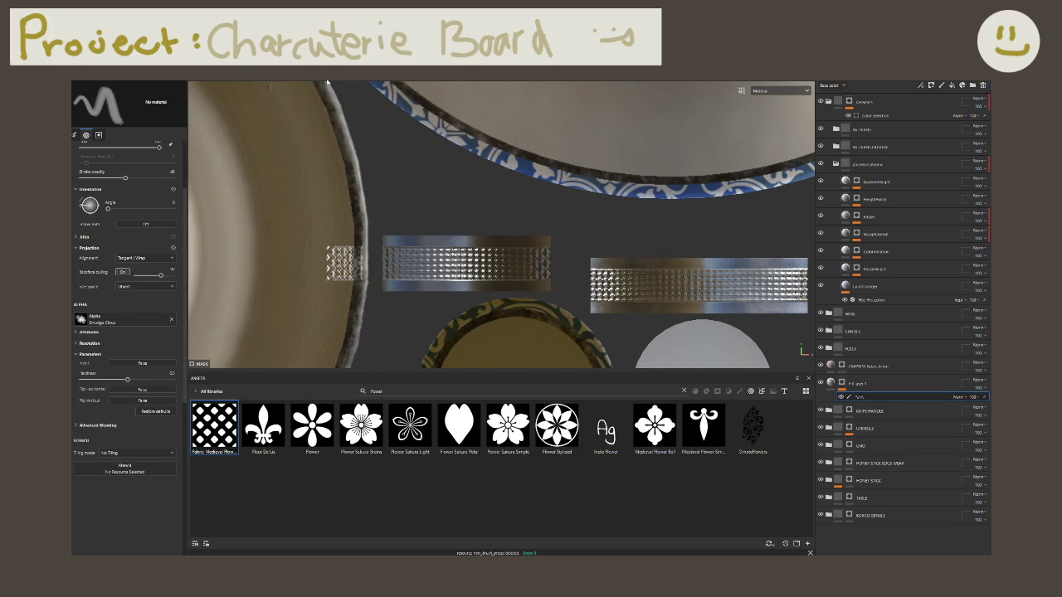
Step: Shrink the smudge brush to a small size and bring the right metal strip under it
ctrl+right_drag(390, 116, 310, 249)
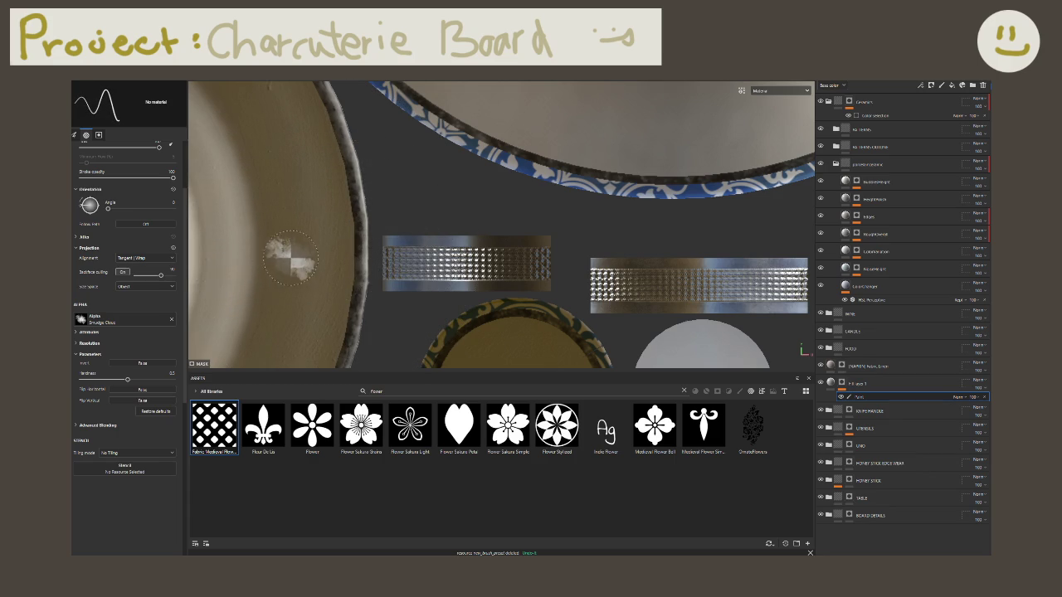
middle_drag(377, 209, 236, 190)
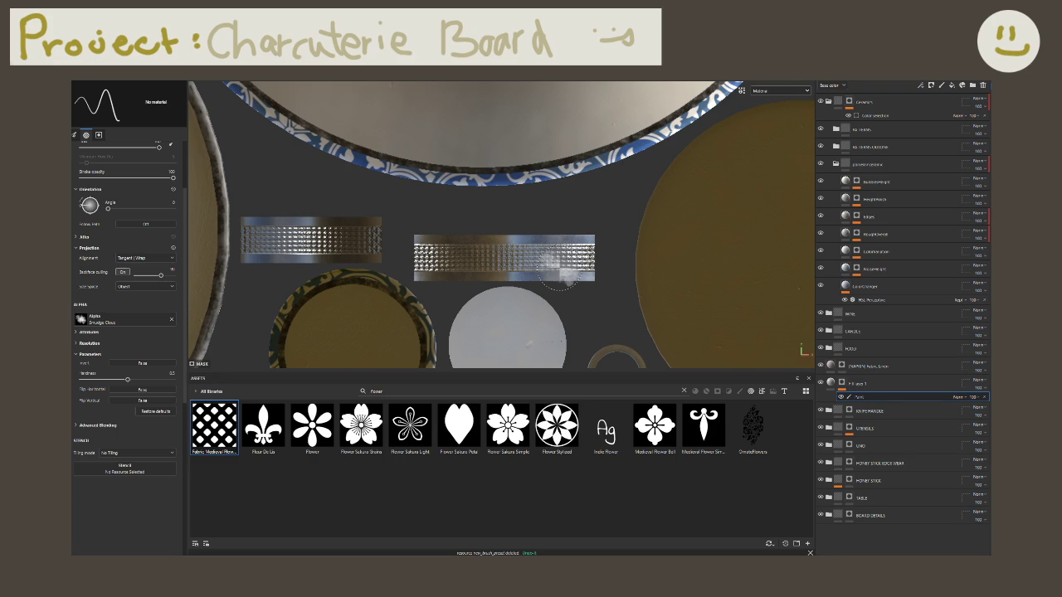
scroll(531, 239, down, 3)
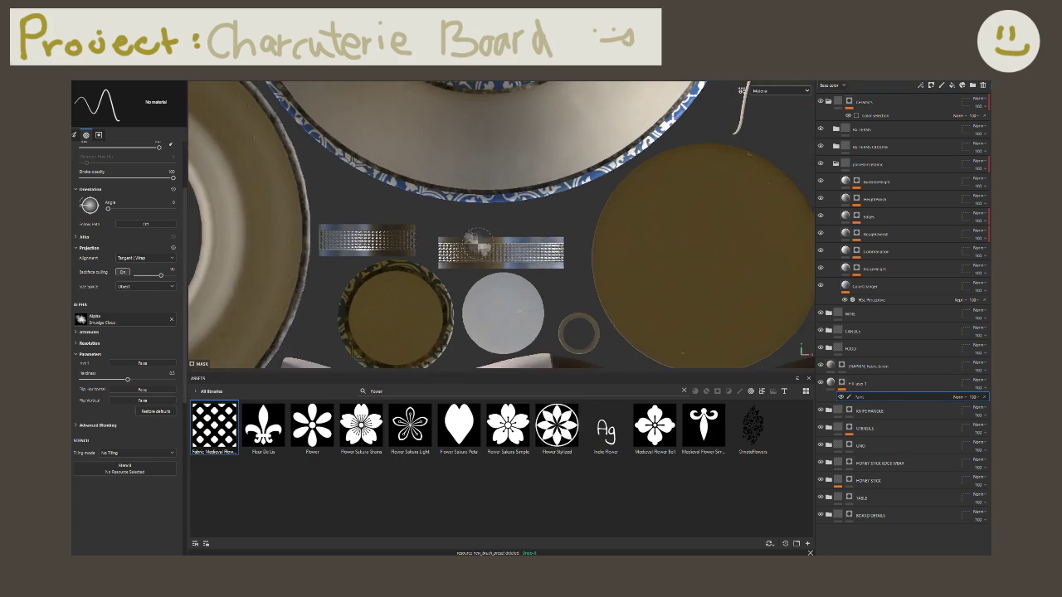
key(F2)
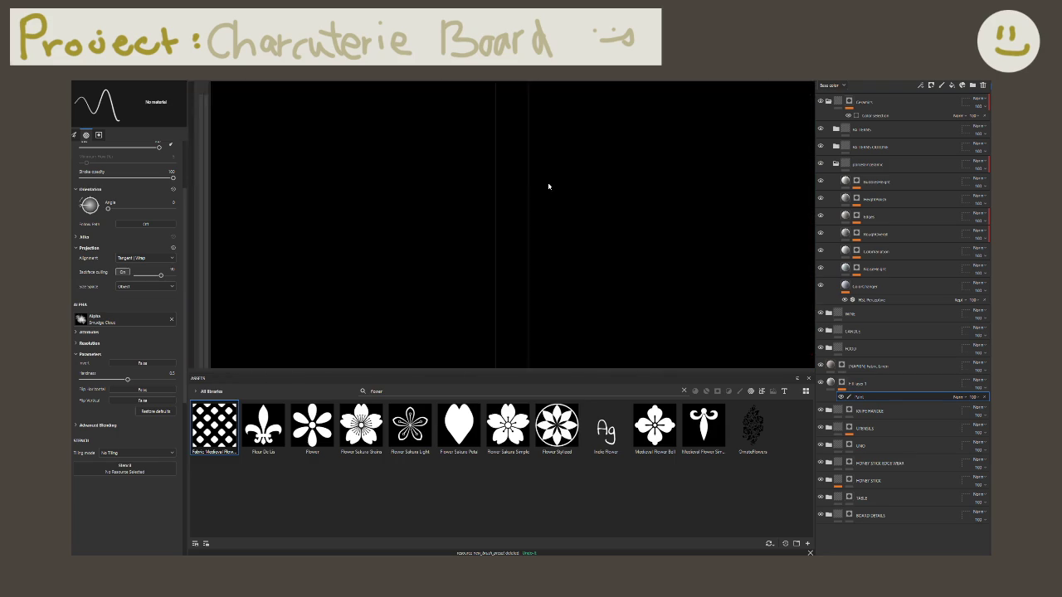
alt+drag(510, 212, 432, 187)
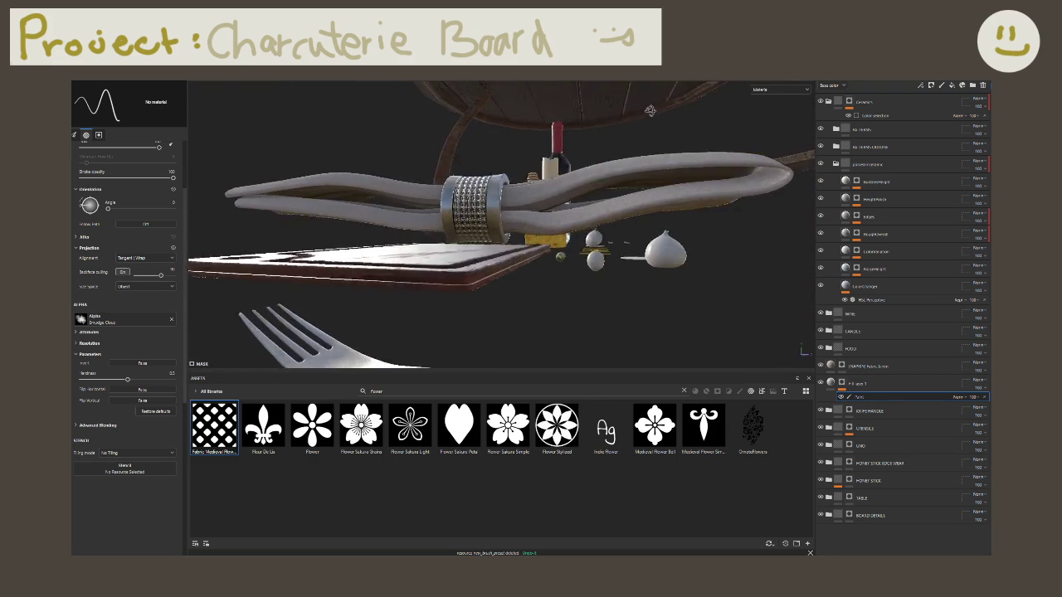
scroll(426, 187, up, 3)
alt+drag(427, 187, 479, 205)
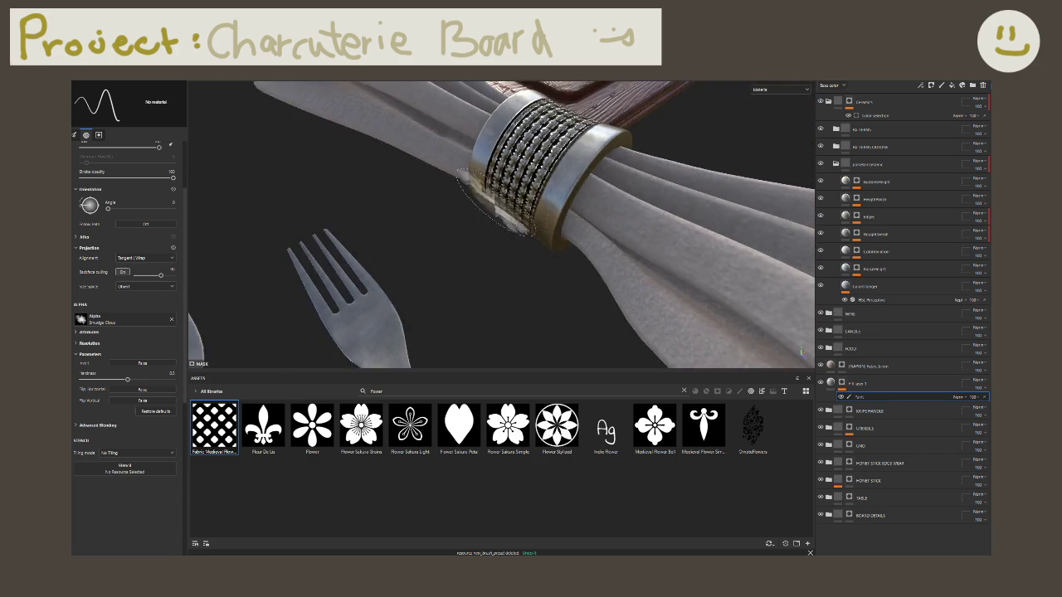
scroll(479, 204, down, 3)
scroll(489, 211, down, 3)
scroll(506, 222, down, 3)
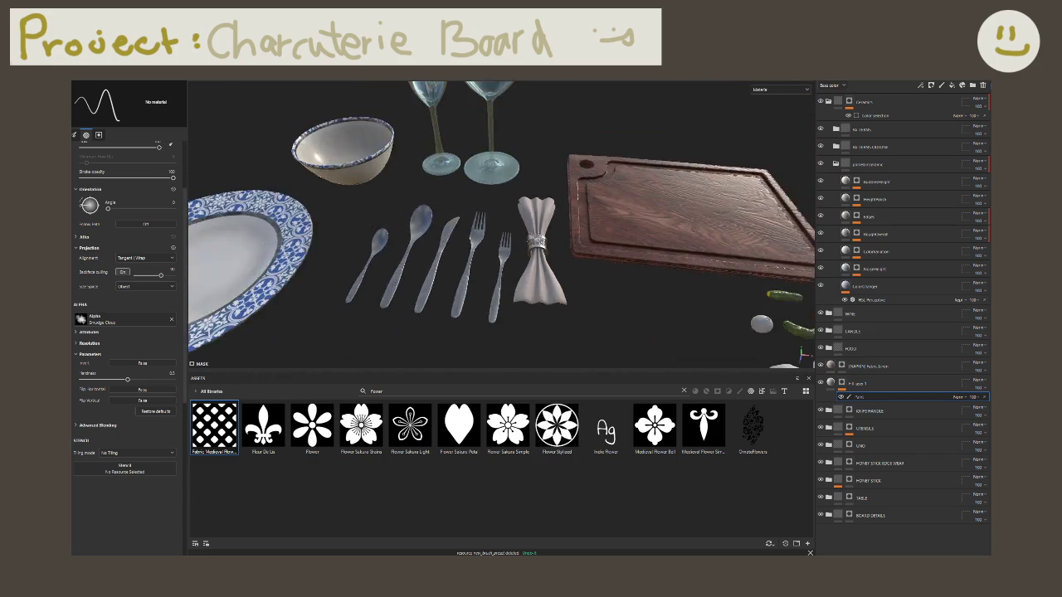
scroll(523, 234, down, 2)
alt+drag(539, 243, 598, 249)
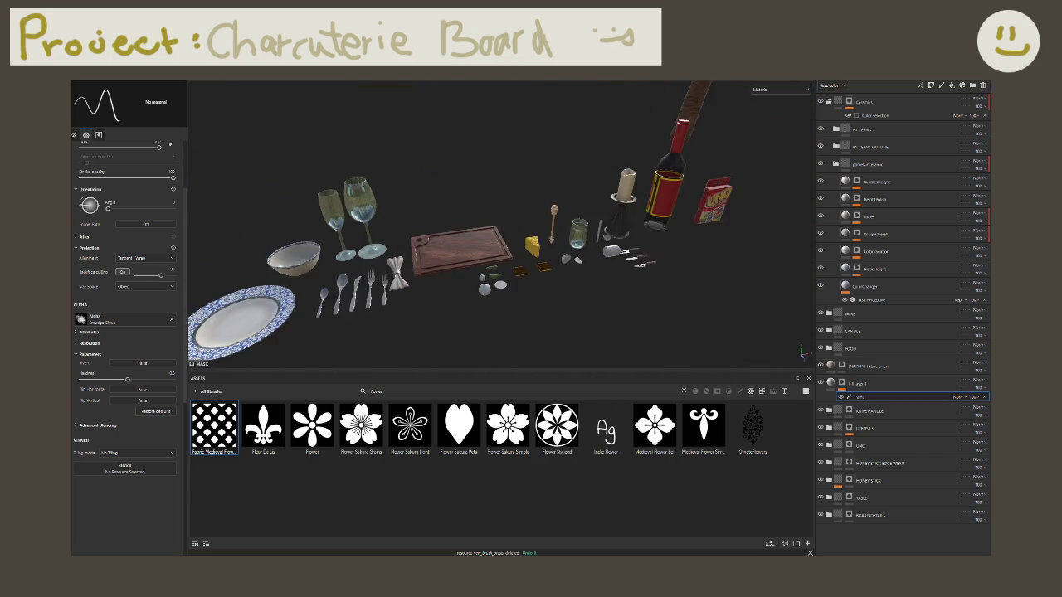
scroll(535, 226, up, 3)
scroll(534, 226, up, 3)
scroll(535, 226, up, 3)
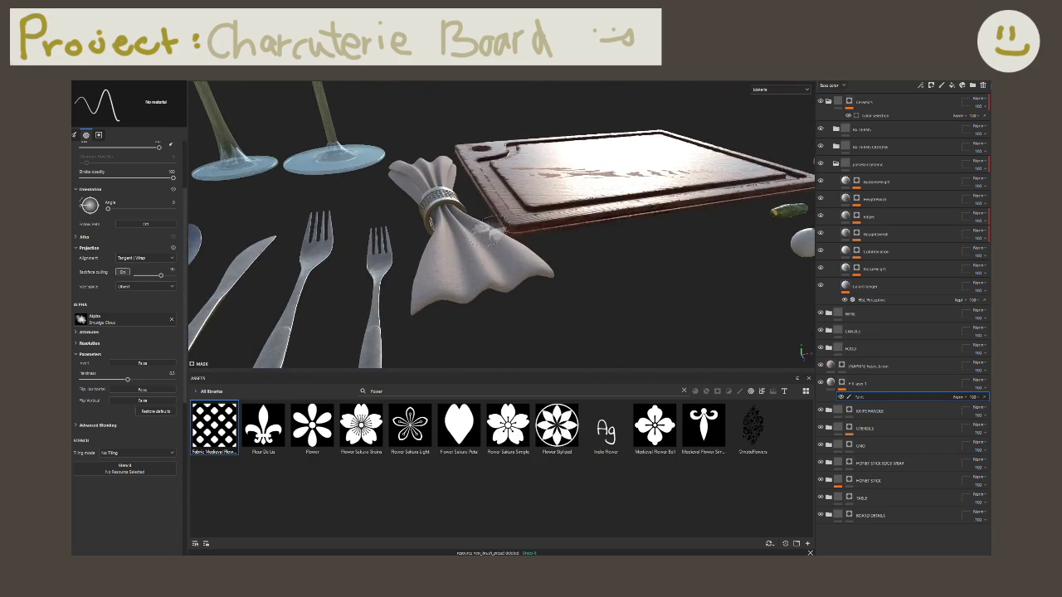
scroll(535, 226, up, 2)
mouse_move(535, 226)
alt+mouse_down()
mouse_move(545, 216)
mouse_move(668, 216)
alt+mouse_up()
scroll(546, 214, up, 3)
scroll(549, 212, up, 3)
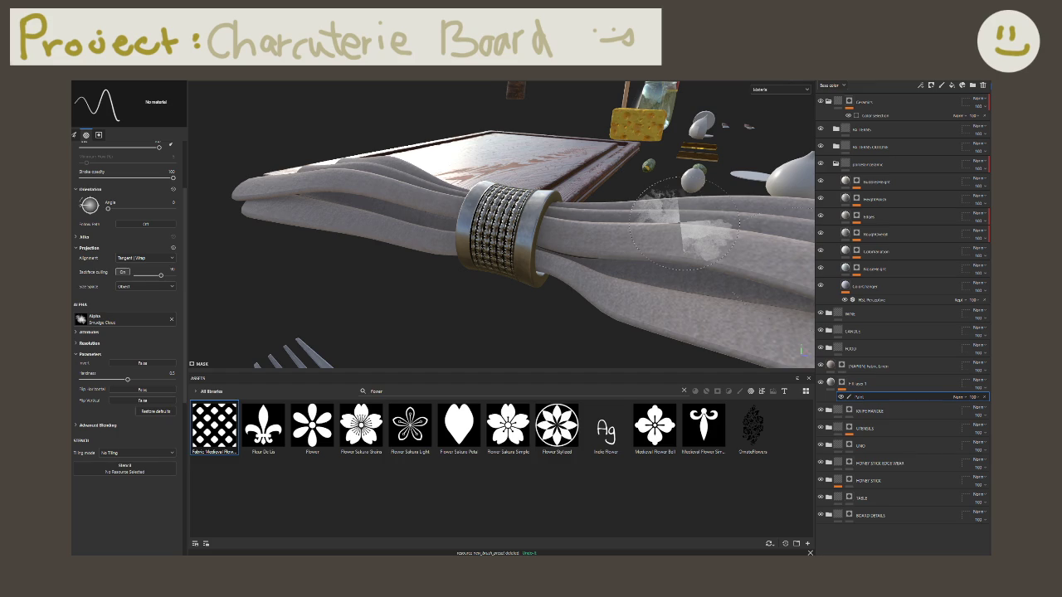
alt+drag(682, 223, 481, 189)
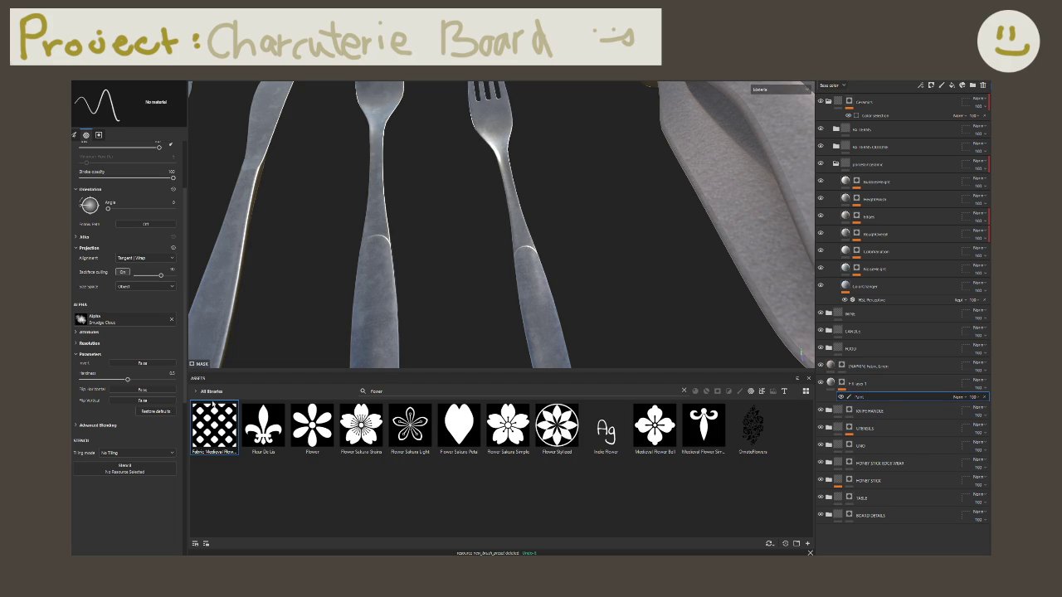
Step: Orbit to the fork handle ends in material view, trying a patterned stroke and undoing it
mouse_move(465, 249)
alt+mouse_down()
mouse_move(498, 301)
mouse_move(488, 196)
alt+mouse_up()
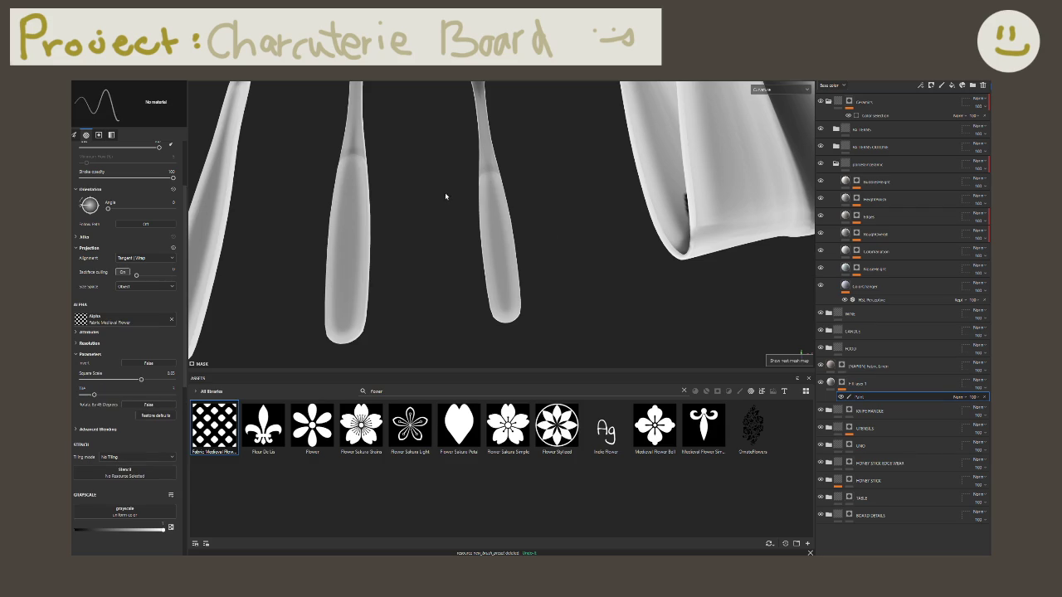
scroll(522, 236, up, 2)
scroll(498, 218, up, 3)
scroll(498, 197, down, 3)
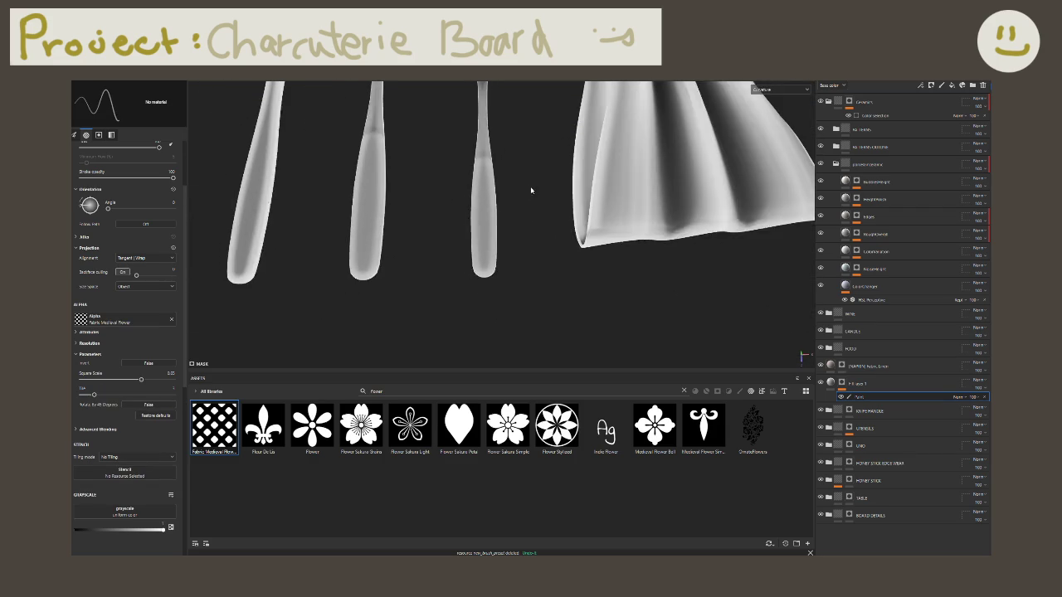
key(m)
scroll(490, 195, up, 3)
drag(514, 179, 516, 340)
key(ctrl+z)
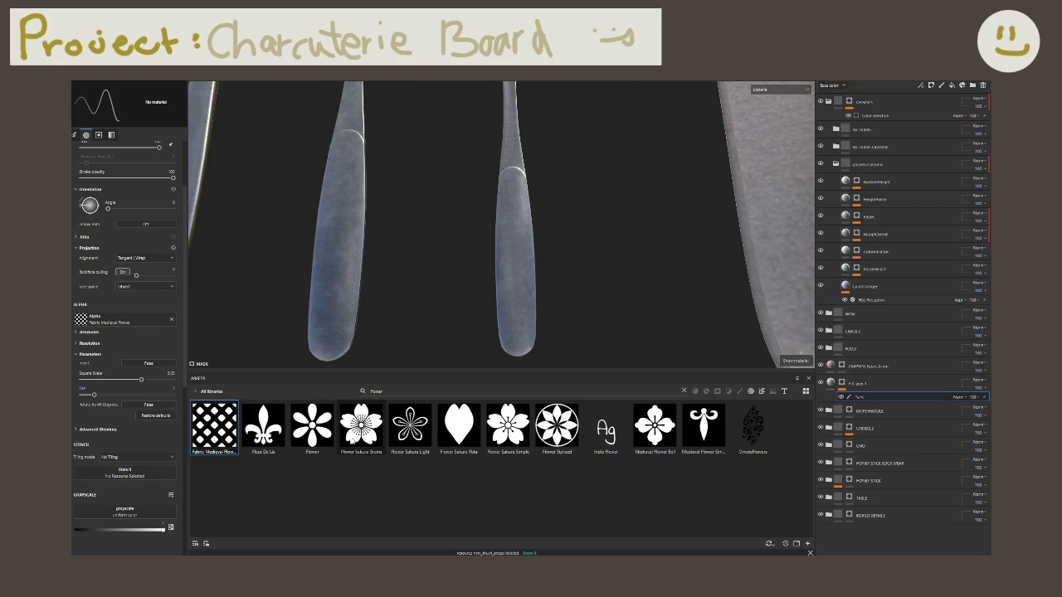
Step: Make Fleur De Lis the brush alpha and stamp a small one at the right handle's end
drag(279, 428, 125, 322)
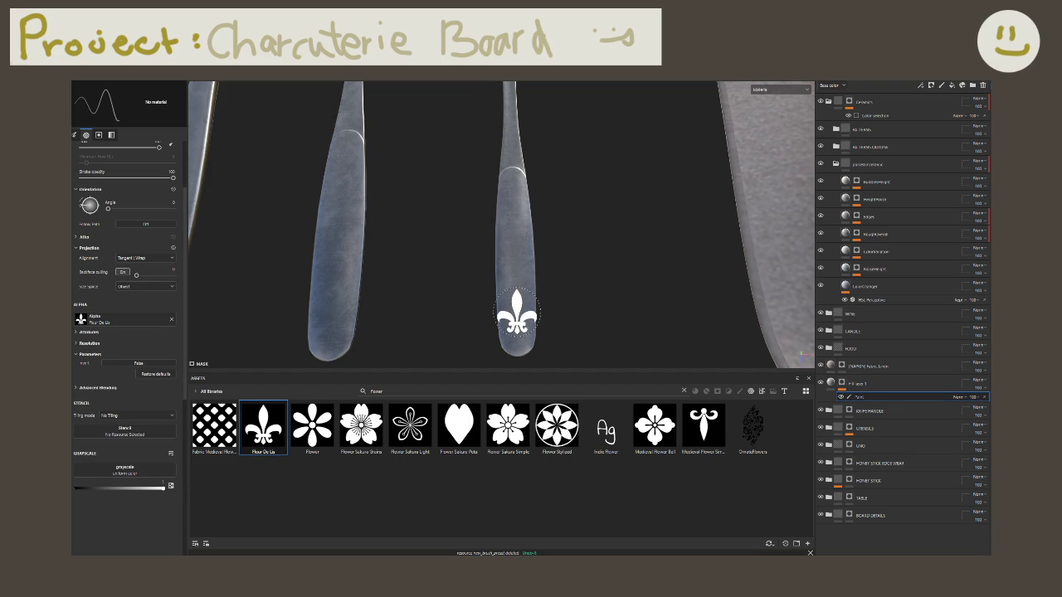
mouse_move(517, 314)
alt+right_down()
mouse_move(519, 249)
mouse_move(515, 315)
alt+right_up()
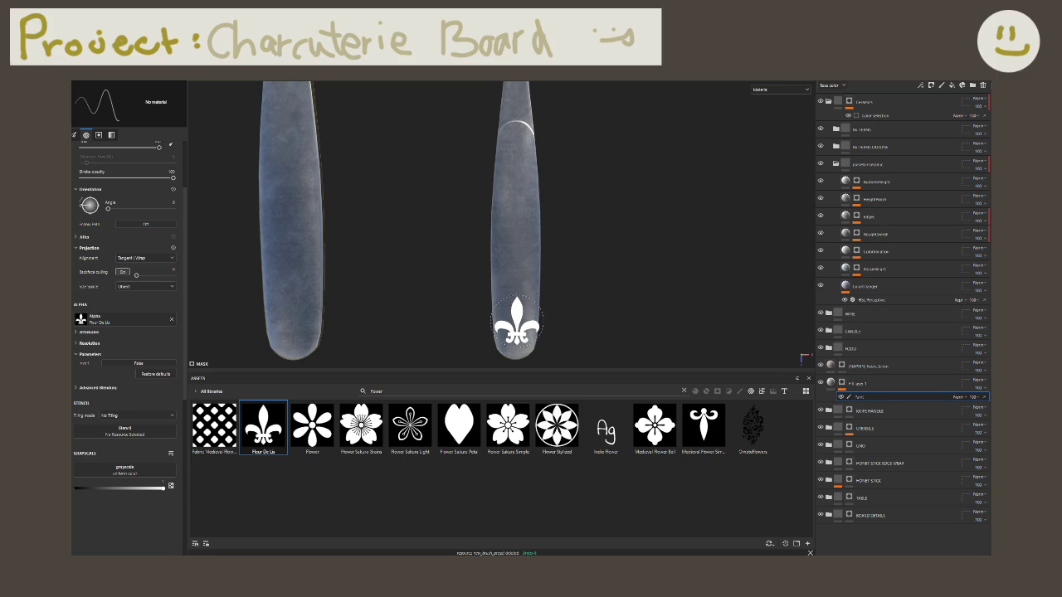
click(514, 318)
ctrl+right_drag(514, 319, 518, 322)
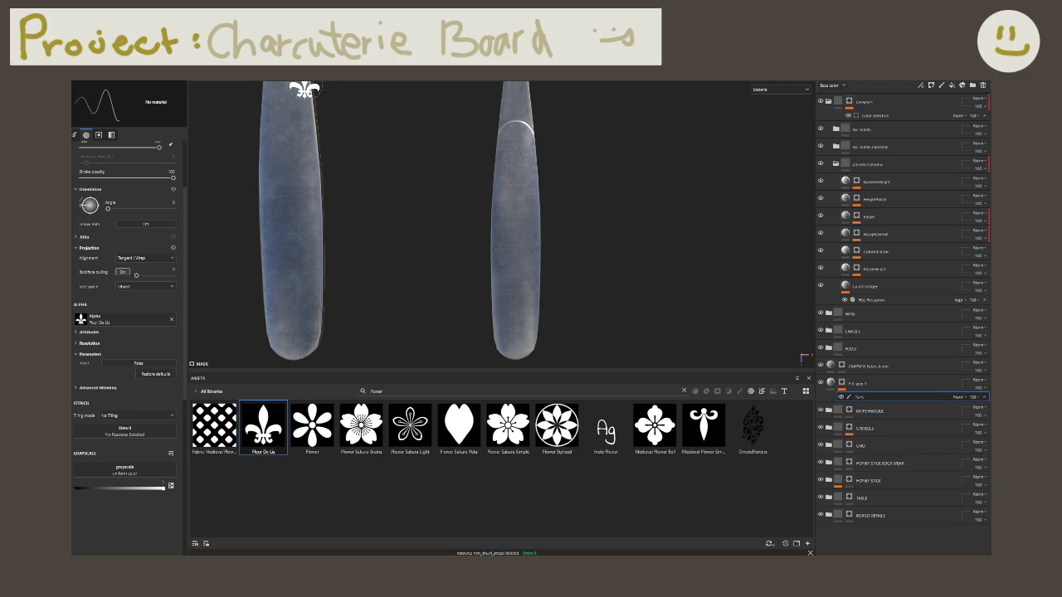
click(516, 330)
Step: Stamp fleur-de-lis marks on the middle and left handle ends, then review all five
middle_drag(498, 286, 634, 270)
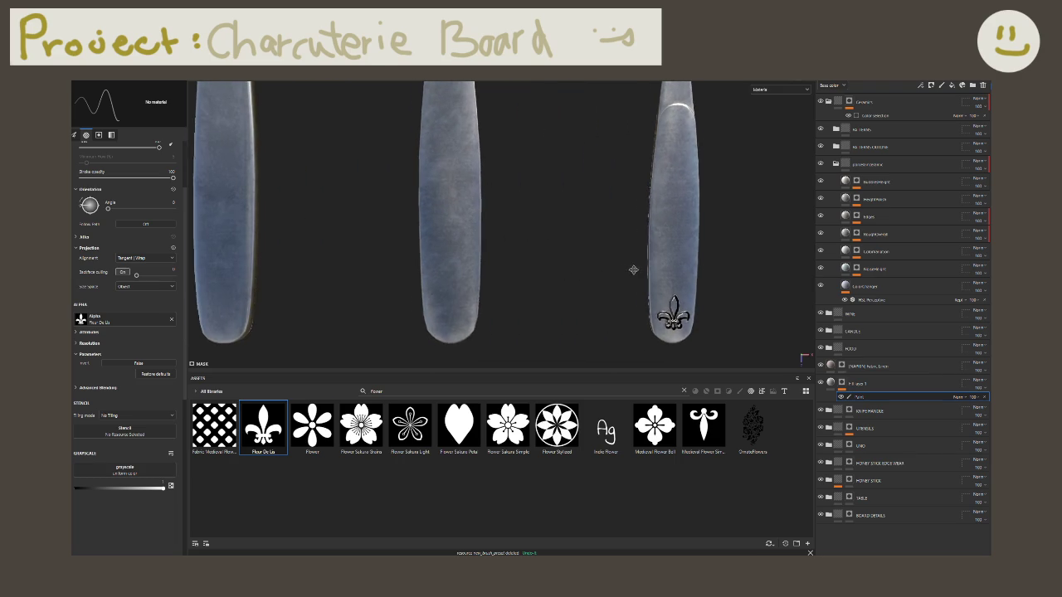
click(452, 314)
middle_drag(351, 254, 376, 274)
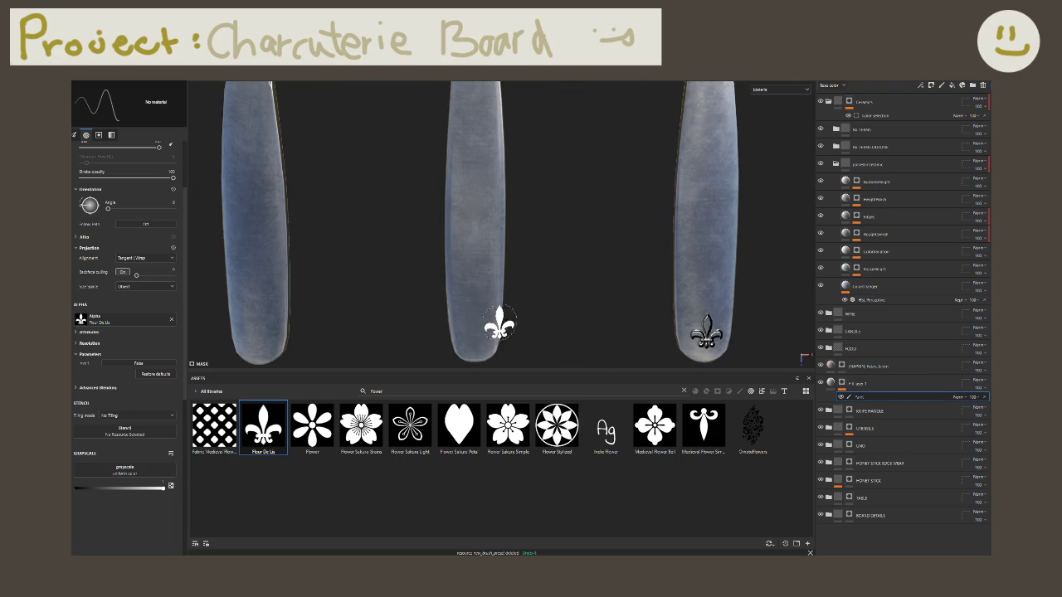
click(473, 334)
middle_drag(469, 332, 399, 305)
click(442, 328)
click(399, 305)
scroll(401, 307, down, 2)
scroll(438, 240, down, 3)
middle_drag(537, 273, 431, 273)
mouse_move(550, 251)
middle_down()
mouse_move(330, 252)
mouse_move(379, 251)
mouse_move(434, 289)
middle_up()
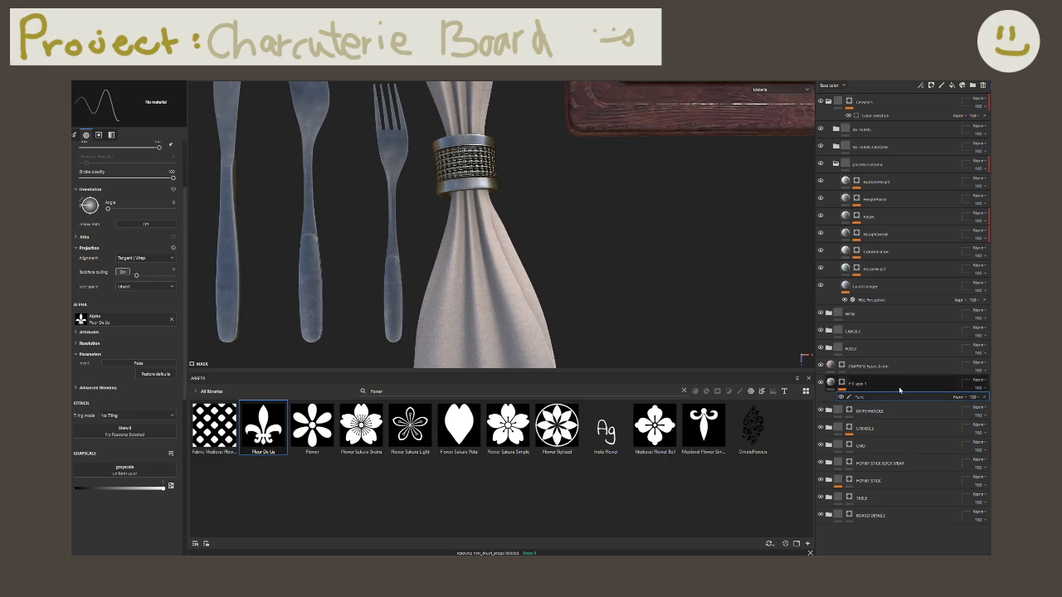
Step: Add a new paint layer to the group from the layer toolbar
click(919, 86)
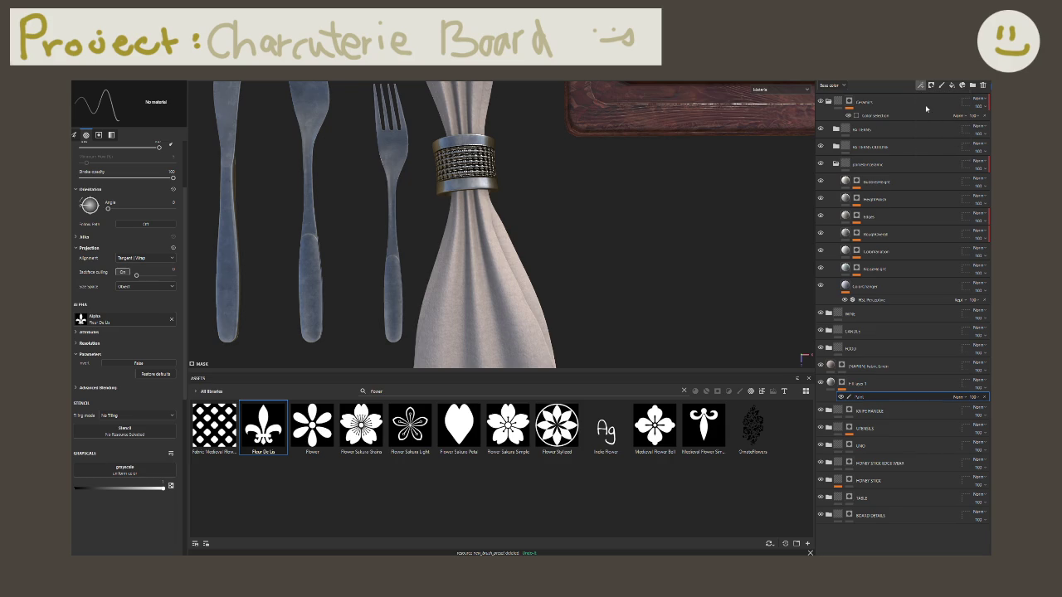
click(933, 100)
scroll(531, 265, up, 3)
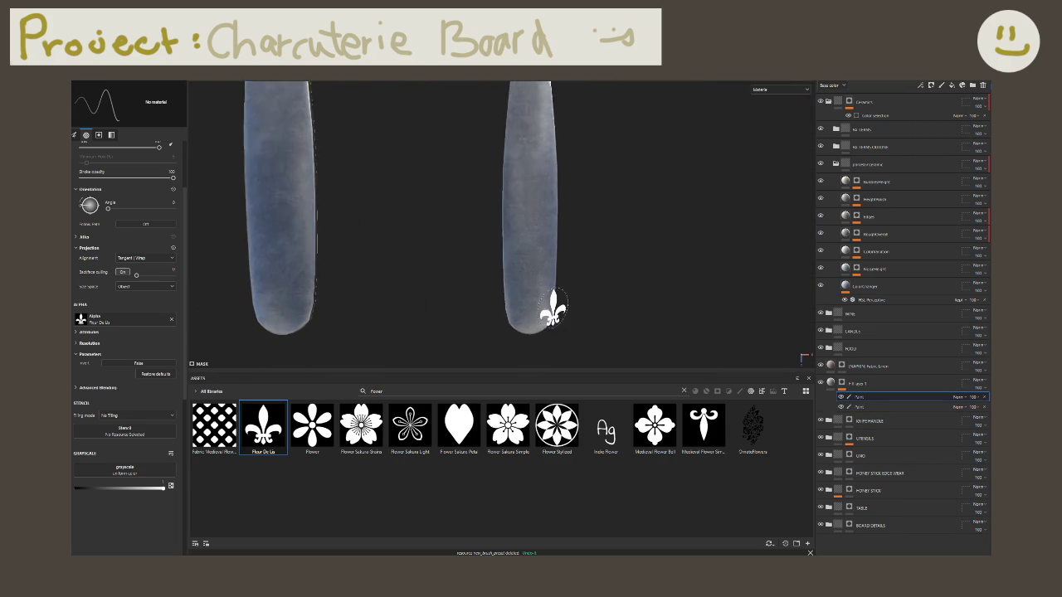
scroll(531, 305, up, 1)
scroll(525, 308, up, 1)
Step: Stamp fleur-de-lis marks on the right and centre handle ends, then begin renaming the layer
click(525, 309)
mouse_move(365, 273)
middle_down()
mouse_move(445, 294)
mouse_move(787, 292)
middle_up()
click(446, 295)
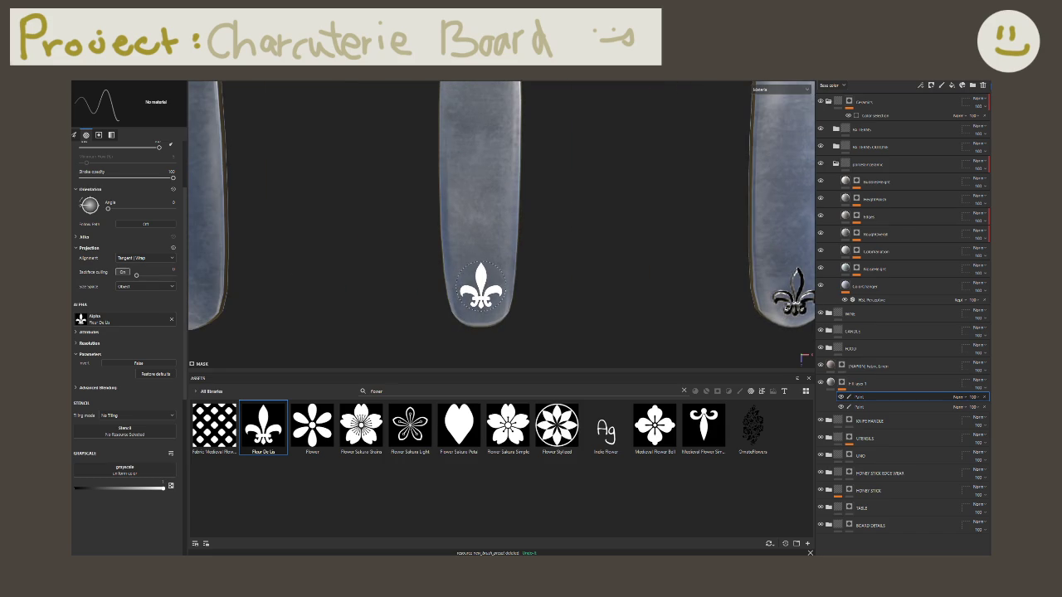
alt+drag(481, 290, 555, 244)
click(514, 289)
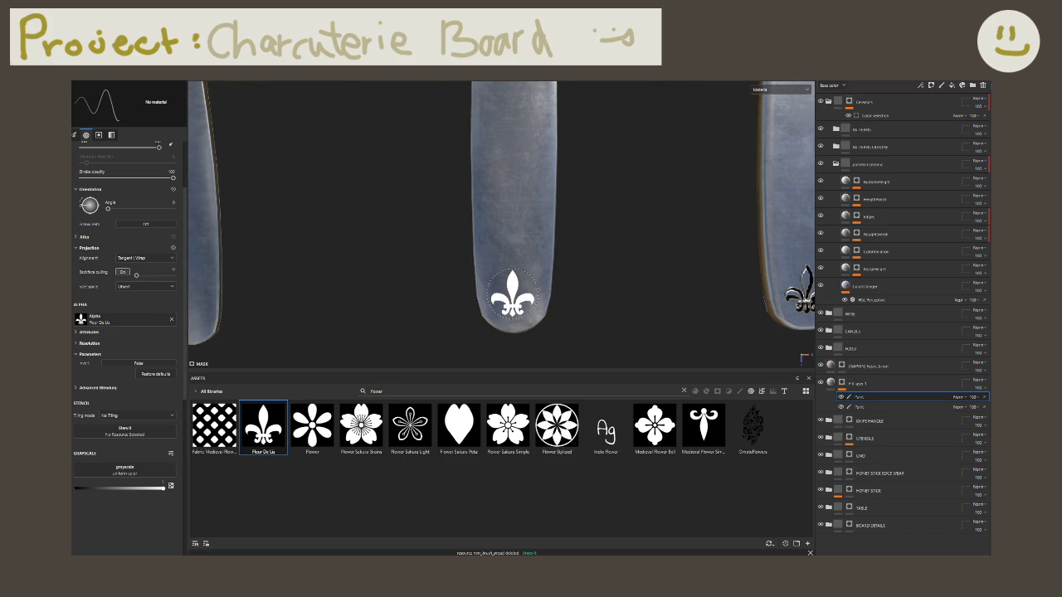
mouse_move(514, 290)
alt+mouse_down()
mouse_move(557, 241)
mouse_move(540, 291)
alt+mouse_up()
click(539, 291)
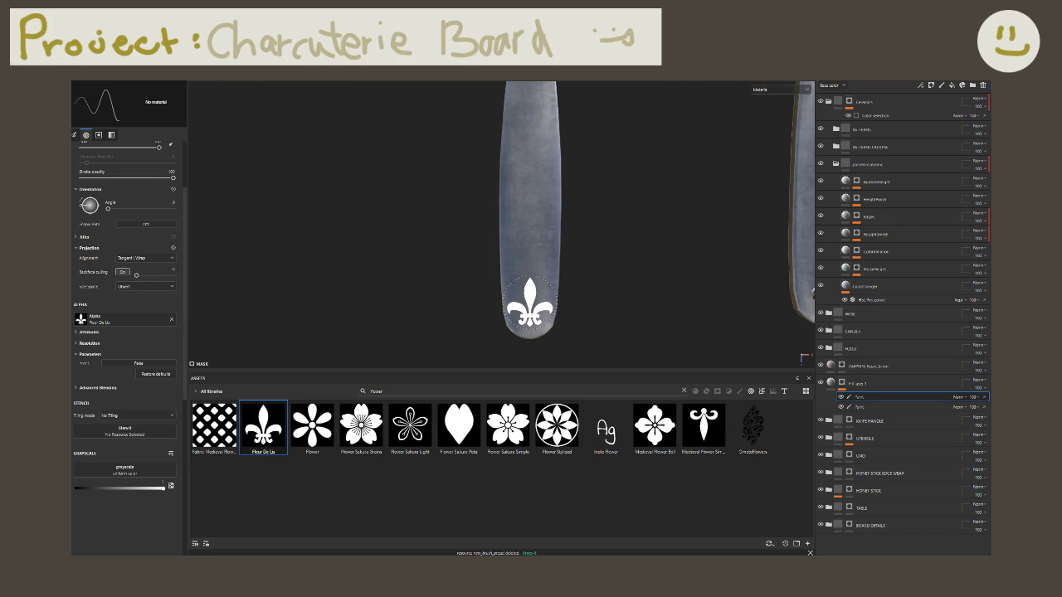
mouse_move(539, 290)
middle_down()
mouse_move(718, 291)
mouse_move(648, 290)
middle_up()
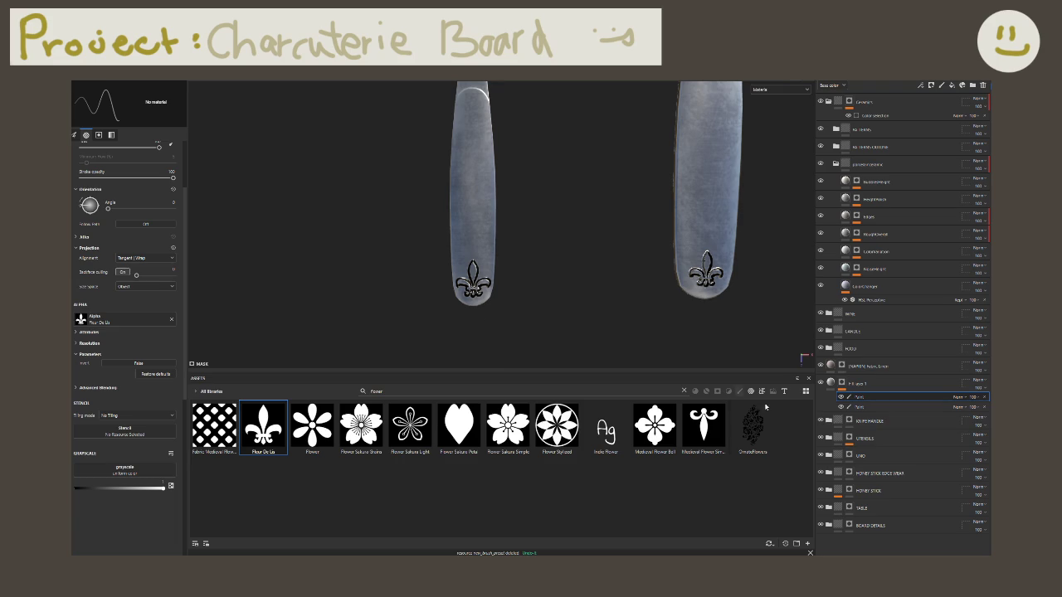
double_click(861, 407)
text(NAPKIN DETAILS)
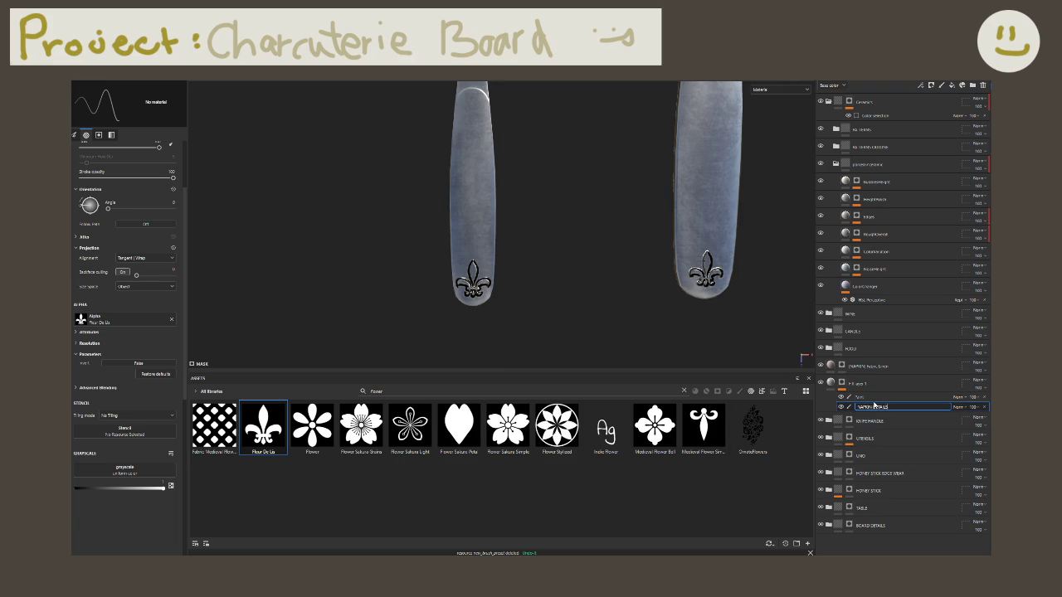
Step: Name the layers NAPKIN DETAILS and UTENSIL DETAILS and their group HEIGHT DETAILS
key(Return)
double_click(874, 397)
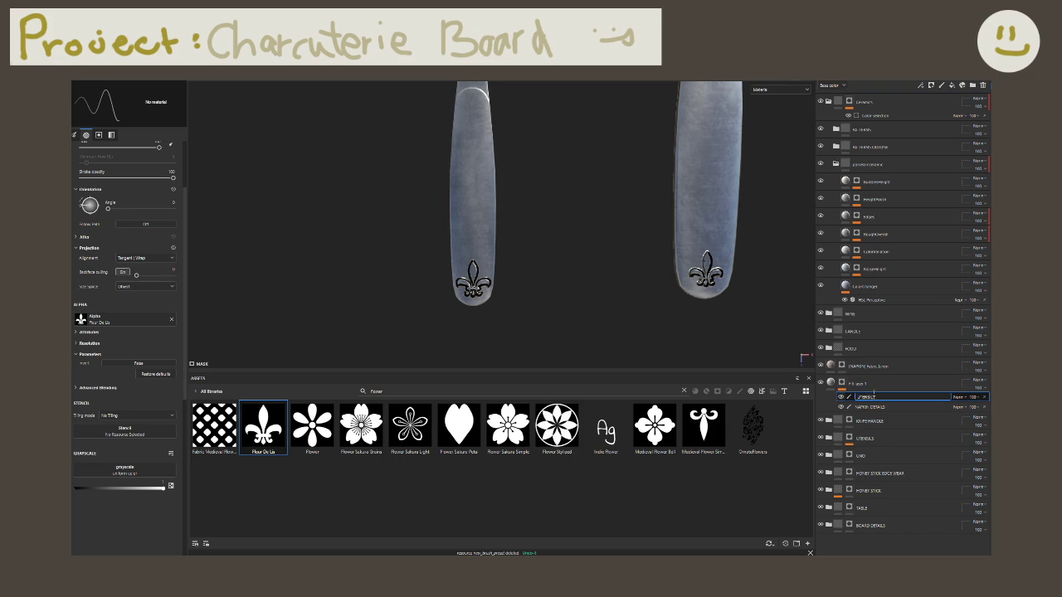
key(Return)
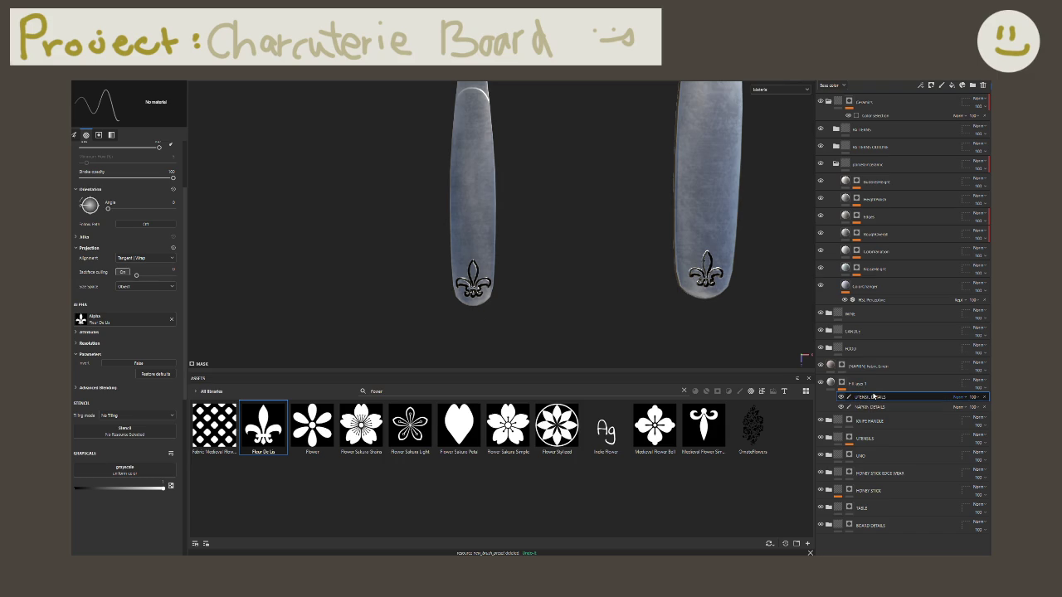
double_click(860, 384)
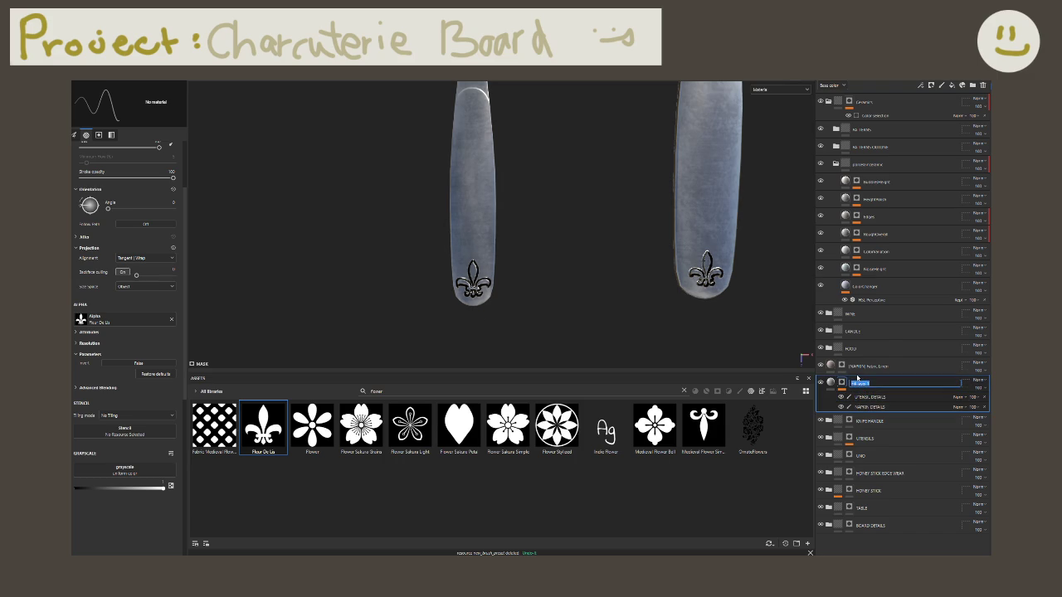
text(HEIGHT DETAILS)
key(Return)
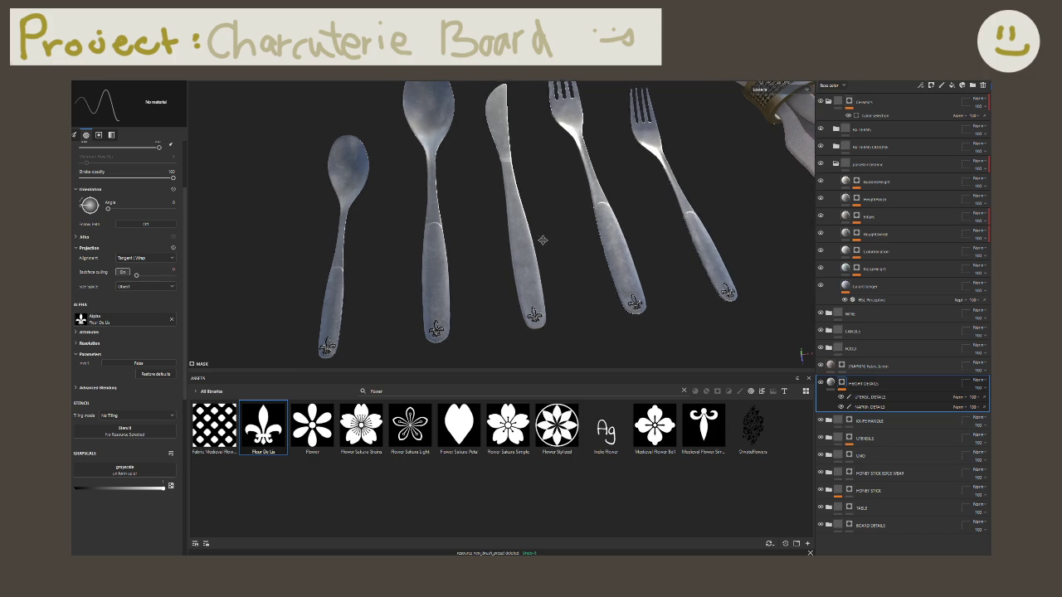
Step: Move NAPKIN DETAILS above UTENSIL DETAILS and add an empty filter to it
click(870, 407)
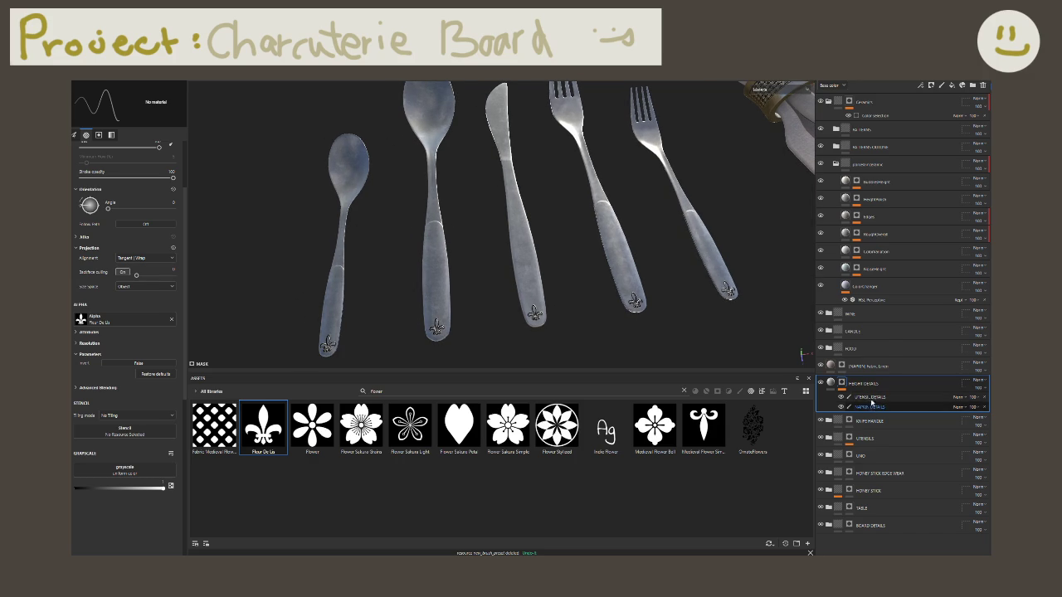
drag(872, 406, 871, 393)
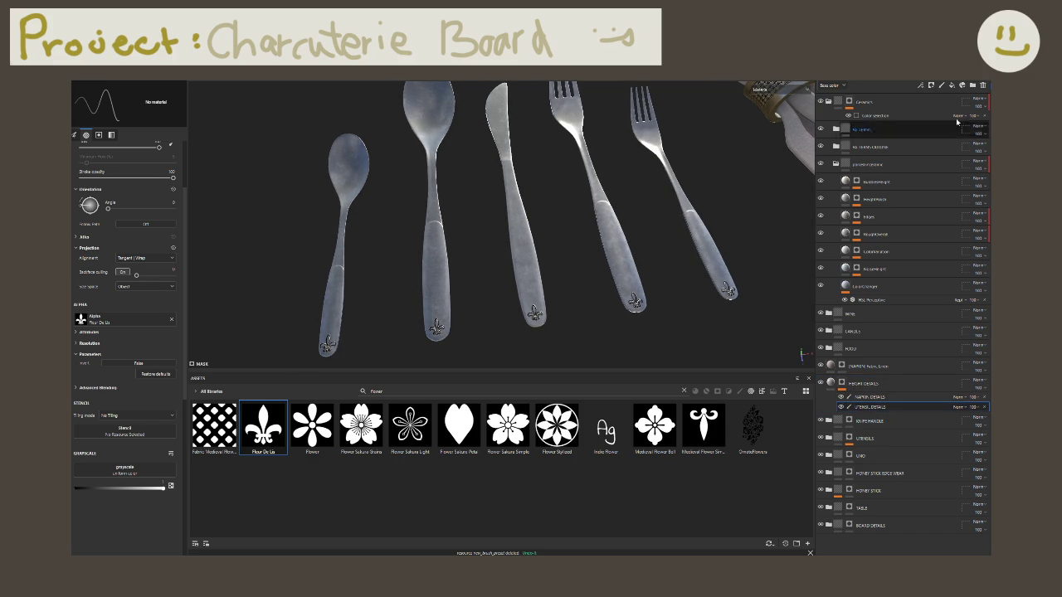
click(921, 86)
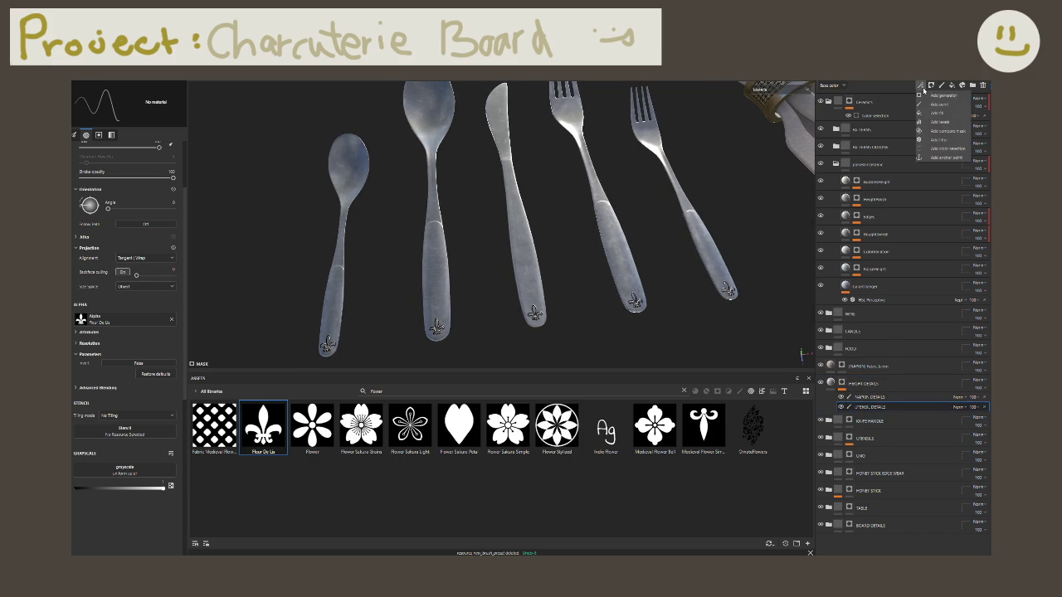
click(938, 139)
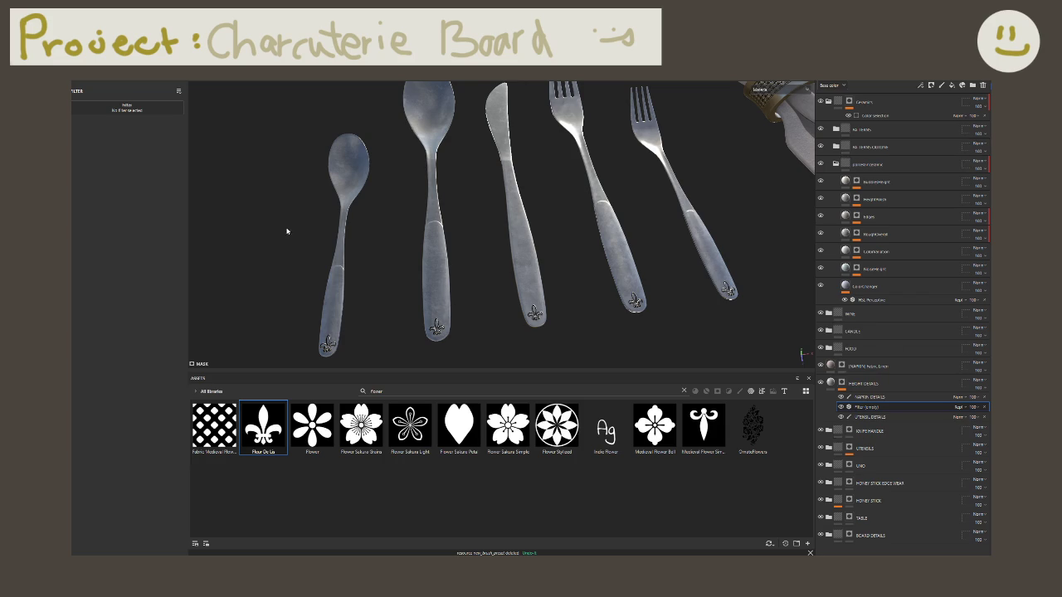
Step: Make the empty filter a Blur at minimum Blur Intensity, checking the cutlery tips' fleur-de-lis emboss
click(129, 119)
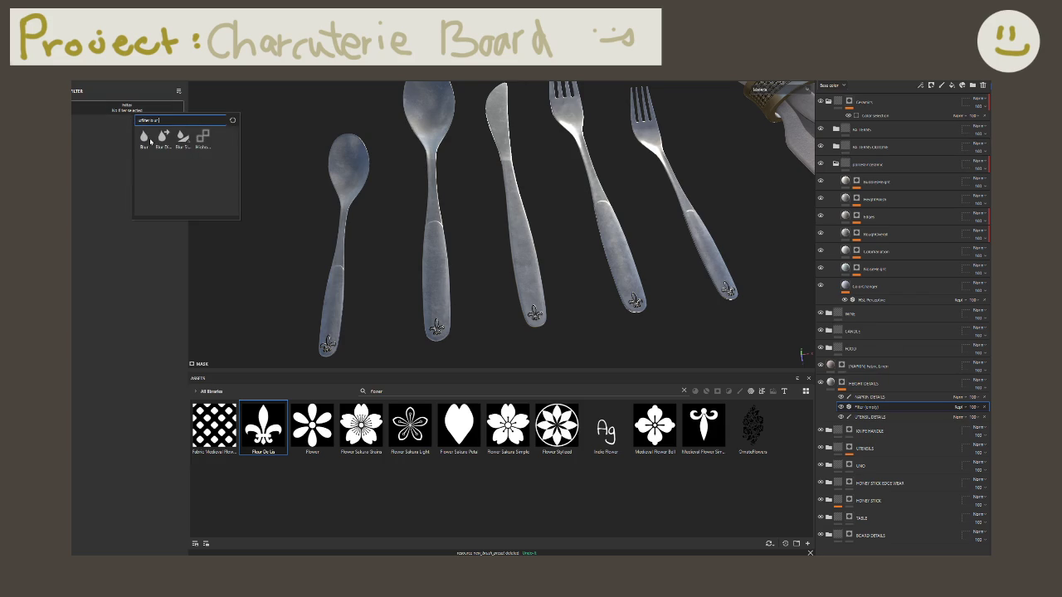
click(145, 138)
scroll(415, 274, up, 3)
scroll(448, 269, up, 2)
scroll(472, 267, up, 2)
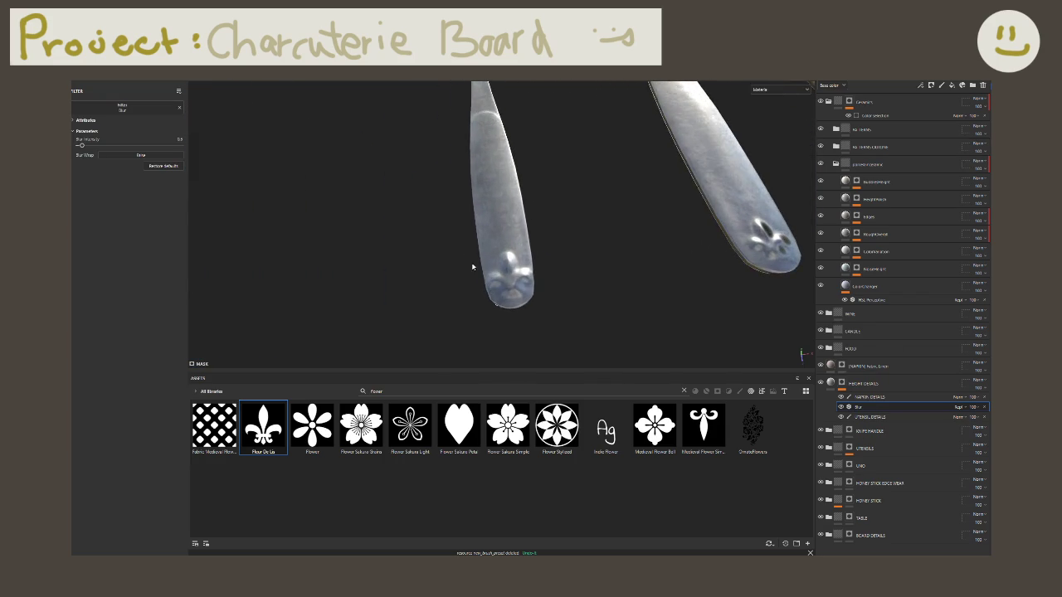
alt+drag(473, 267, 525, 279)
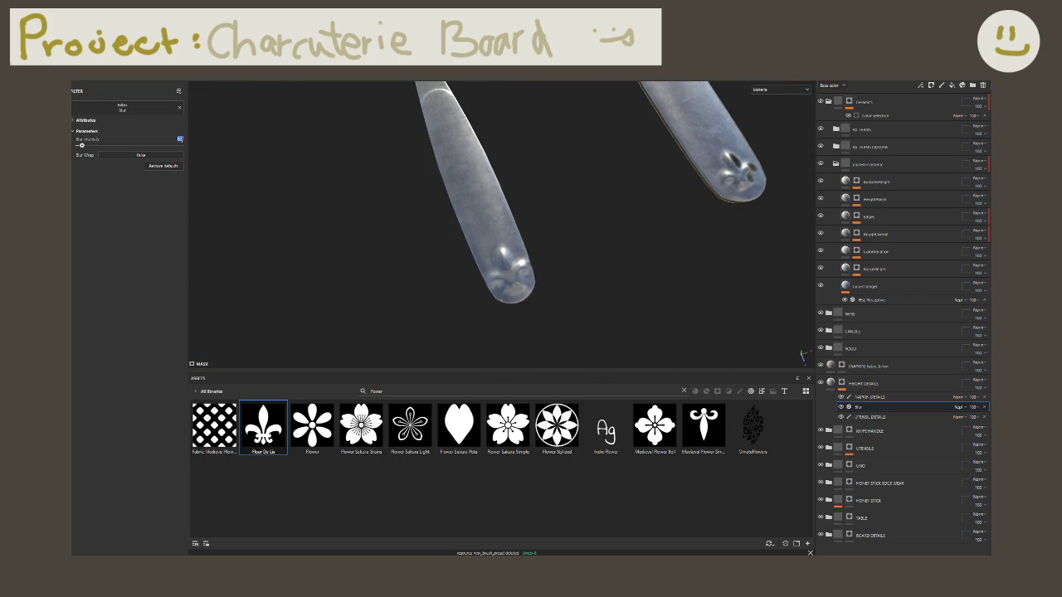
mouse_move(81, 145)
mouse_down()
mouse_move(92, 146)
mouse_move(79, 146)
mouse_up()
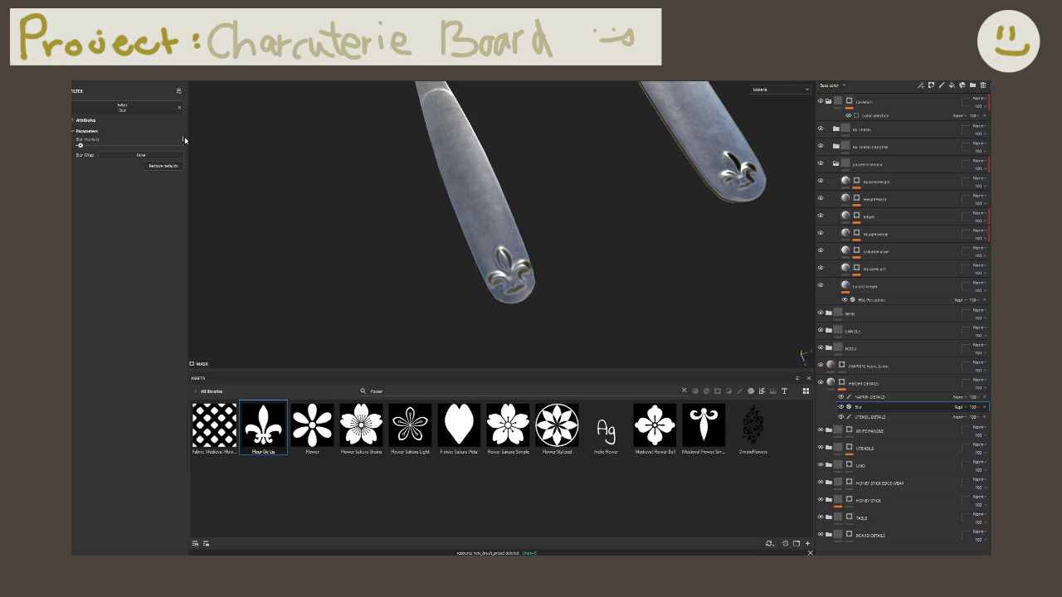
alt+drag(394, 185, 537, 228)
mouse_move(684, 222)
alt+mouse_down()
mouse_move(531, 356)
mouse_move(536, 289)
alt+mouse_up()
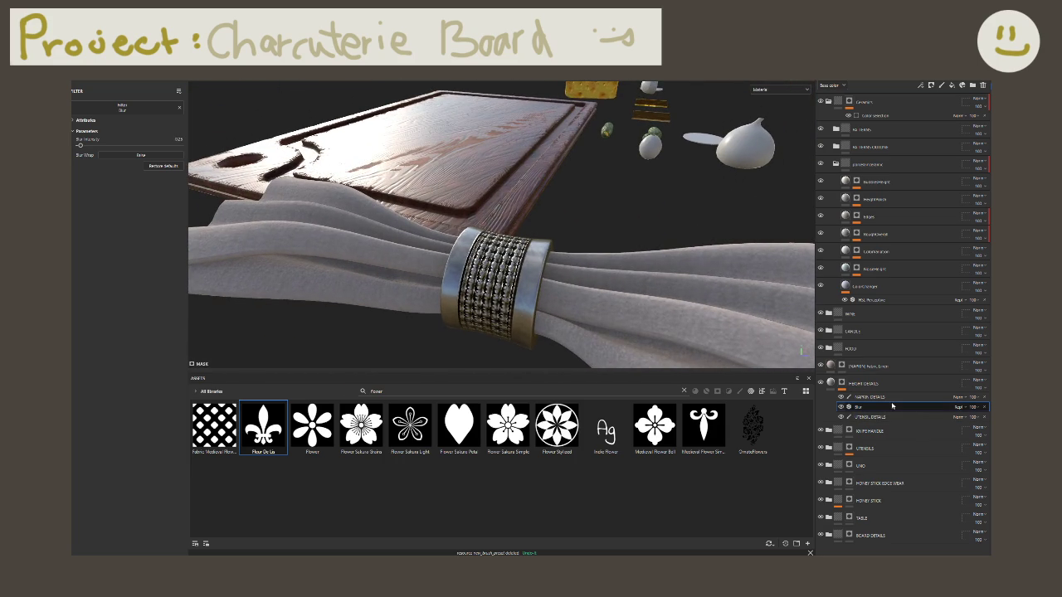
Step: Duplicate HEIGHT DETAILS, keeping napkin details with a blur in the copy and utensil details in the original
drag(893, 406, 892, 408)
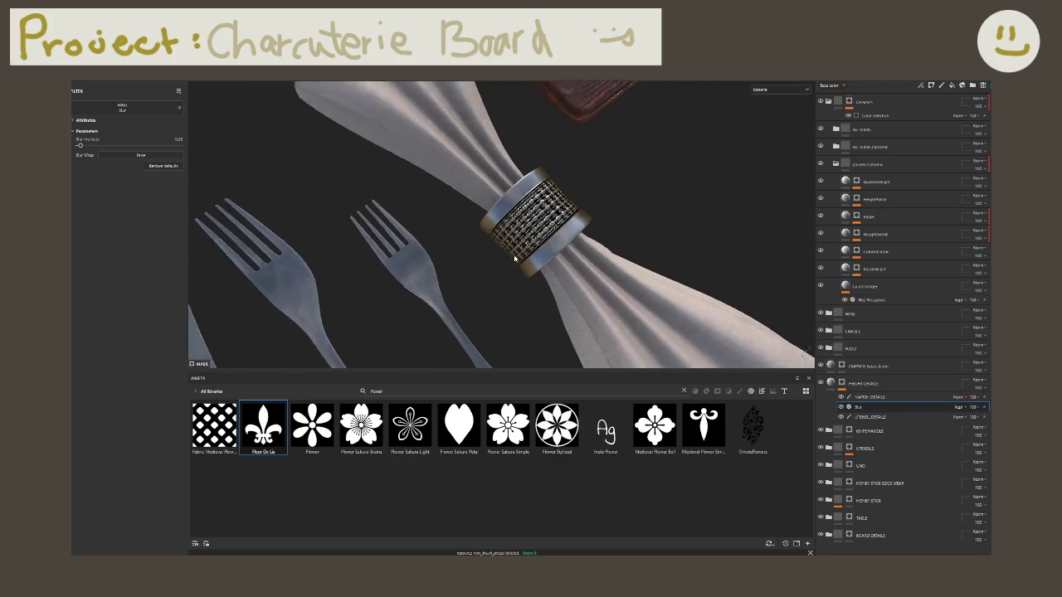
click(863, 383)
key(ctrl+d)
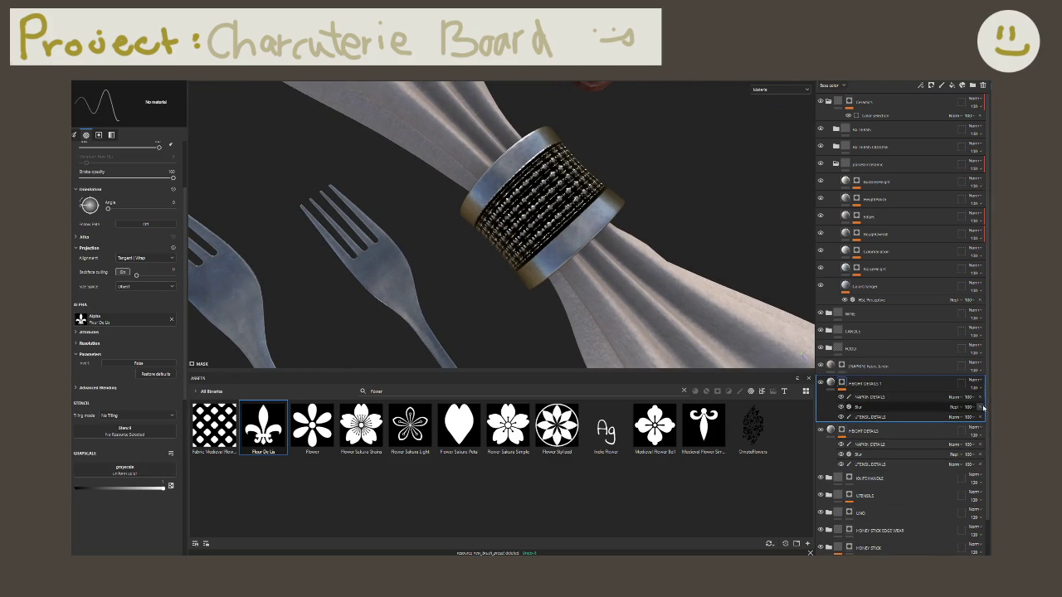
click(907, 417)
key(Delete)
drag(907, 410, 905, 395)
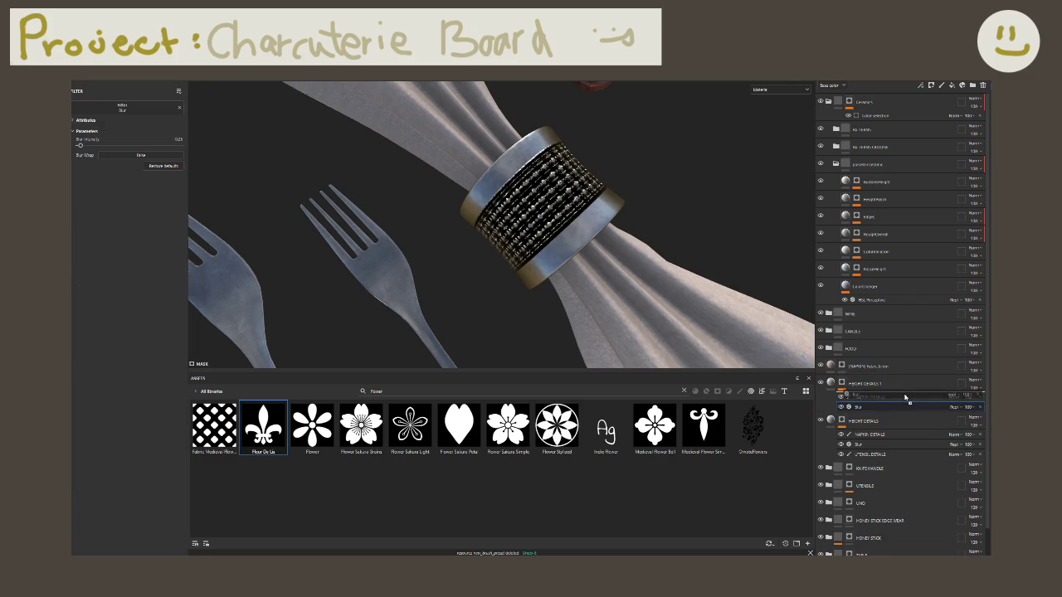
click(980, 435)
key(Delete)
Step: Raise the blur on the napkin ring pattern, comparing sharp and softened versions with undo/redo
mouse_move(621, 268)
alt+mouse_down()
mouse_move(588, 241)
mouse_move(335, 188)
alt+mouse_up()
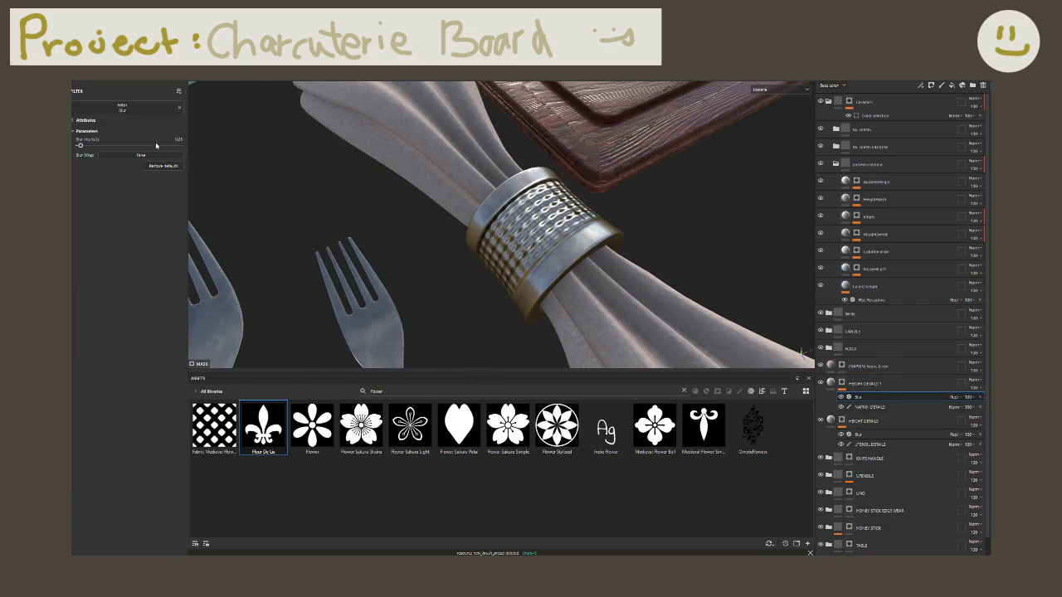
drag(82, 146, 80, 146)
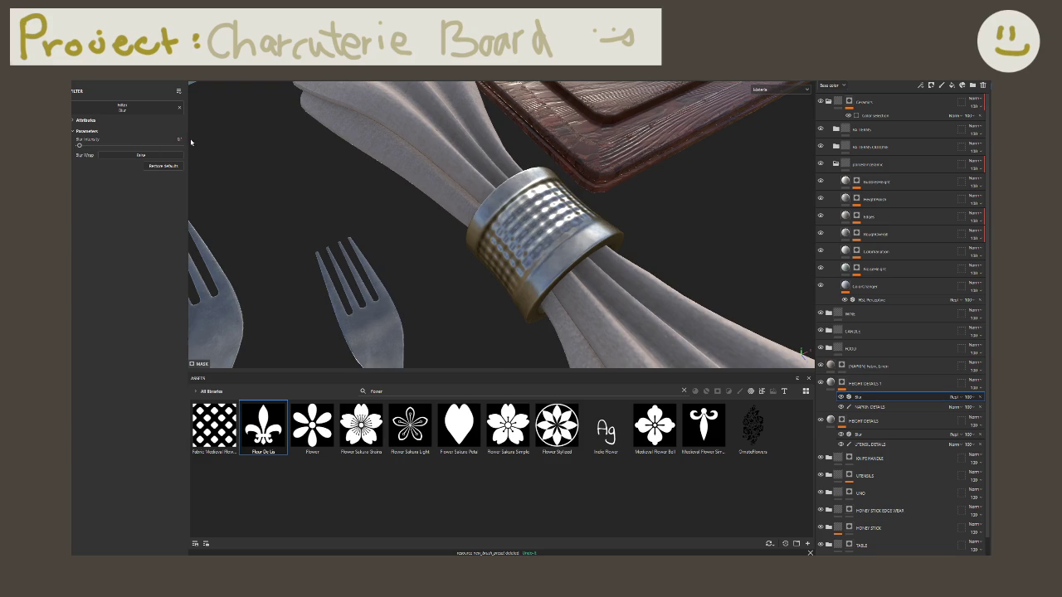
key(ctrl+z)
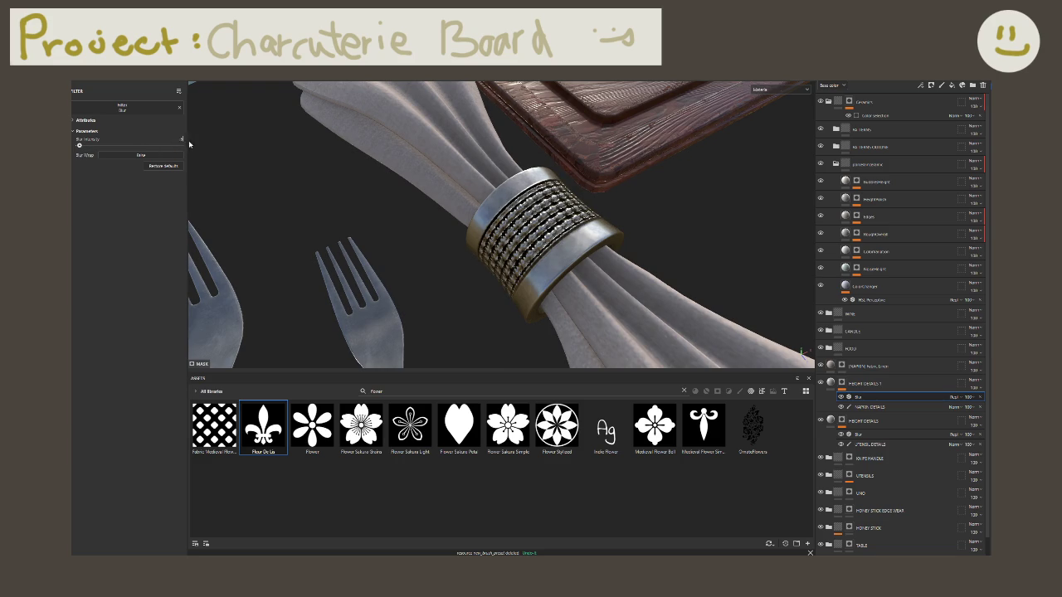
key(ctrl+y)
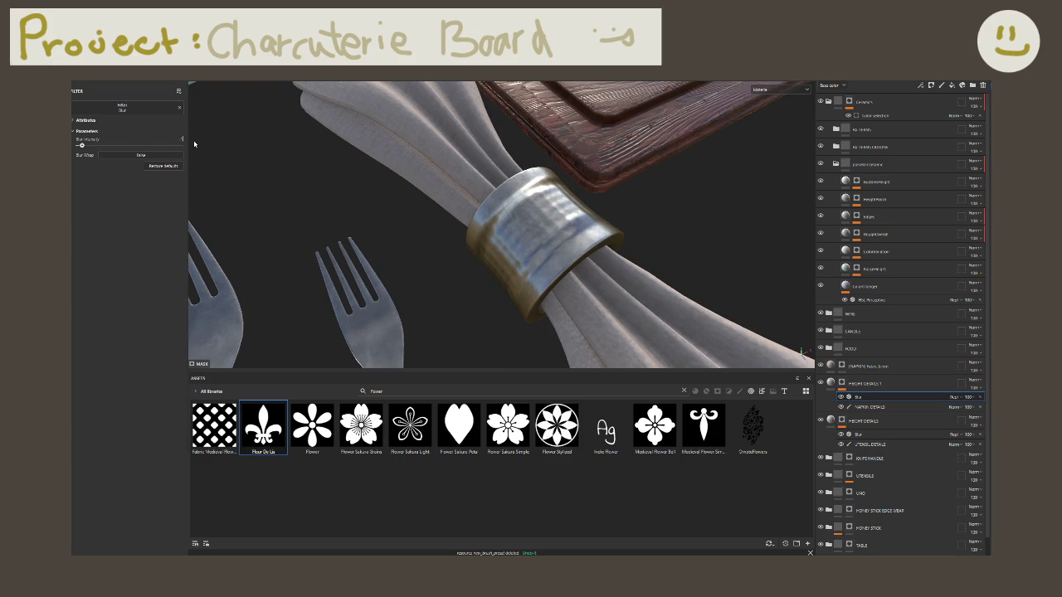
key(ctrl+z)
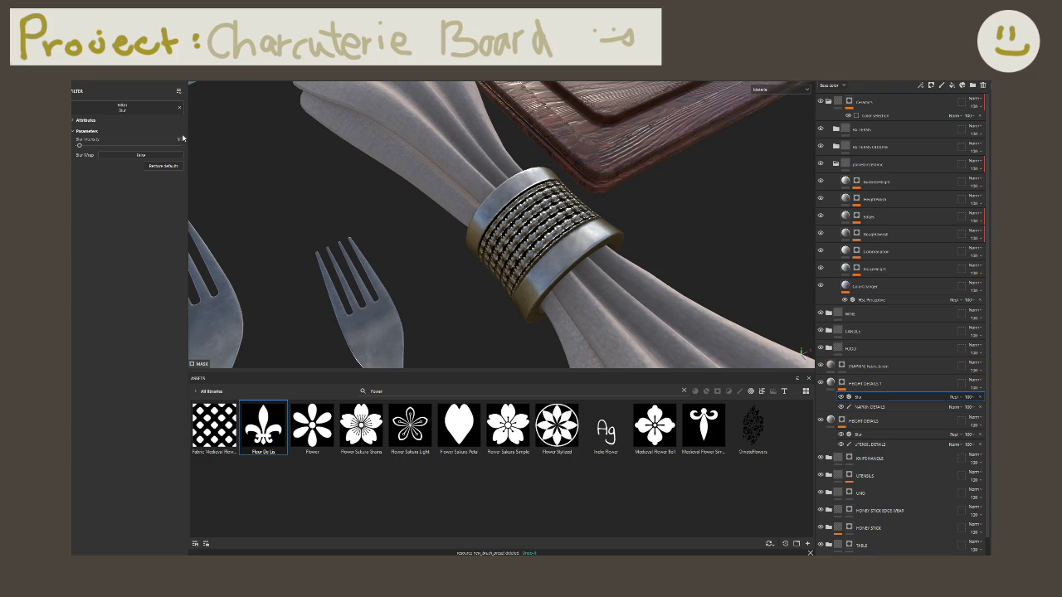
key(ctrl+y)
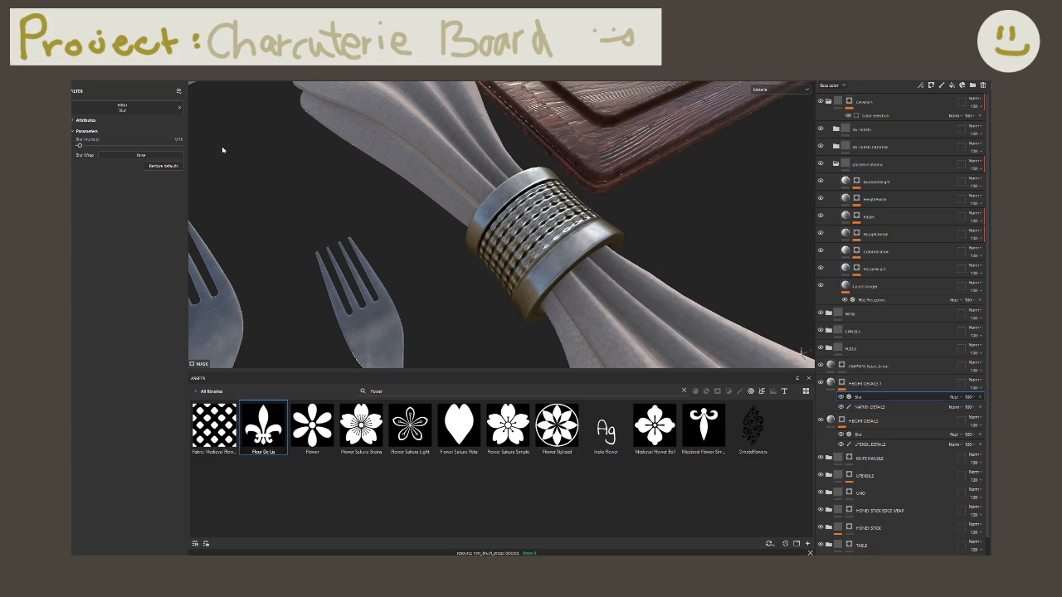
mouse_move(441, 239)
alt+mouse_down()
mouse_move(487, 256)
mouse_move(608, 267)
alt+mouse_up()
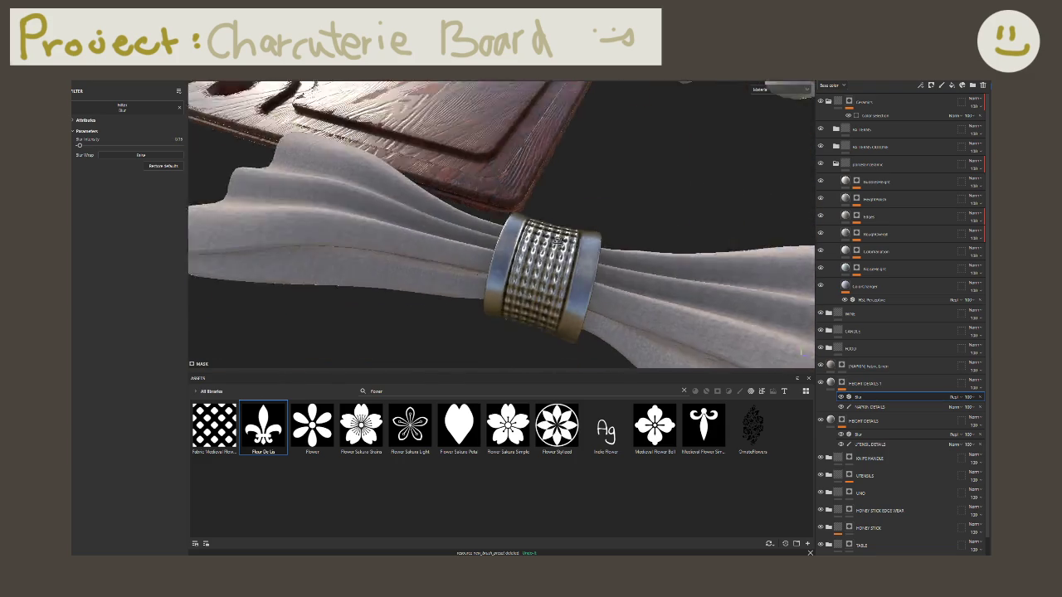
Step: Name the copied group NAPKIN RING HDETAILS and the original UTENSILS HDETAILS
double_click(868, 383)
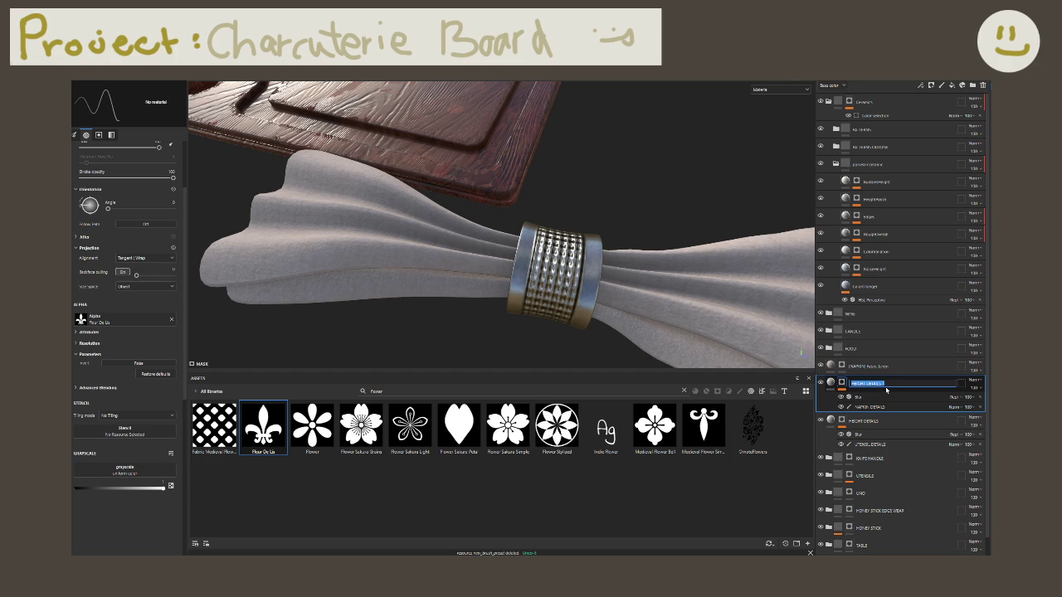
text(NAPKIN HNG)
key(Return)
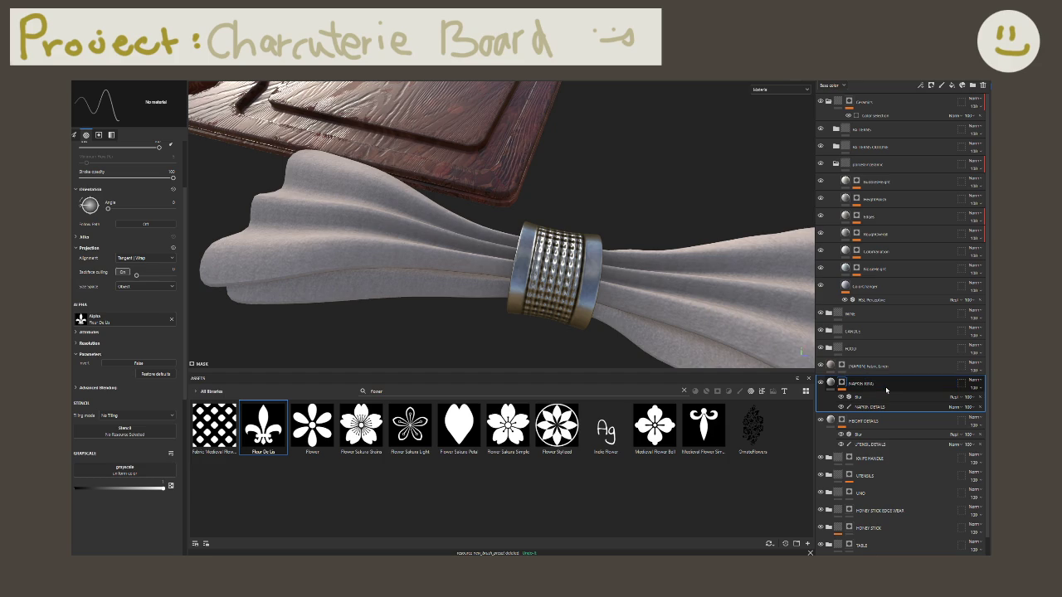
double_click(886, 390)
key(Return)
double_click(888, 421)
text(UTENSILS)
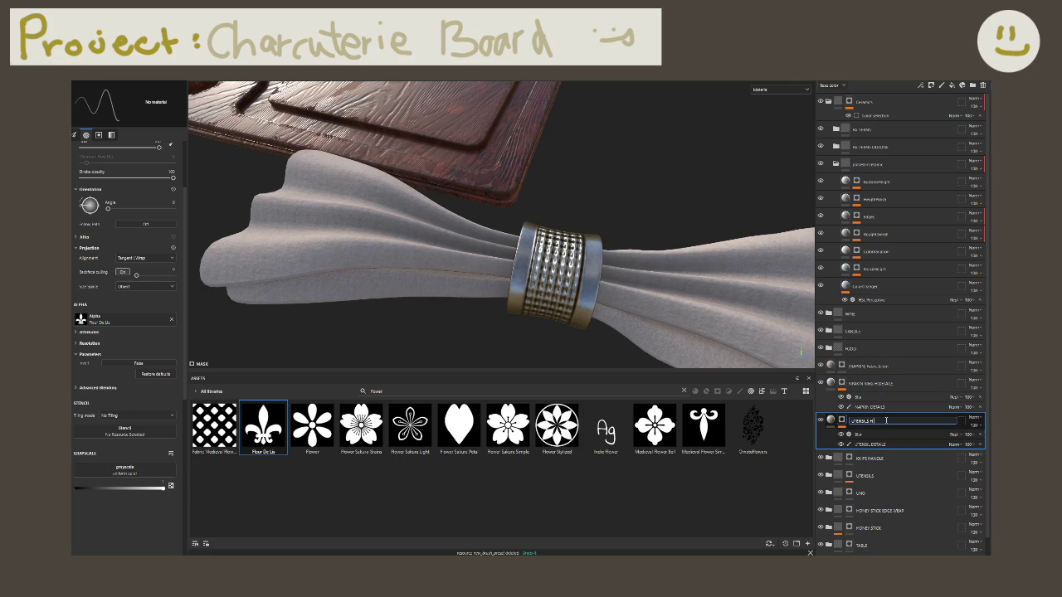
key(Return)
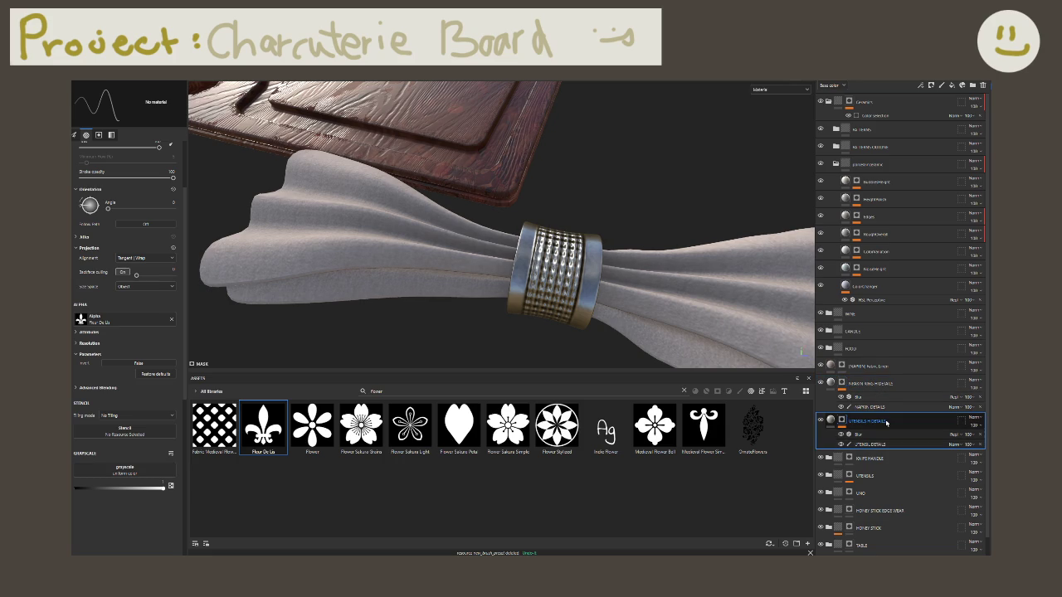
Step: Zoom out and orbit over the table to view the napkin among the glasses
alt+drag(654, 324, 421, 246)
scroll(421, 246, down, 3)
scroll(420, 237, down, 2)
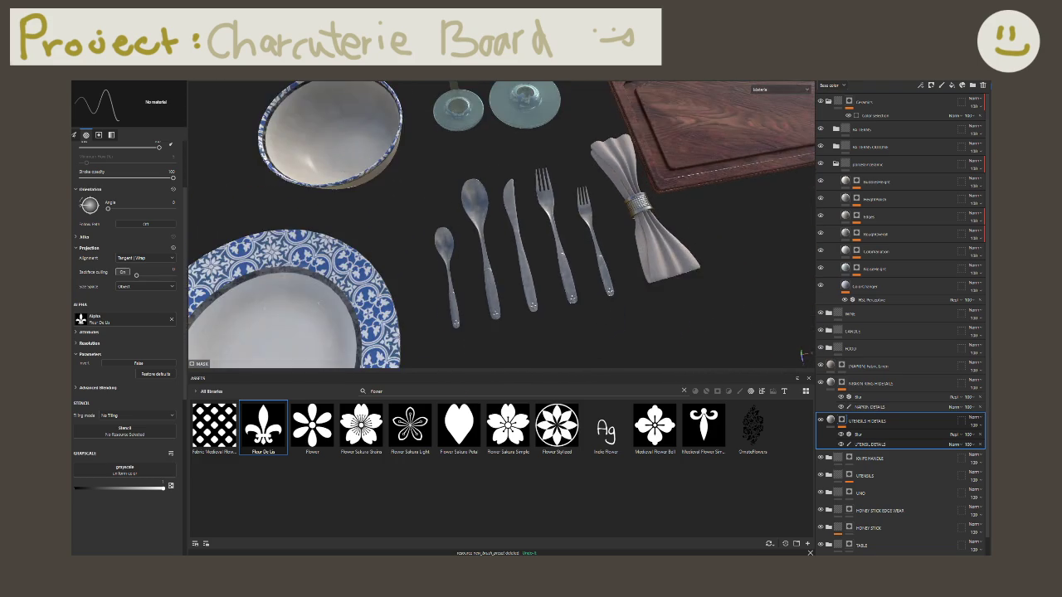
alt+drag(498, 224, 515, 274)
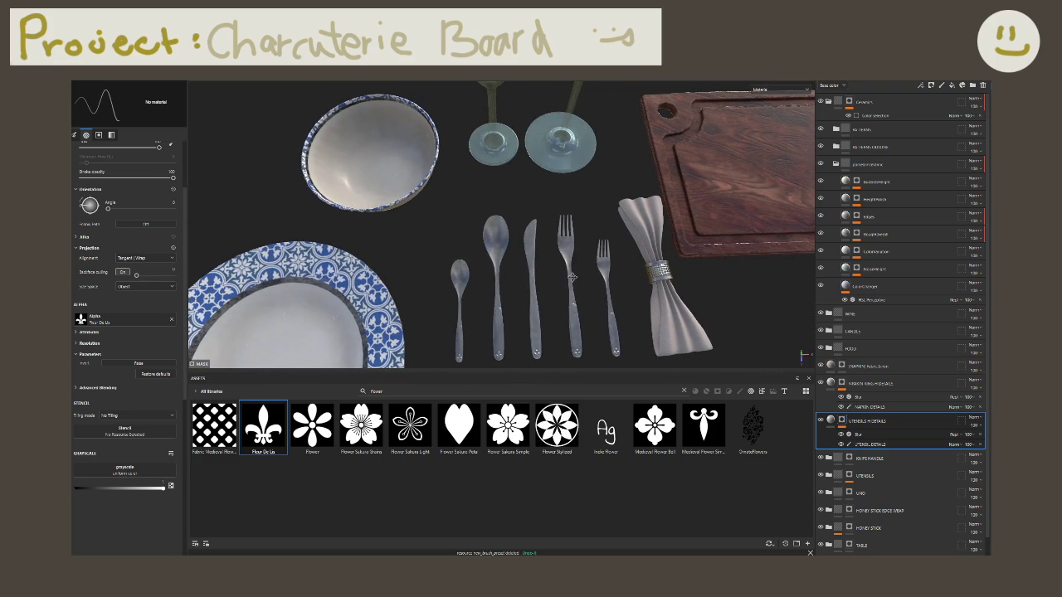
alt+middle_drag(571, 282, 564, 243)
mouse_move(497, 241)
alt+mouse_down()
mouse_move(513, 259)
mouse_move(547, 241)
alt+mouse_up()
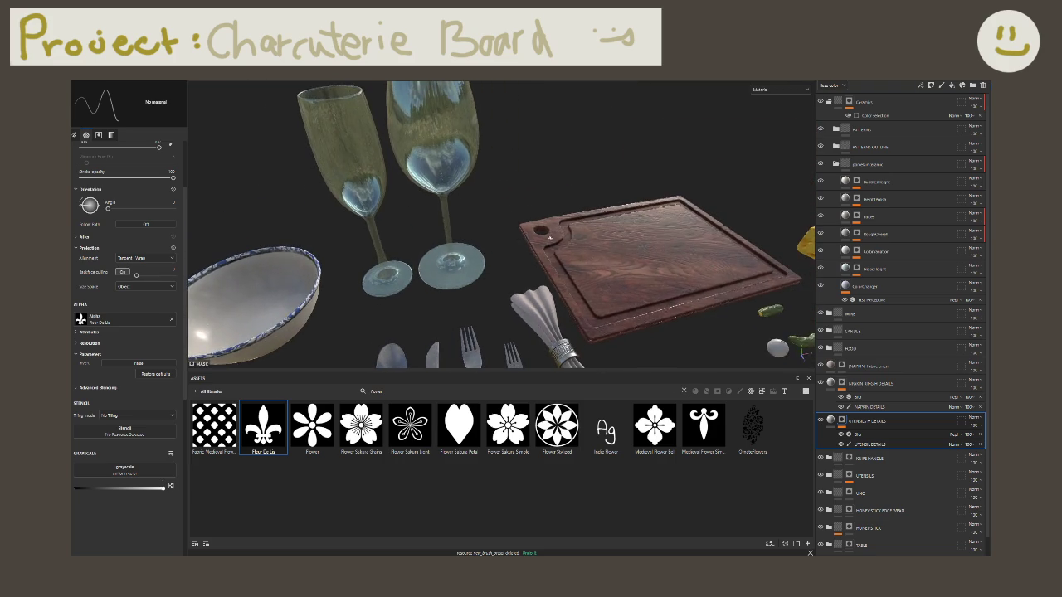
Step: Group the NAPKIN Fabric Linen through UTENSILS layers into a HARDWARE folder and toggle its visibility
click(880, 369)
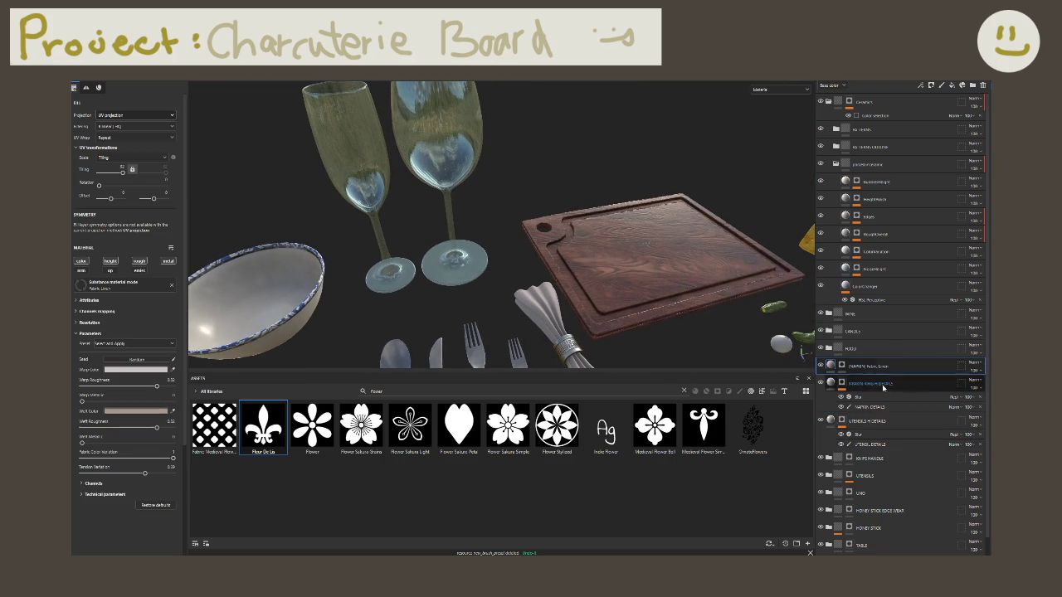
shift+click(877, 476)
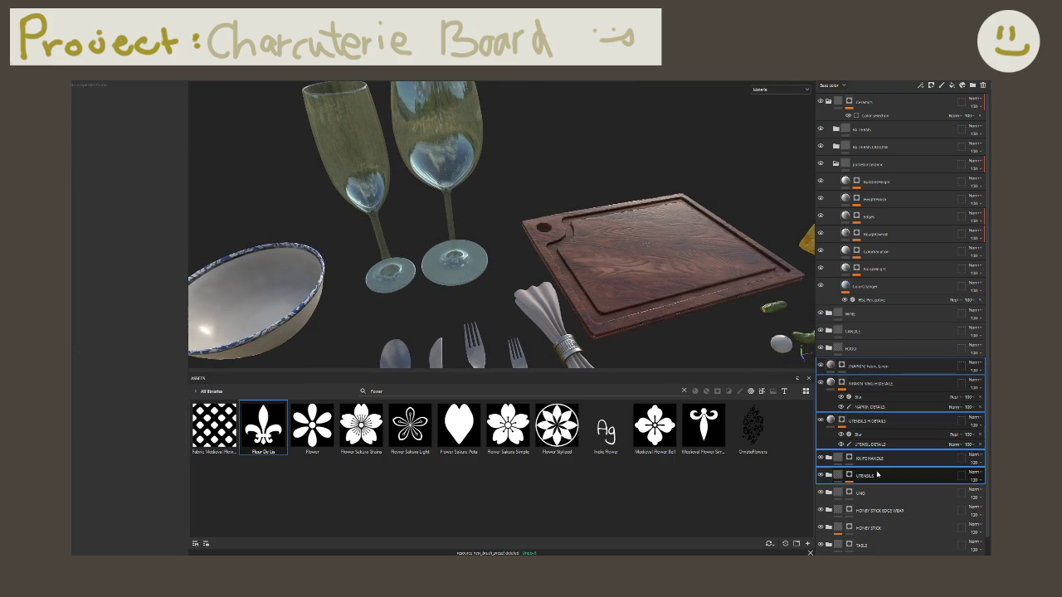
scroll(868, 486, down, 1)
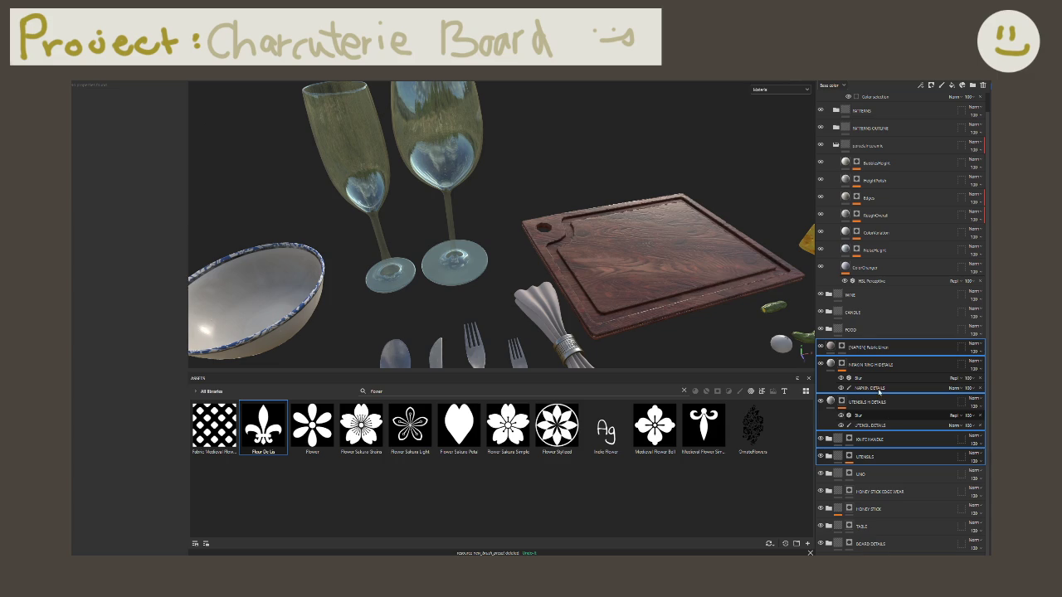
key(ctrl+g)
double_click(855, 366)
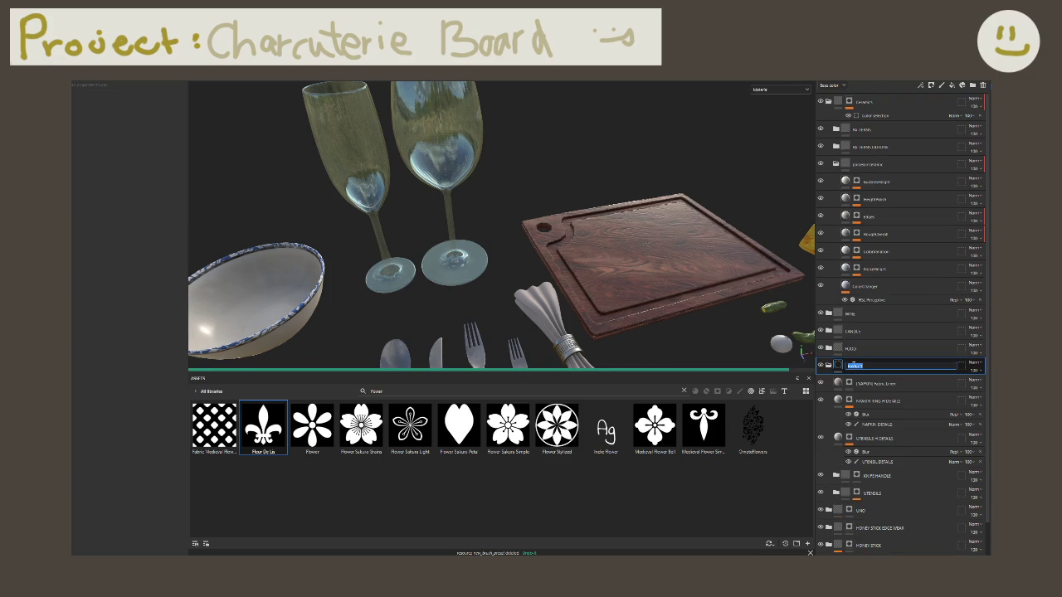
key(Return)
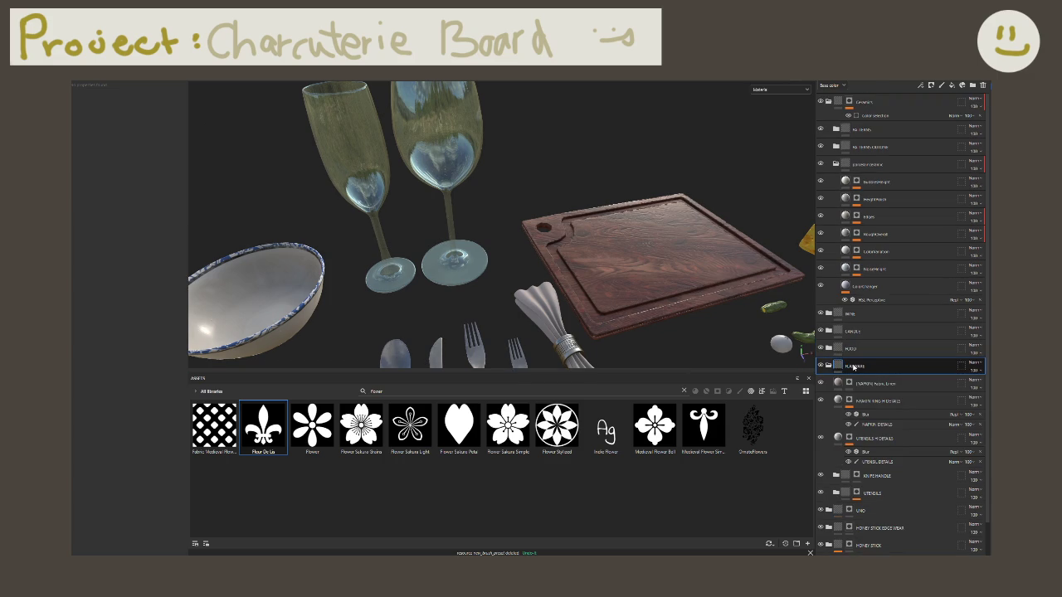
click(821, 367)
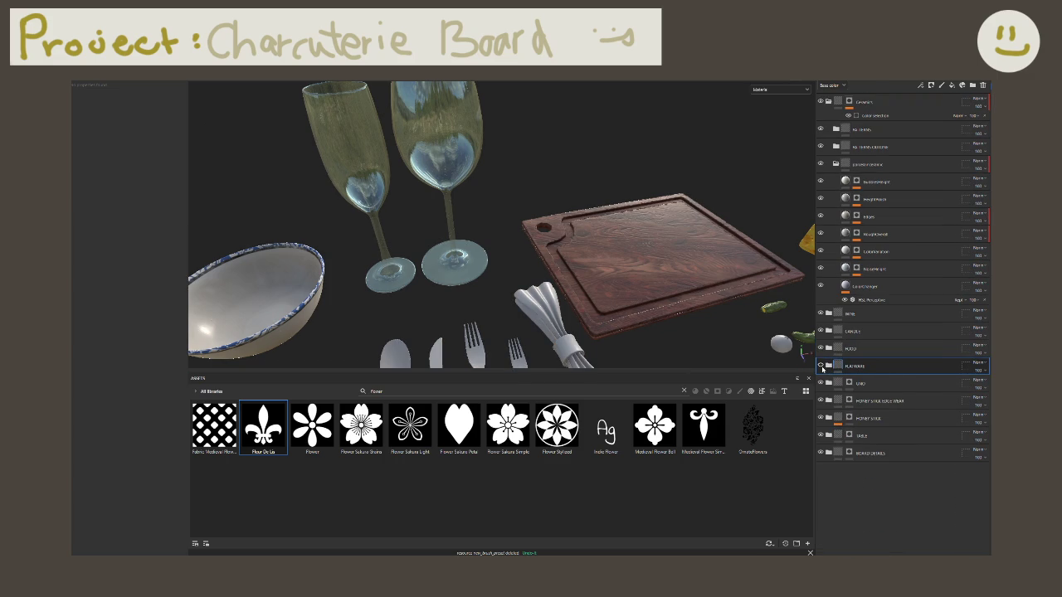
mouse_move(598, 274)
alt+mouse_down()
mouse_move(440, 252)
mouse_move(487, 293)
mouse_move(564, 289)
mouse_move(406, 230)
mouse_move(473, 296)
mouse_move(530, 254)
alt+mouse_up()
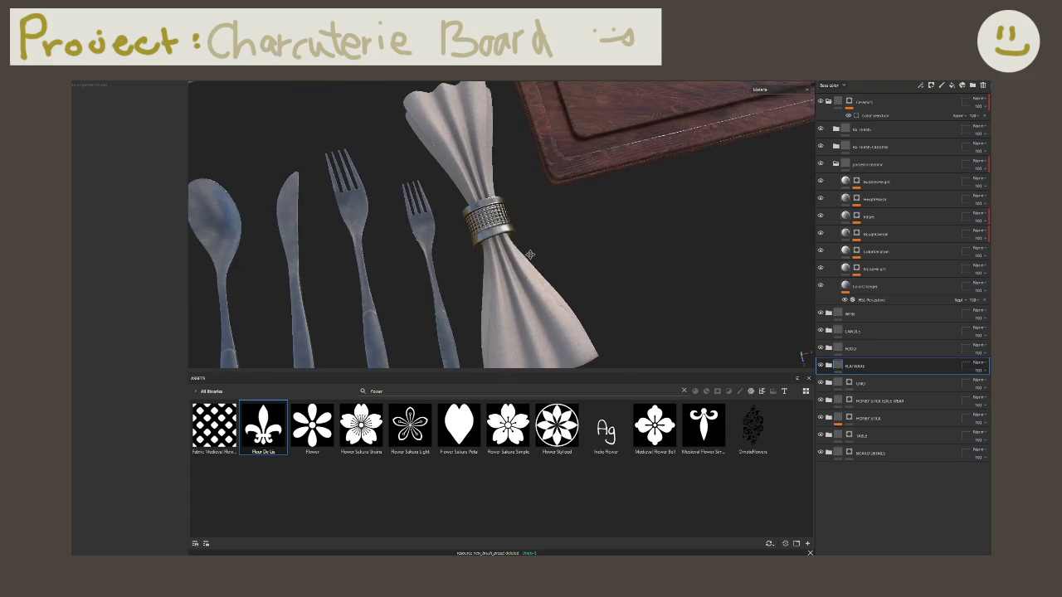
Step: Zoom out and orbit above the table to reveal the candle and wine bottle
scroll(540, 246, down, 3)
scroll(550, 237, down, 3)
scroll(551, 237, down, 3)
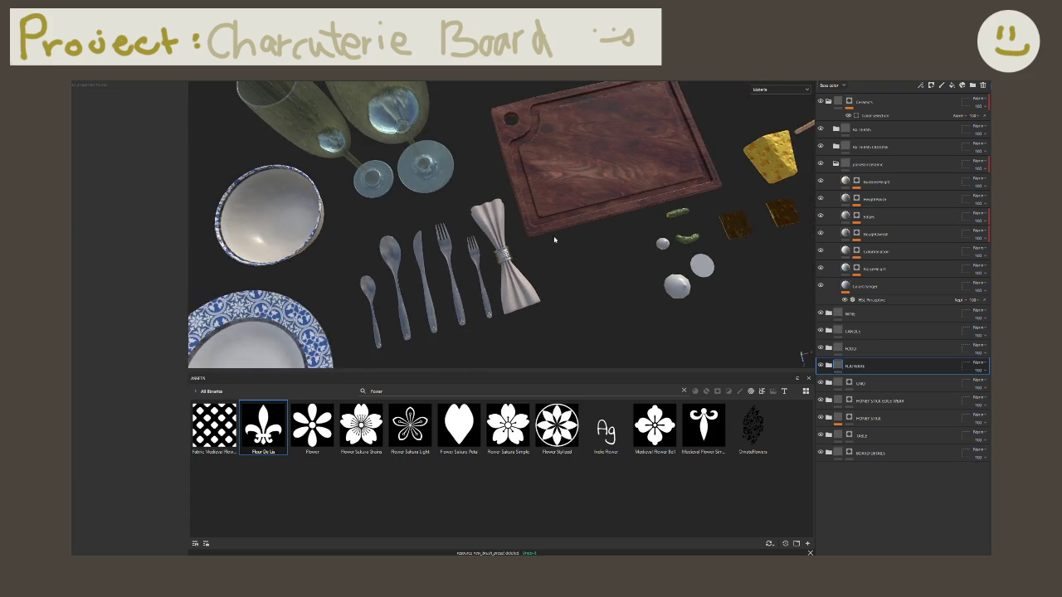
scroll(548, 222, down, 2)
scroll(546, 208, down, 2)
alt+drag(546, 207, 490, 257)
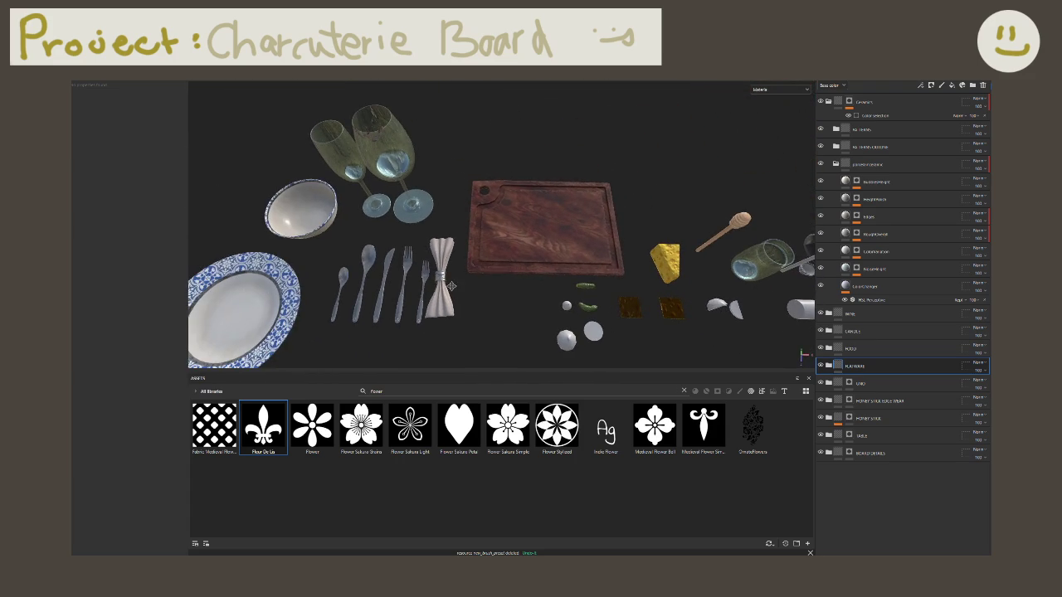
mouse_move(451, 286)
alt+mouse_down()
mouse_move(456, 278)
mouse_move(390, 249)
mouse_move(727, 156)
alt+mouse_up()
scroll(381, 244, up, 3)
scroll(370, 242, up, 4)
Step: Cycle the viewport through Height, Normal, Metallic and Roughness, then back to Material, framing the scene
click(788, 93)
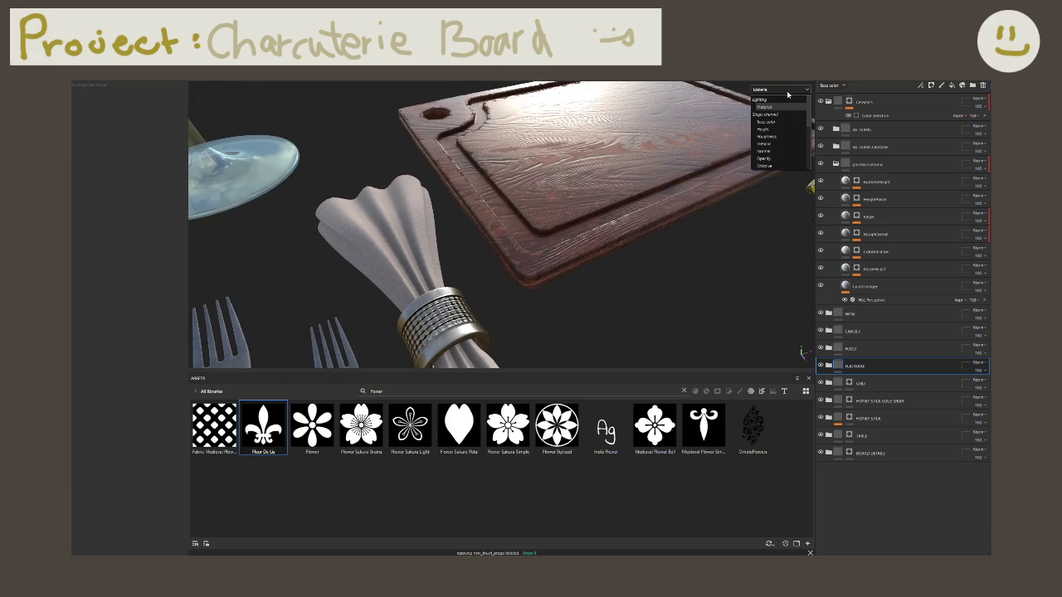
click(773, 131)
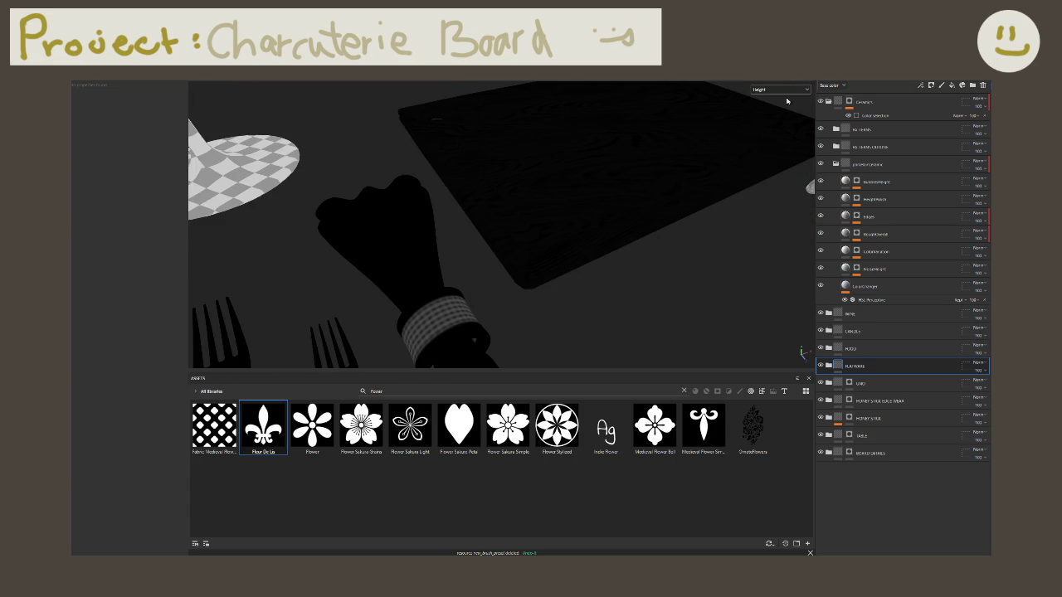
click(784, 89)
click(771, 155)
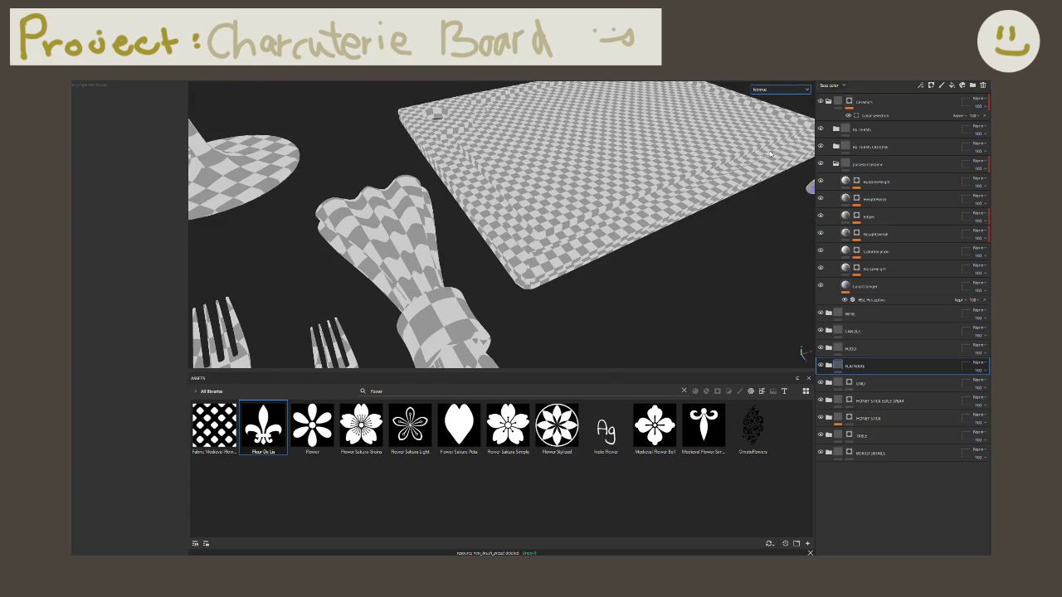
click(776, 89)
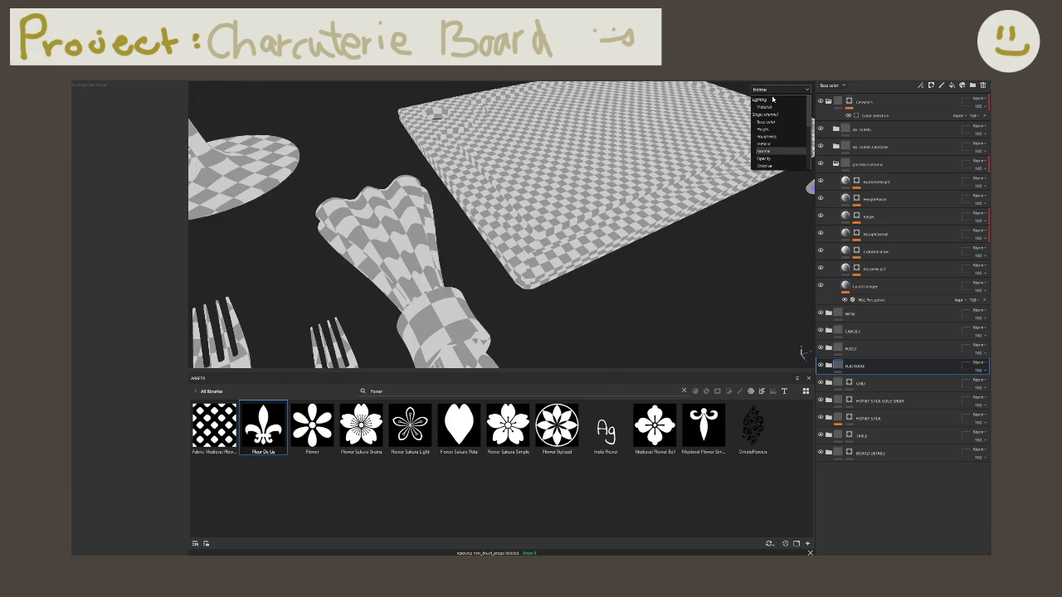
click(764, 144)
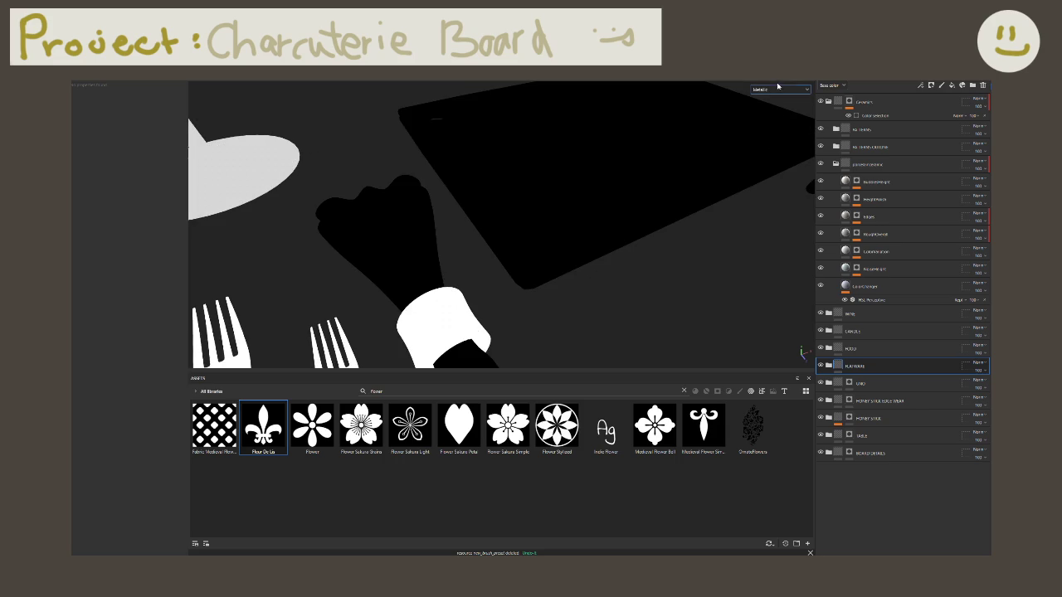
click(777, 90)
click(765, 136)
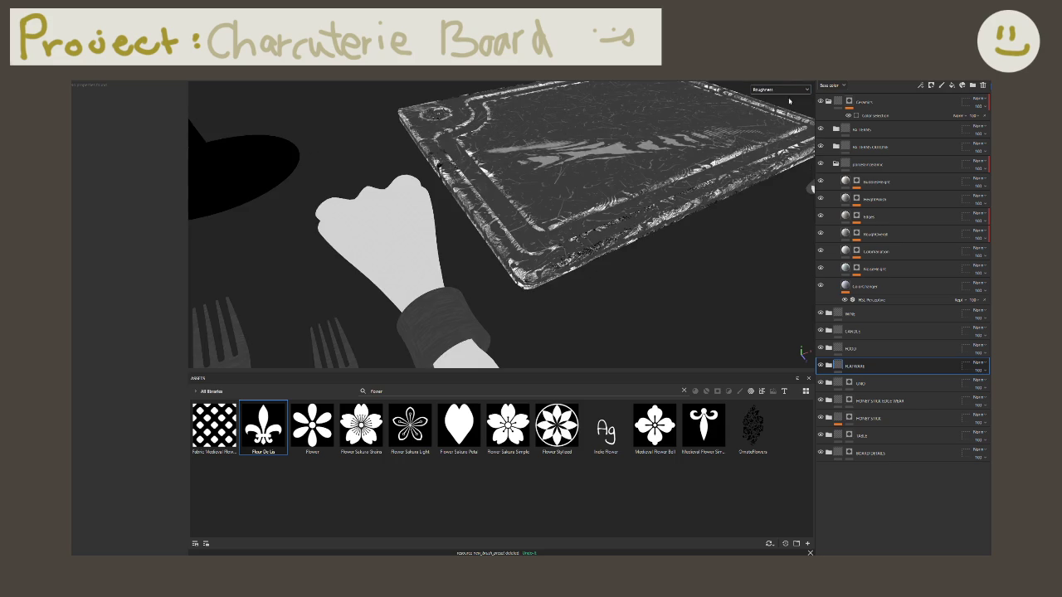
click(777, 90)
click(772, 108)
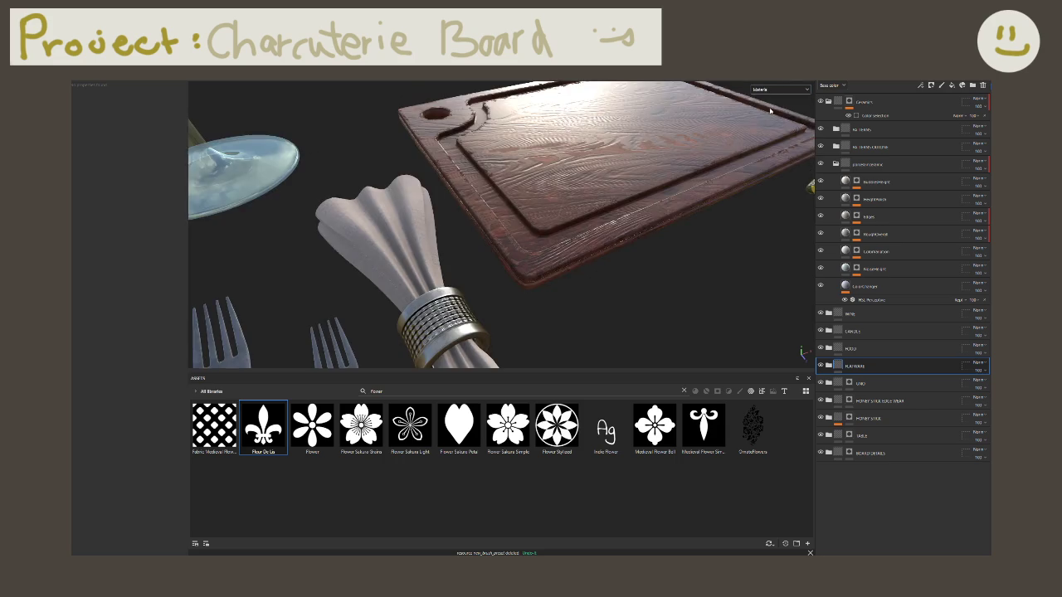
scroll(597, 198, down, 5)
alt+drag(598, 197, 421, 246)
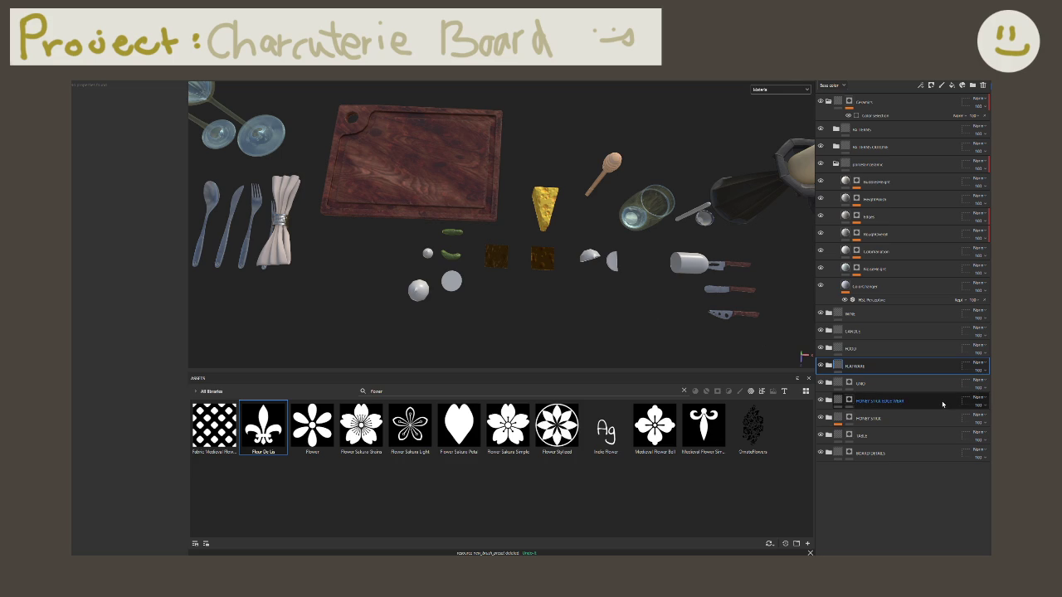
Step: Select the CANDLE group and bring the candle, bottle and UNO box into close view
click(859, 333)
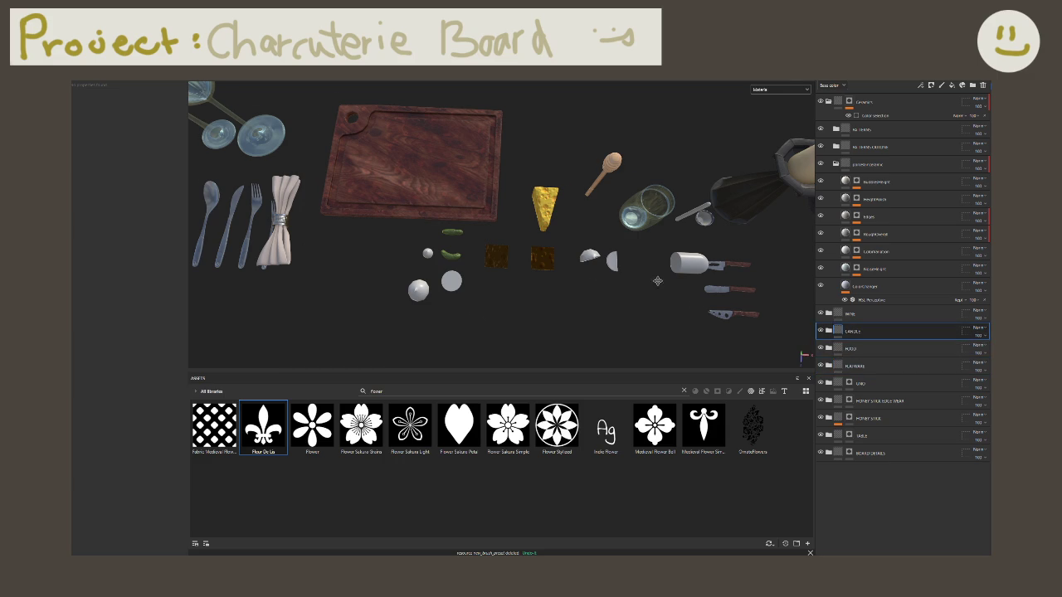
middle_drag(780, 282, 404, 285)
alt+drag(403, 285, 520, 284)
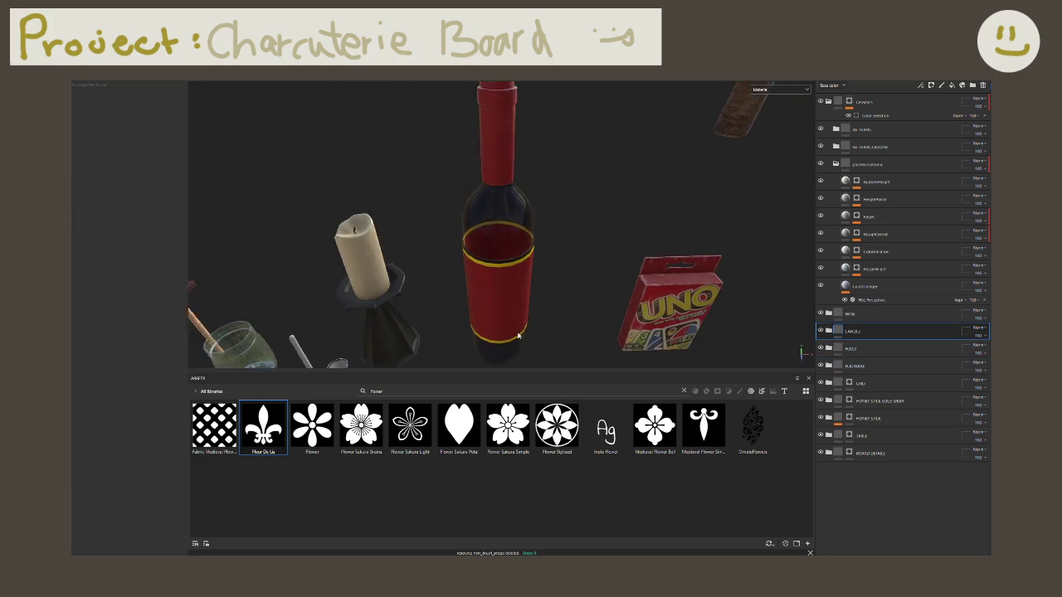
mouse_move(557, 280)
alt+mouse_down()
mouse_move(590, 264)
mouse_move(533, 260)
alt+mouse_up()
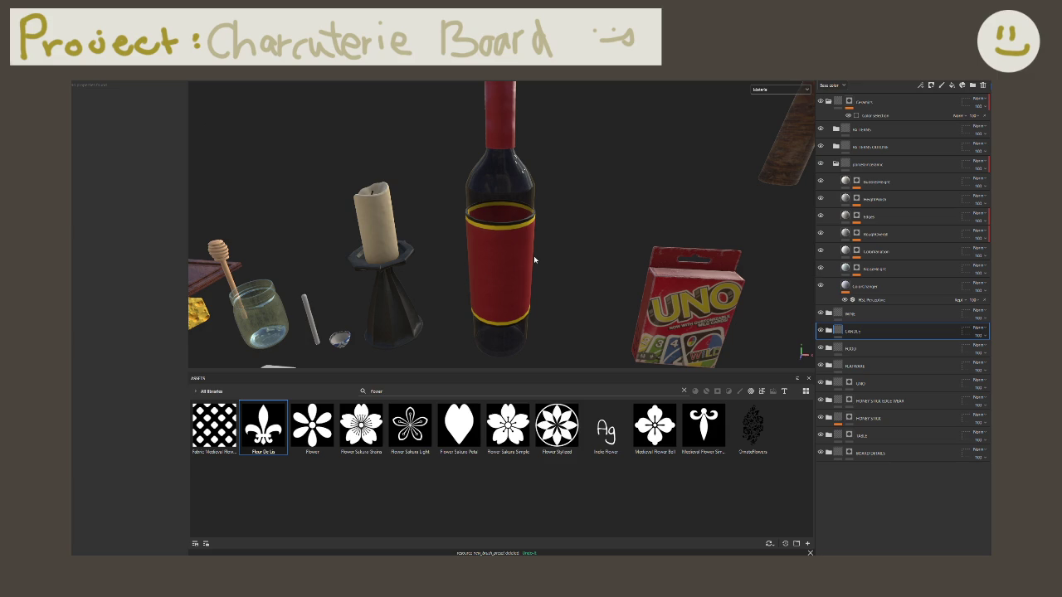
scroll(488, 224, up, 3)
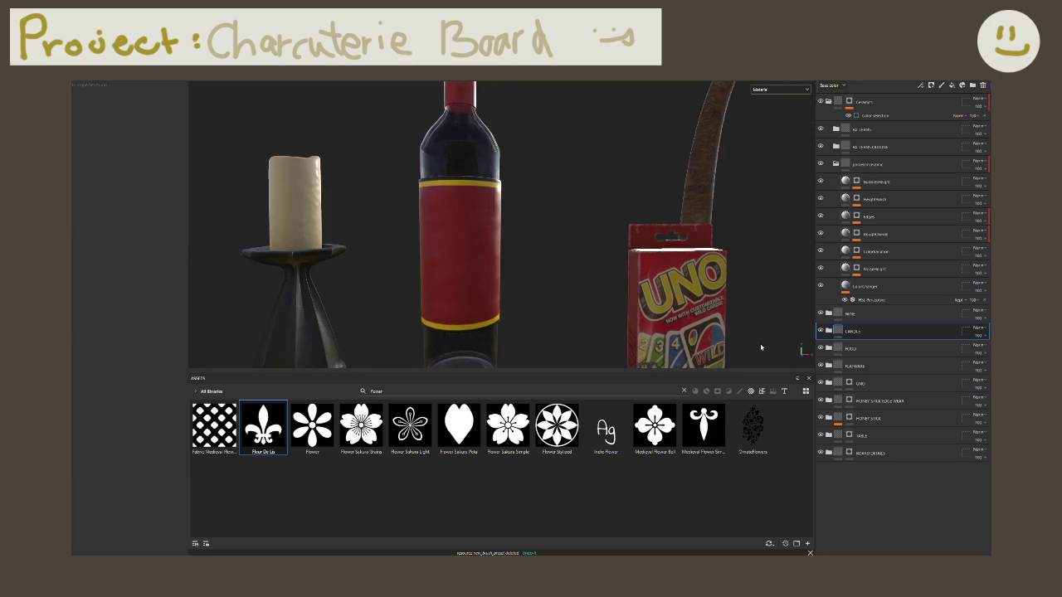
mouse_move(489, 235)
alt+mouse_down()
mouse_move(572, 265)
mouse_move(563, 242)
mouse_move(602, 251)
mouse_move(524, 219)
mouse_move(567, 225)
mouse_move(542, 213)
mouse_move(498, 246)
alt+mouse_up()
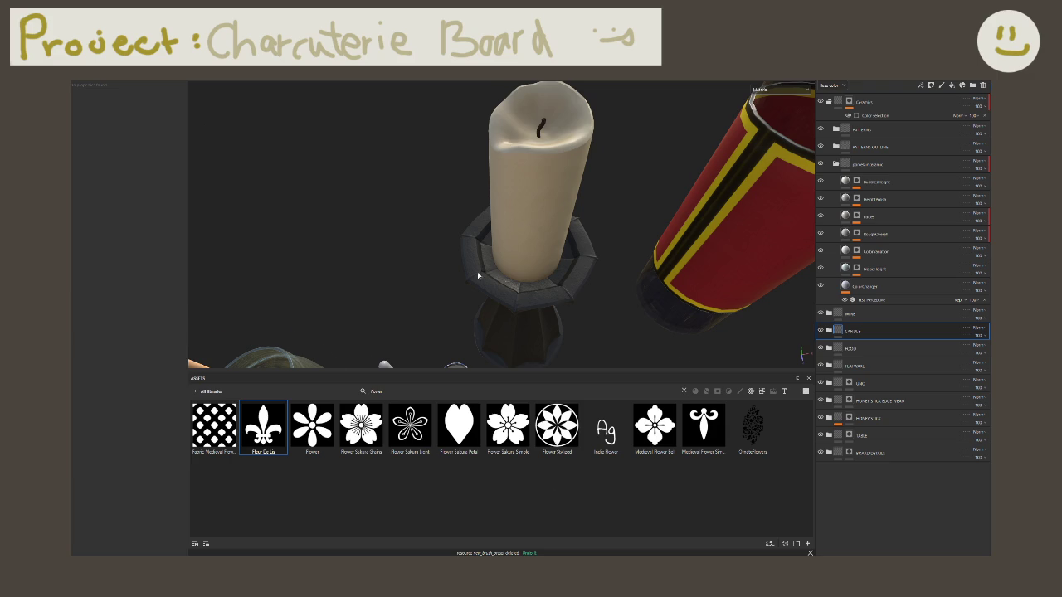
alt+drag(500, 280, 578, 330)
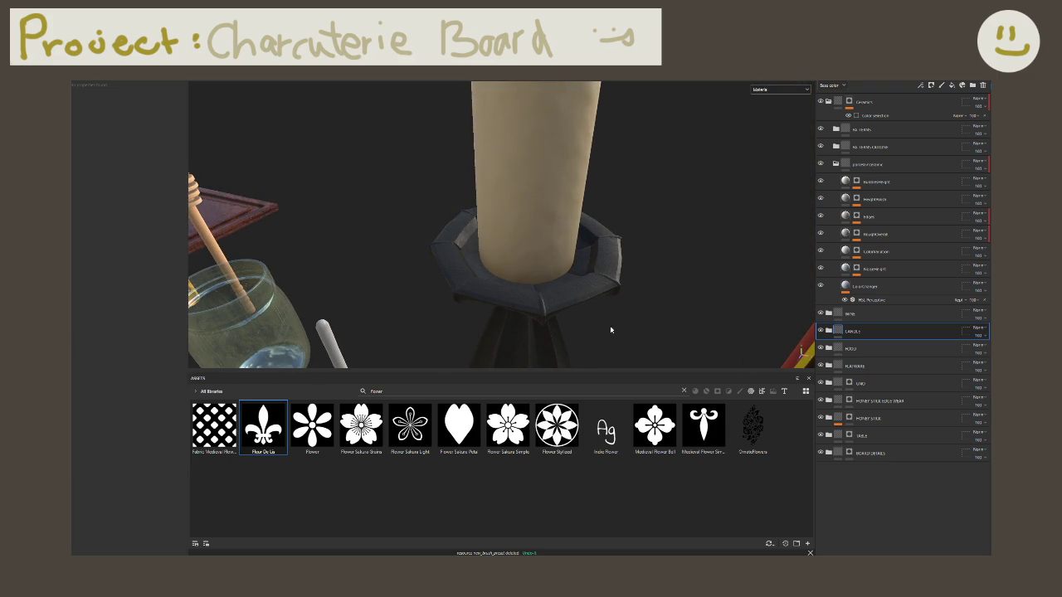
Step: Expand the CANDLE group, select the wick layer and inspect the rubber layer's mask
click(828, 331)
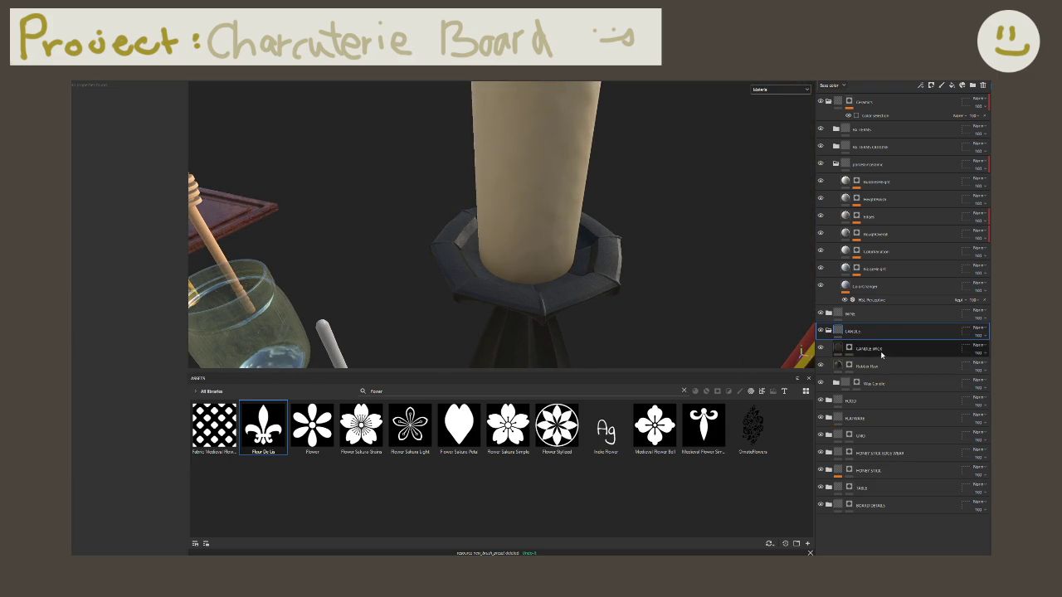
click(879, 352)
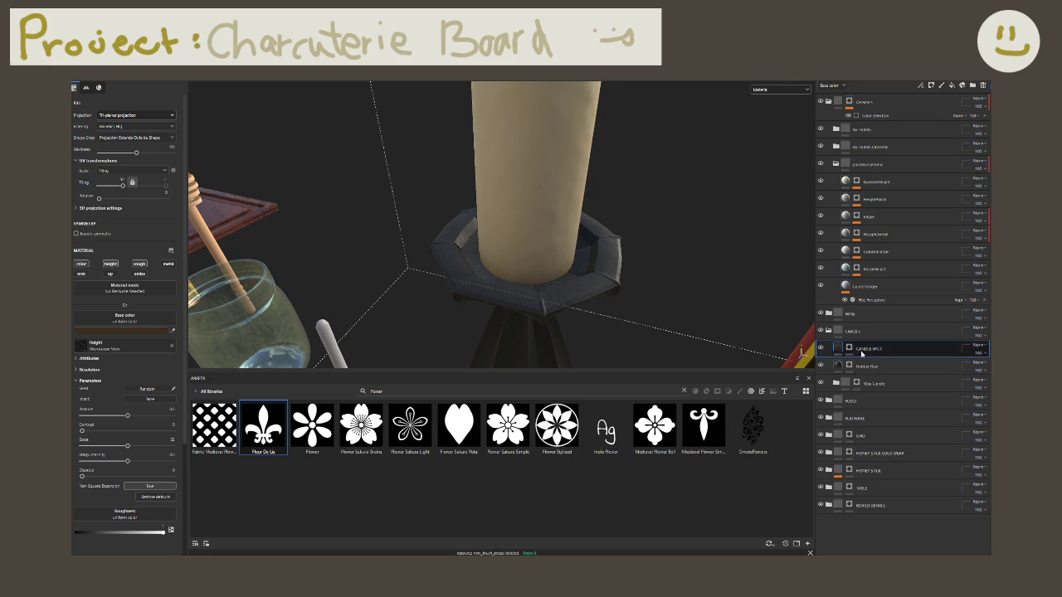
right_click(863, 332)
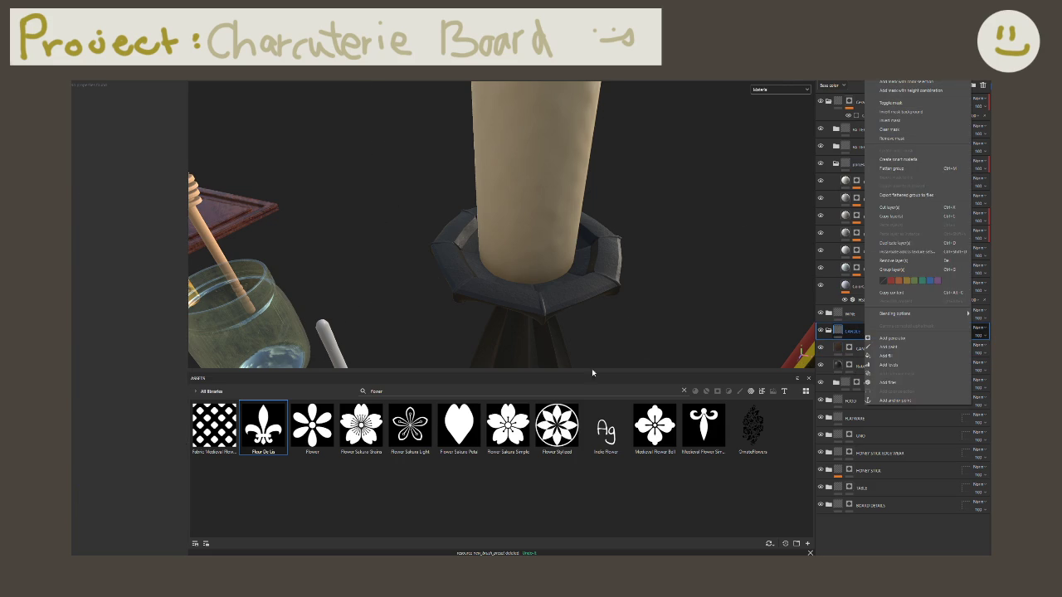
click(614, 316)
alt+drag(614, 315, 615, 312)
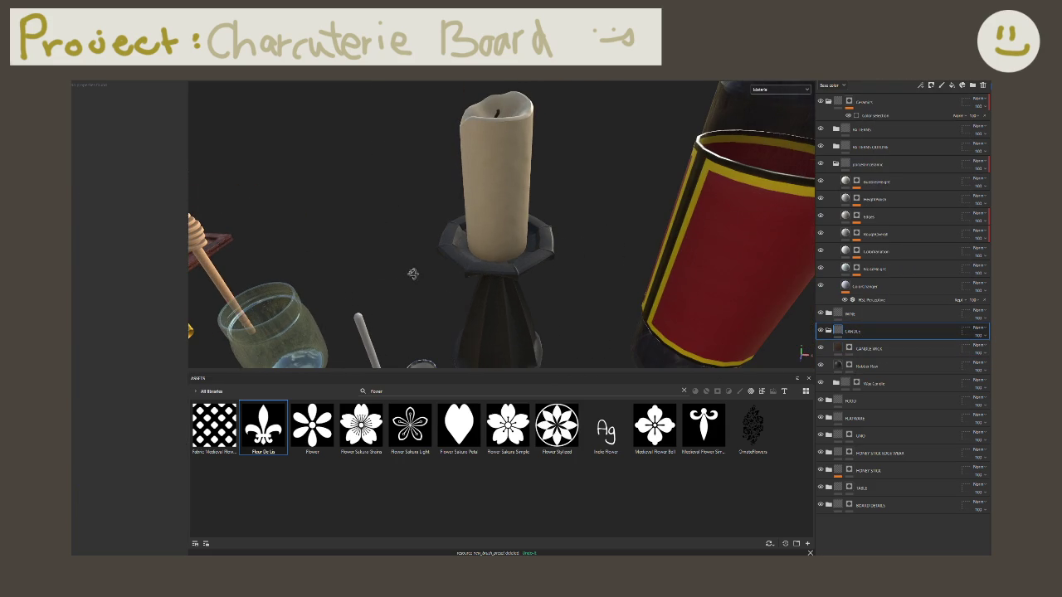
click(849, 366)
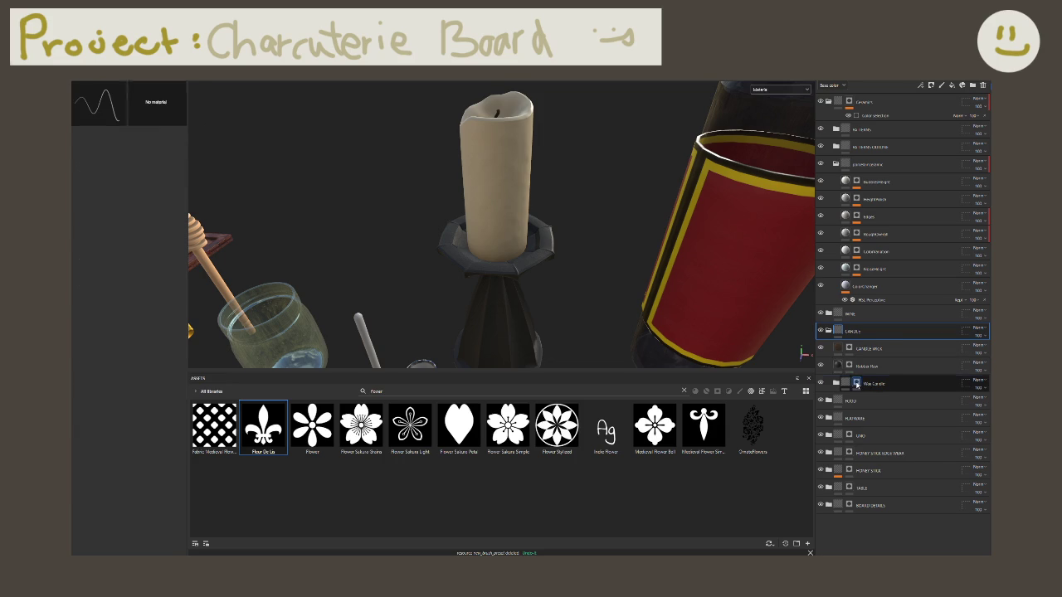
alt+click(849, 366)
Step: Reframe the scene, revisit the rubber mask and wick, then reselect the CANDLE group
key(f)
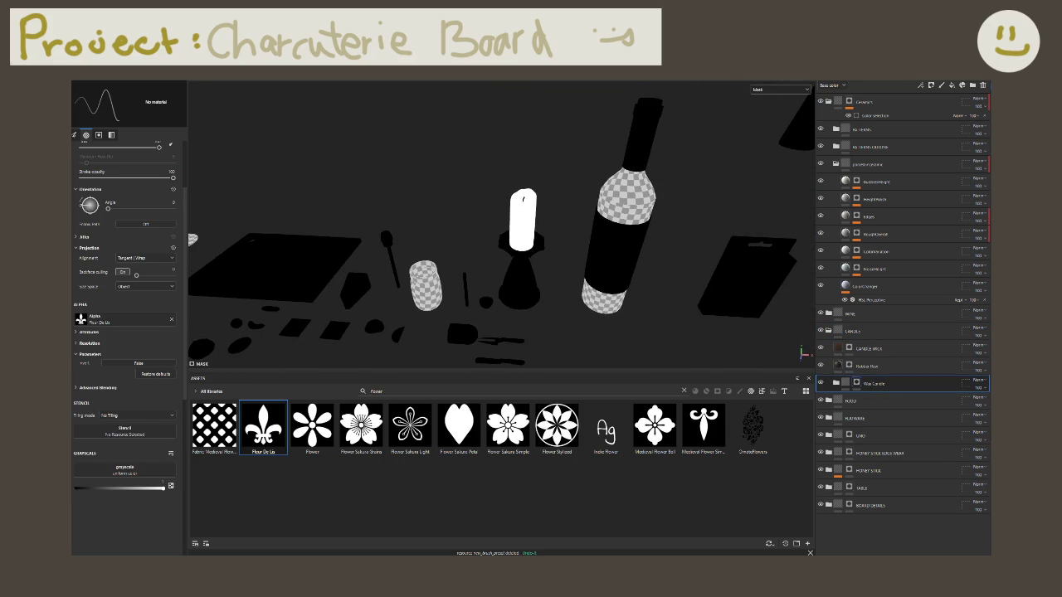
key(f)
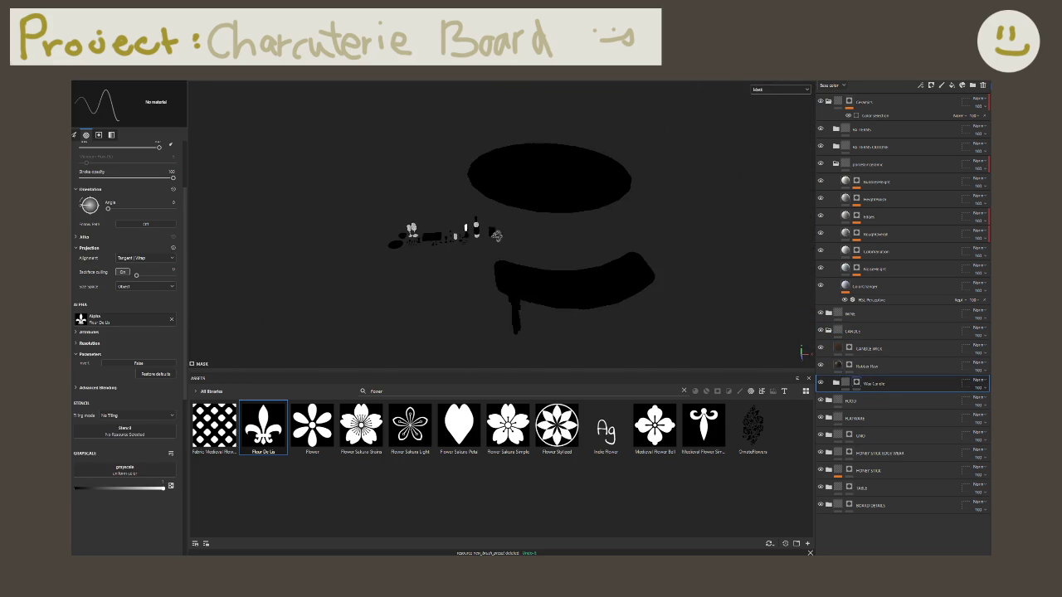
click(850, 366)
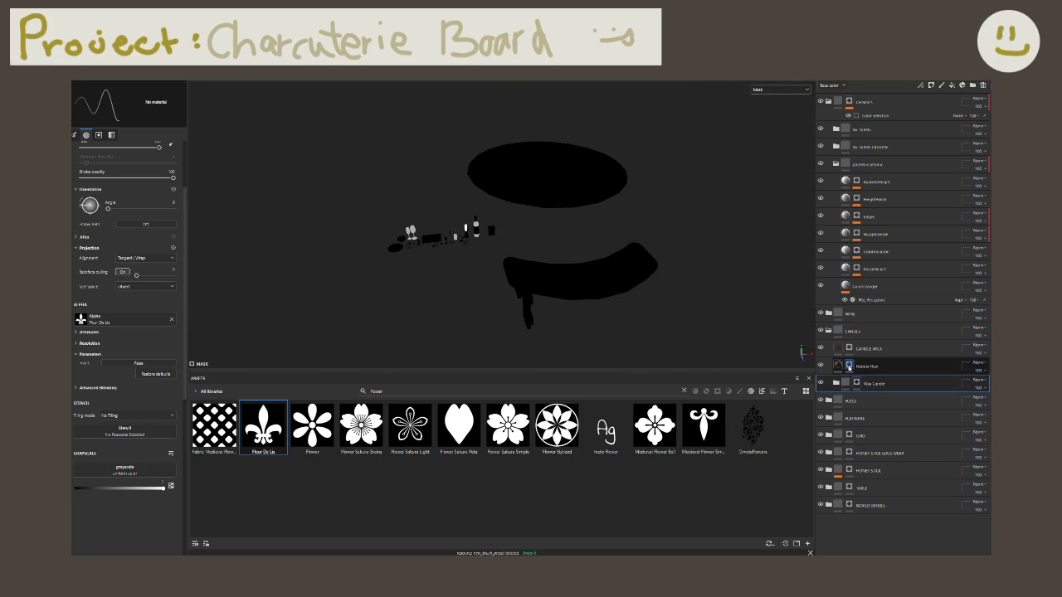
click(867, 349)
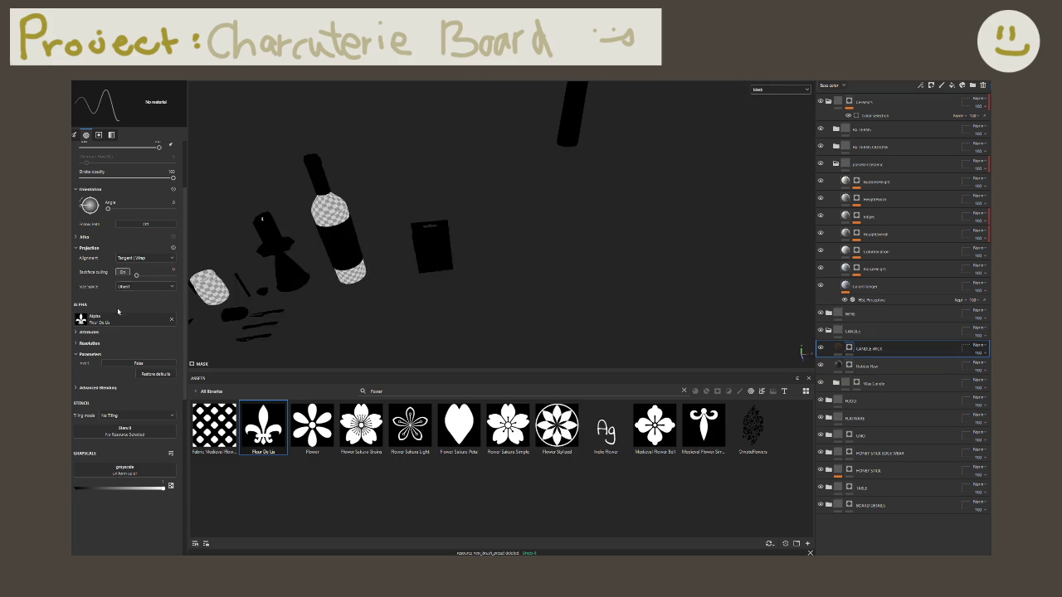
alt+drag(325, 299, 496, 241)
click(840, 331)
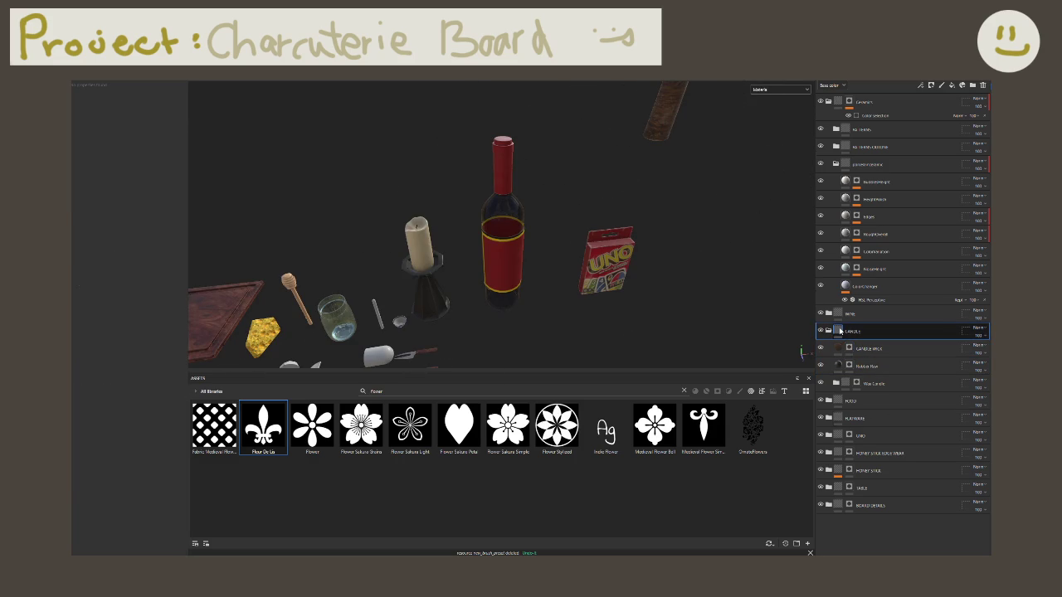
right_click(840, 331)
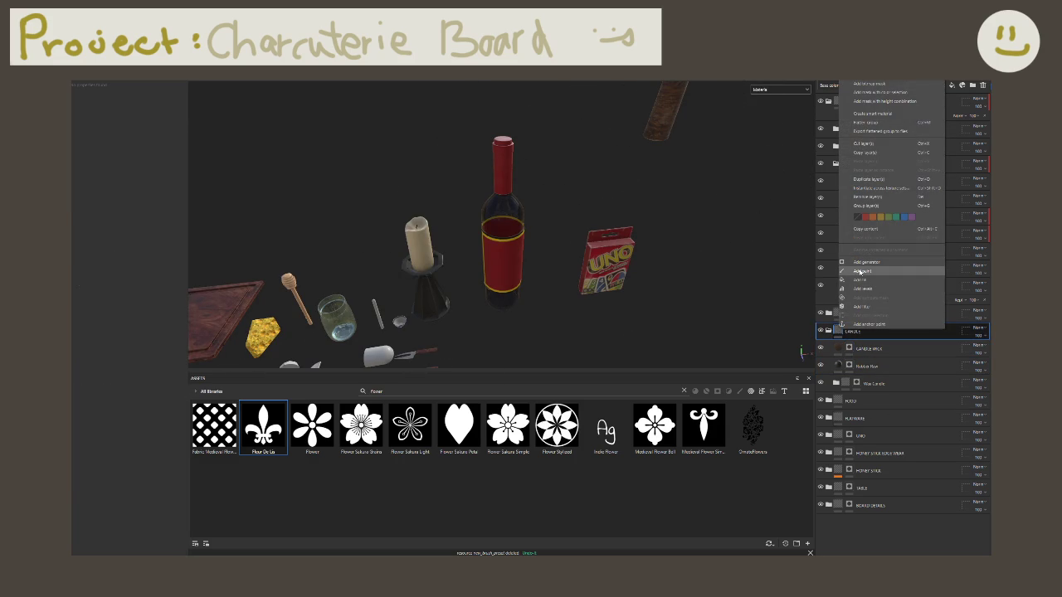
Step: Add a mask with a paint effect to the CANDLE group for polygon filling
click(869, 92)
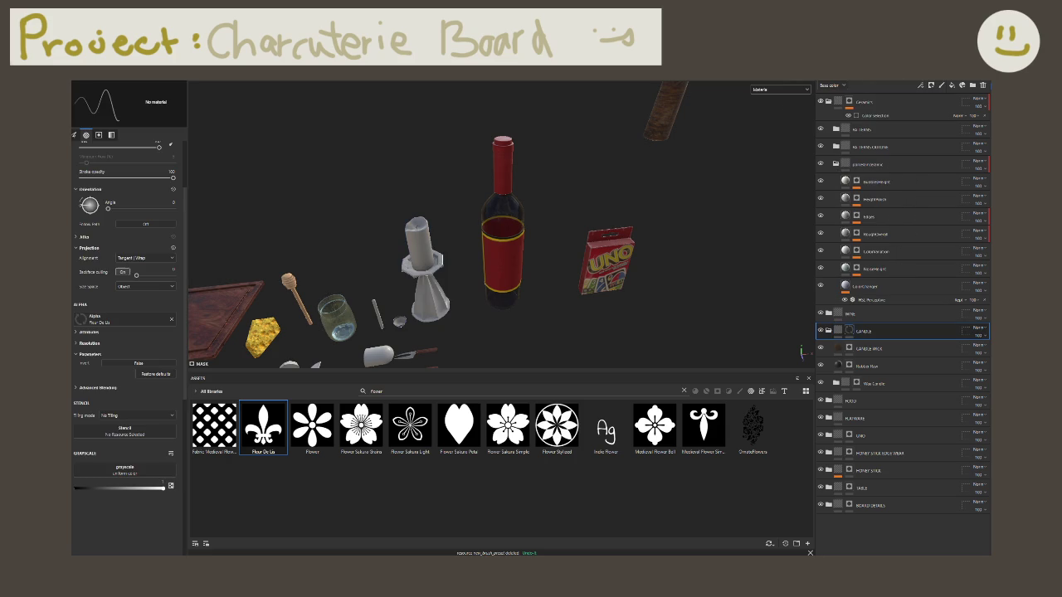
click(853, 333)
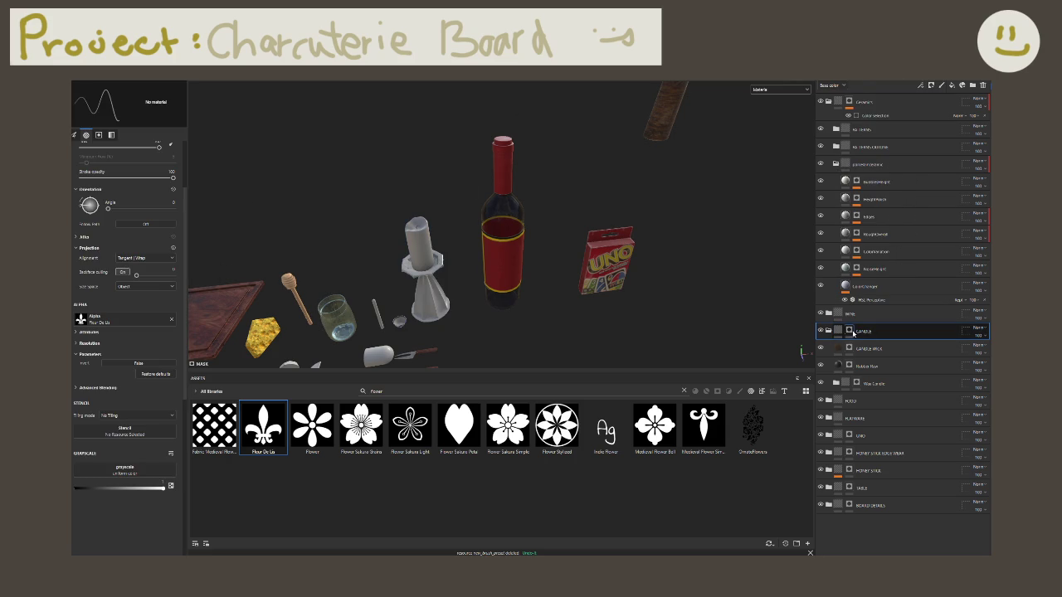
right_click(852, 332)
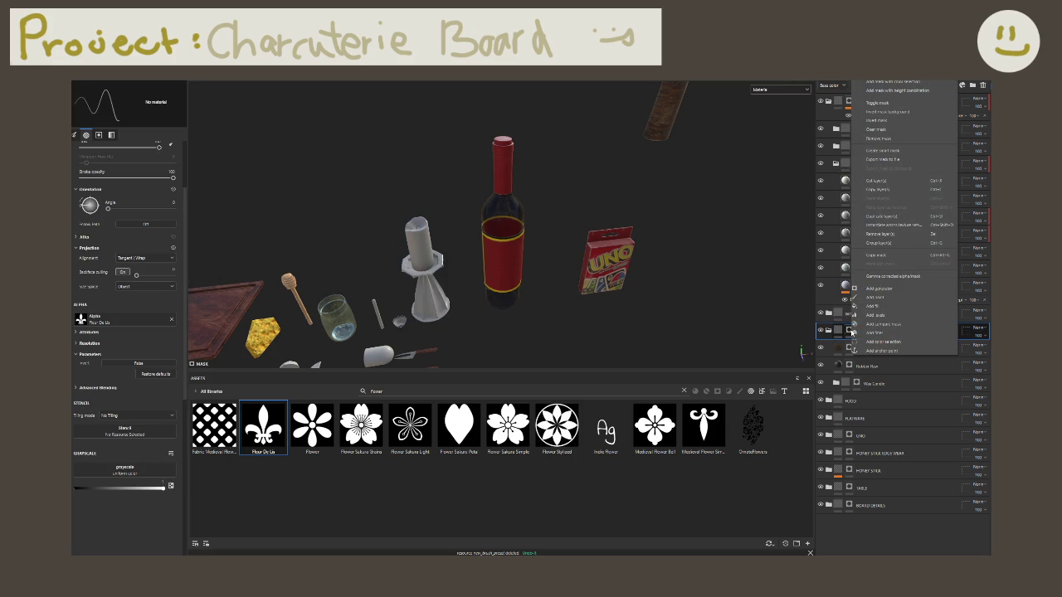
click(871, 297)
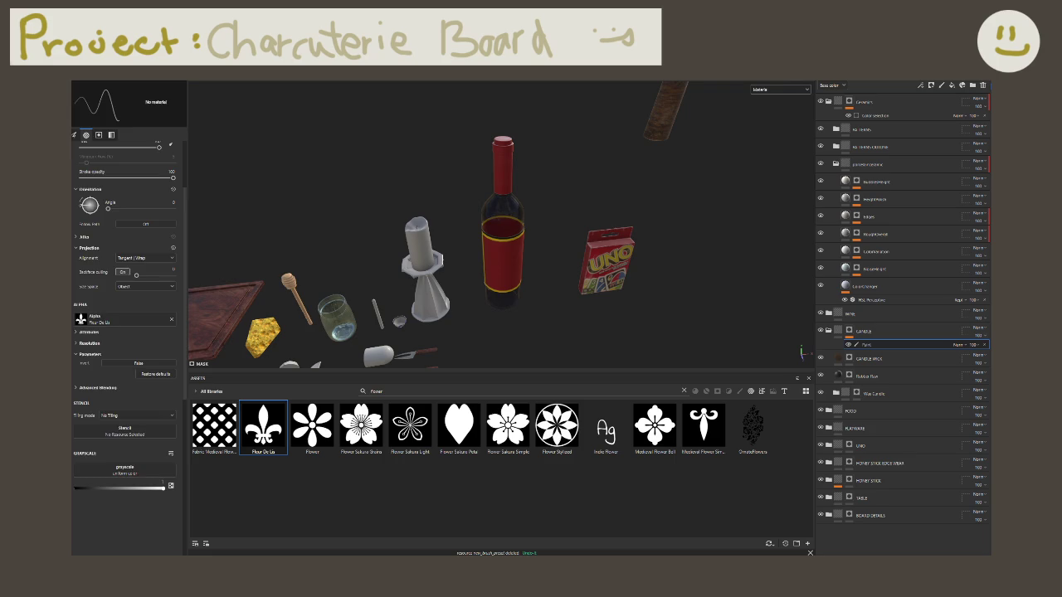
key(4)
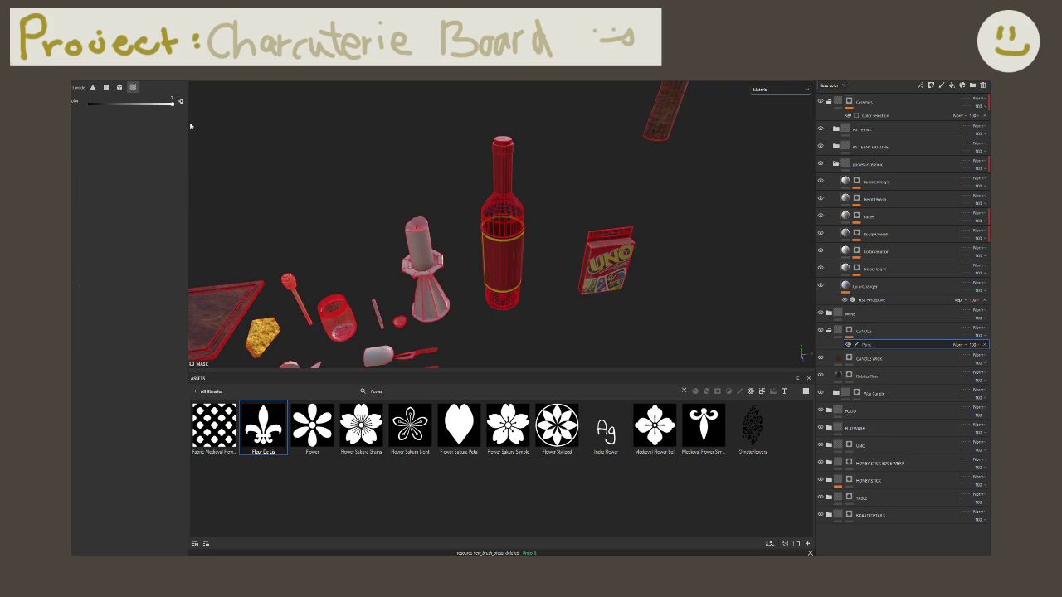
click(850, 332)
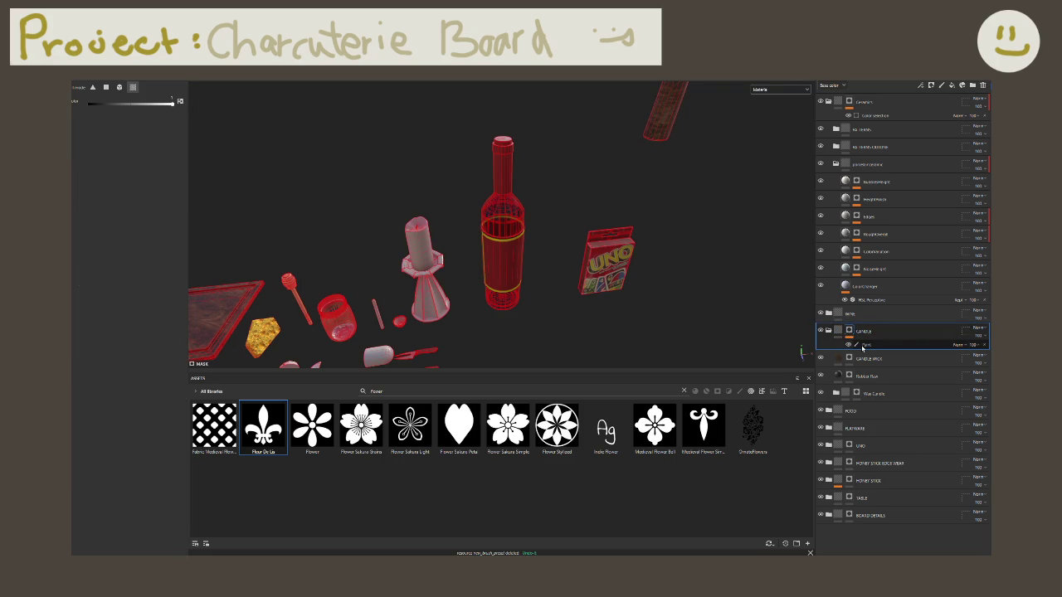
click(849, 332)
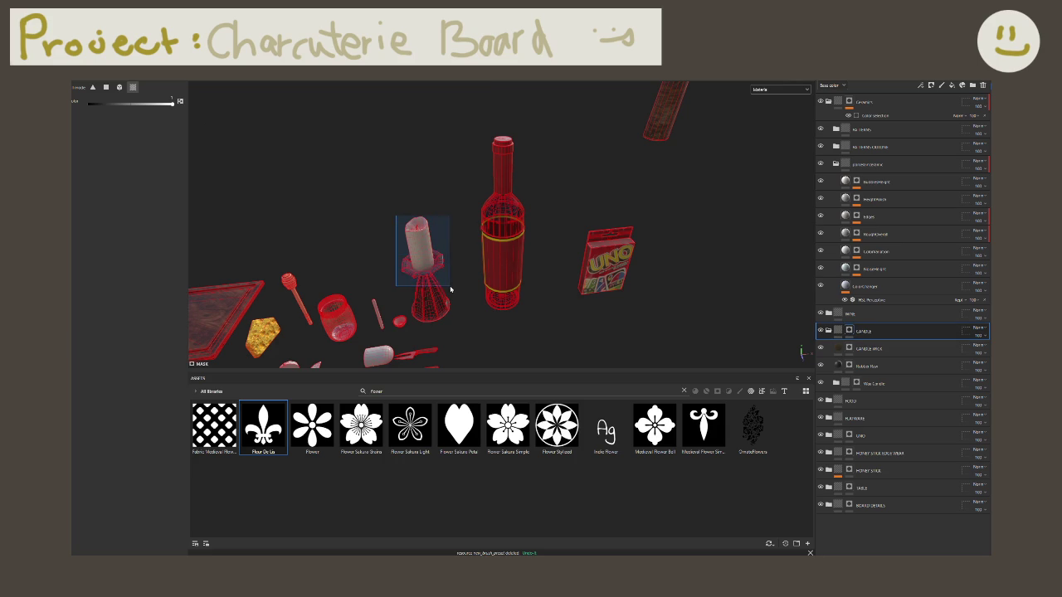
Step: Reopen the CANDLE folder, select CANDLE WICK and frame the candle from below
alt+drag(452, 286, 545, 267)
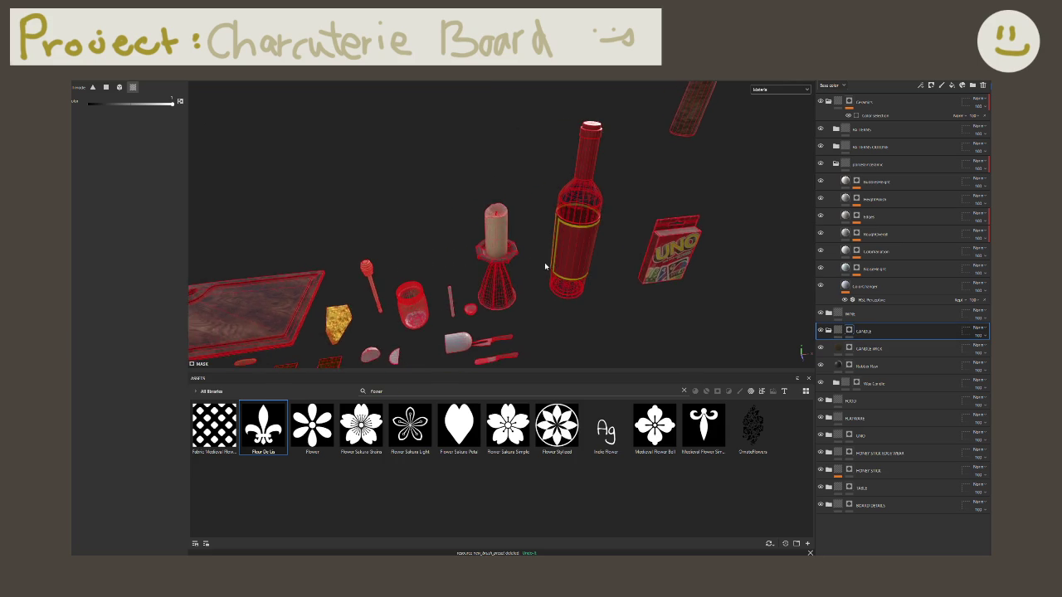
click(828, 331)
click(828, 331)
click(868, 349)
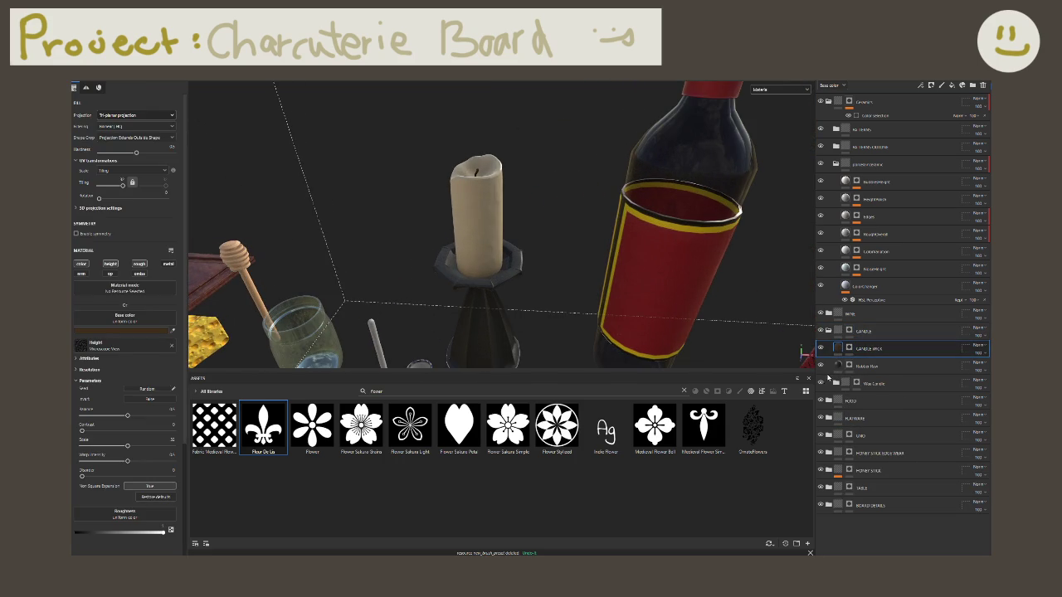
click(828, 331)
click(828, 331)
key(f)
mouse_move(487, 225)
alt+mouse_down()
mouse_move(520, 216)
mouse_move(526, 277)
mouse_move(506, 175)
mouse_move(540, 266)
alt+mouse_up()
Step: Set the CANDLE mask's Polygon Fill tool to Mesh fill mode
click(863, 331)
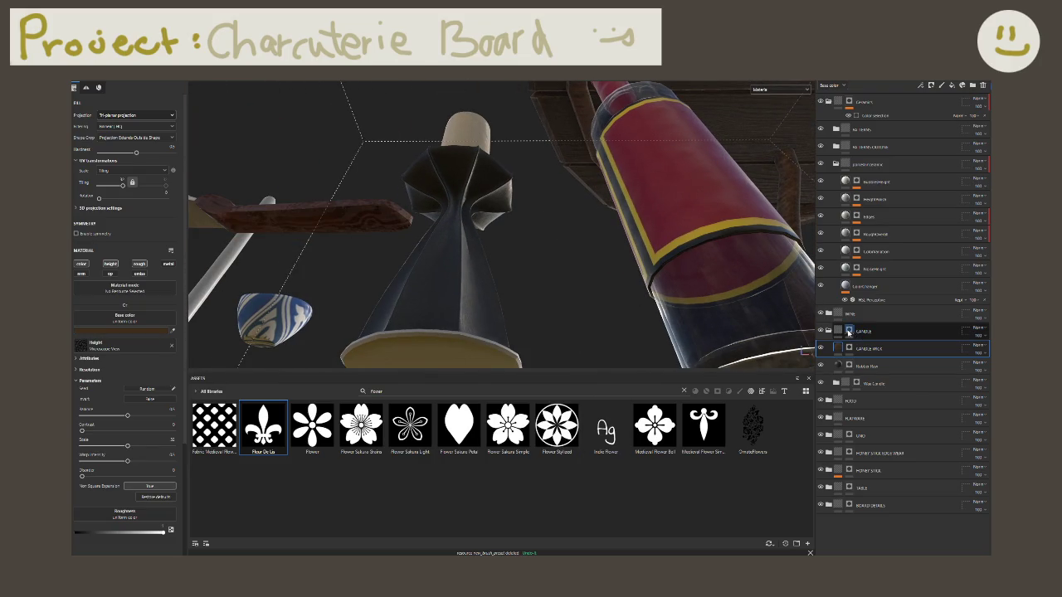
key(4)
key(f)
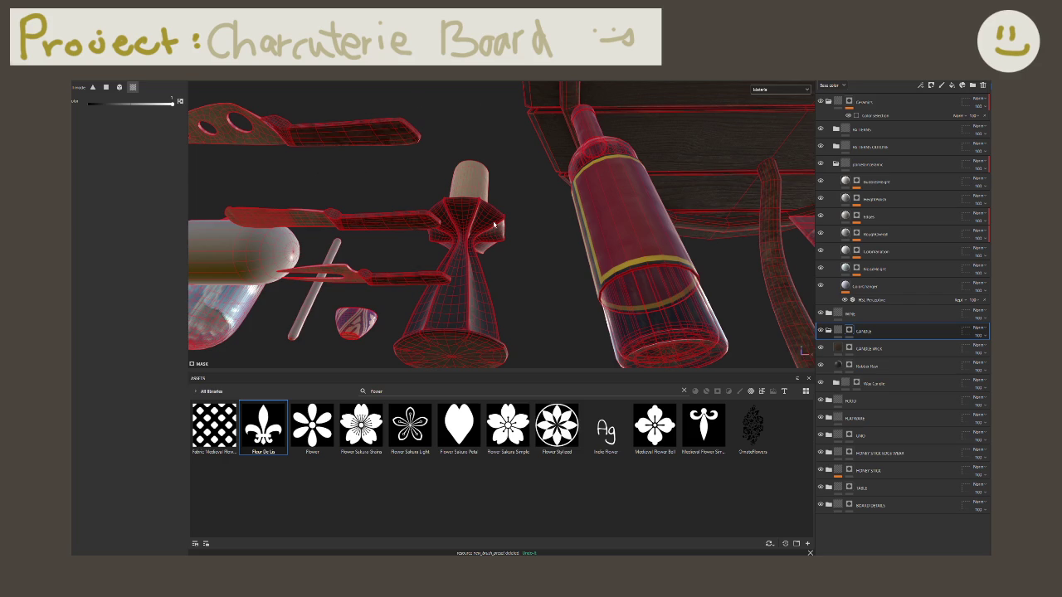
key(3)
key(f)
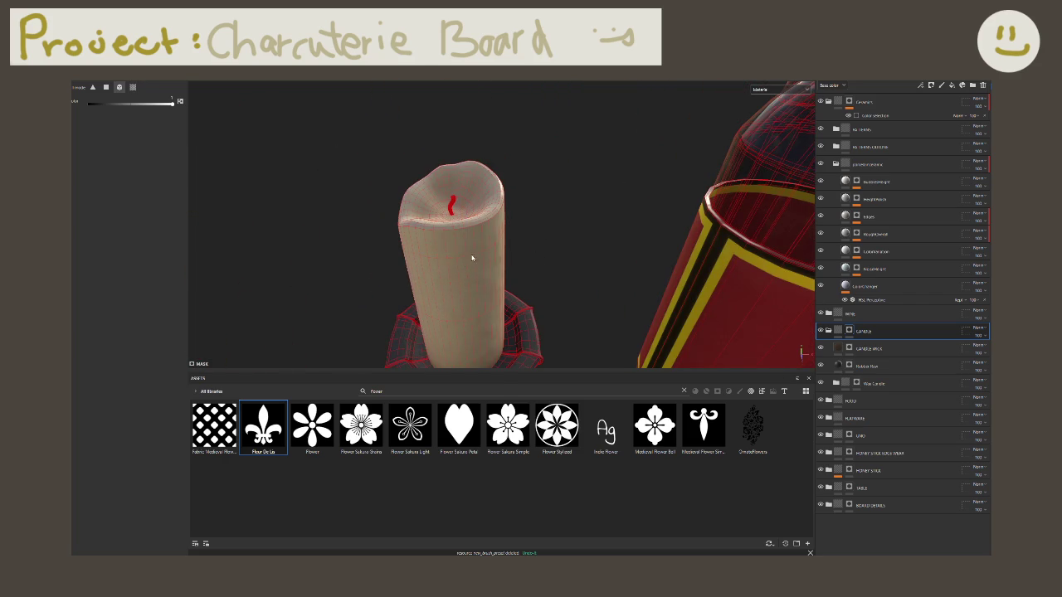
Step: Rename the CANDLE WICK layer and reselect it after checking the CANDLE mask
double_click(872, 349)
key(Return)
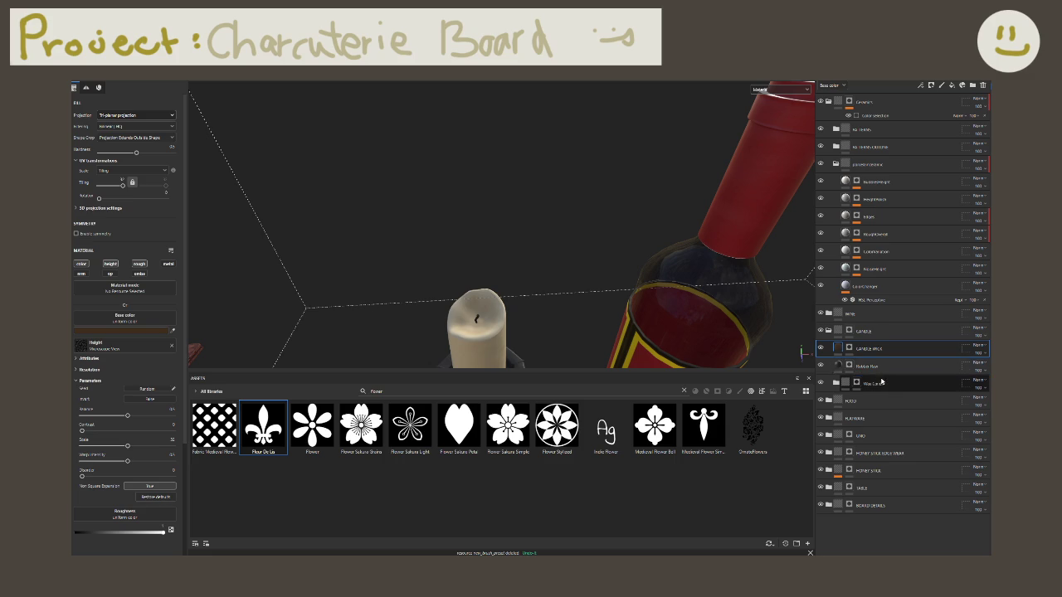
alt+drag(584, 231, 614, 218)
click(883, 332)
click(878, 348)
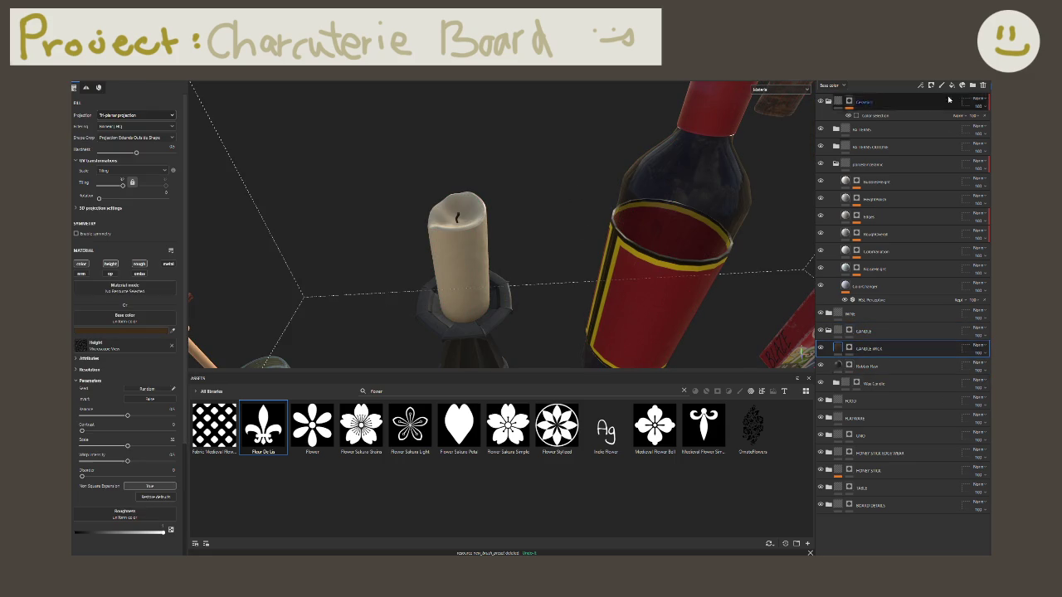
Step: Add a fill layer above CANDLE WICK, first naming it Wax
click(953, 86)
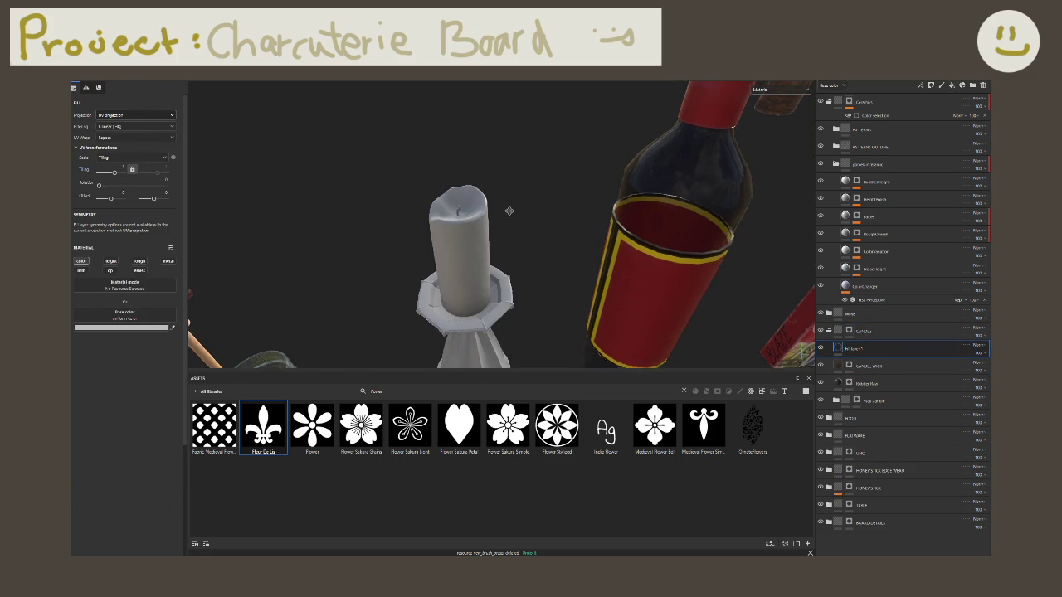
alt+drag(509, 218, 565, 208)
double_click(855, 349)
text(Wax)
key(Return)
Step: Rename the layer DUST and give it a bright red base colour
double_click(853, 349)
key(Return)
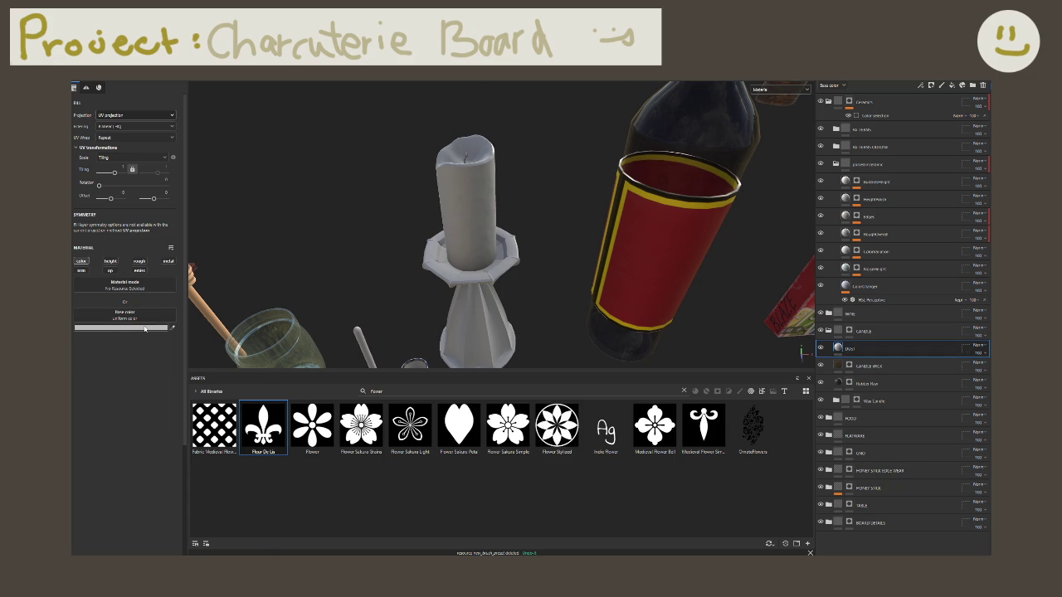
click(145, 328)
drag(219, 371, 249, 358)
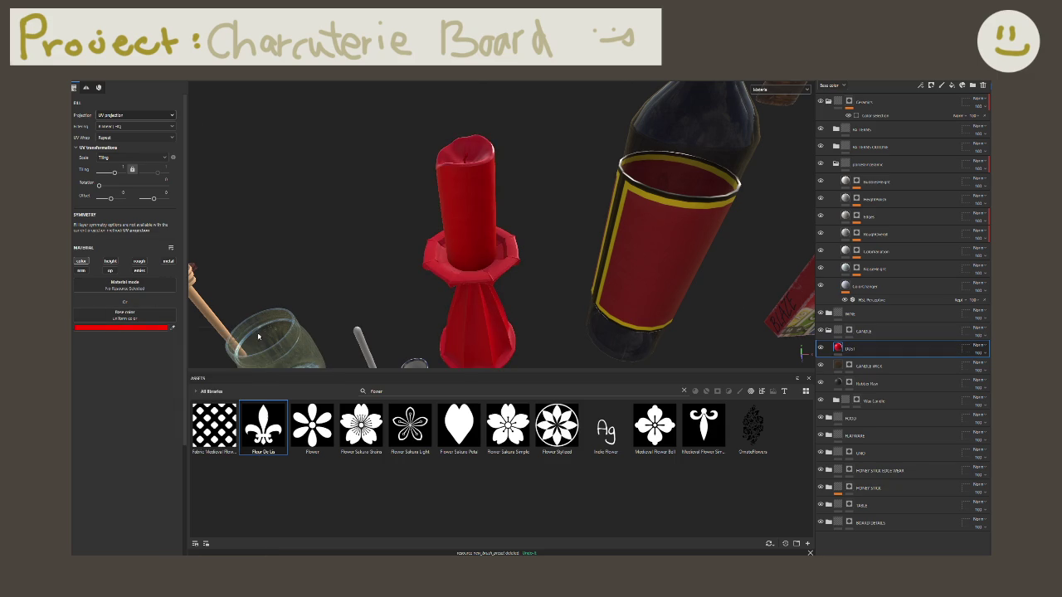
Step: Give the DUST layer a black mask driven by a Dirt generator
right_click(881, 353)
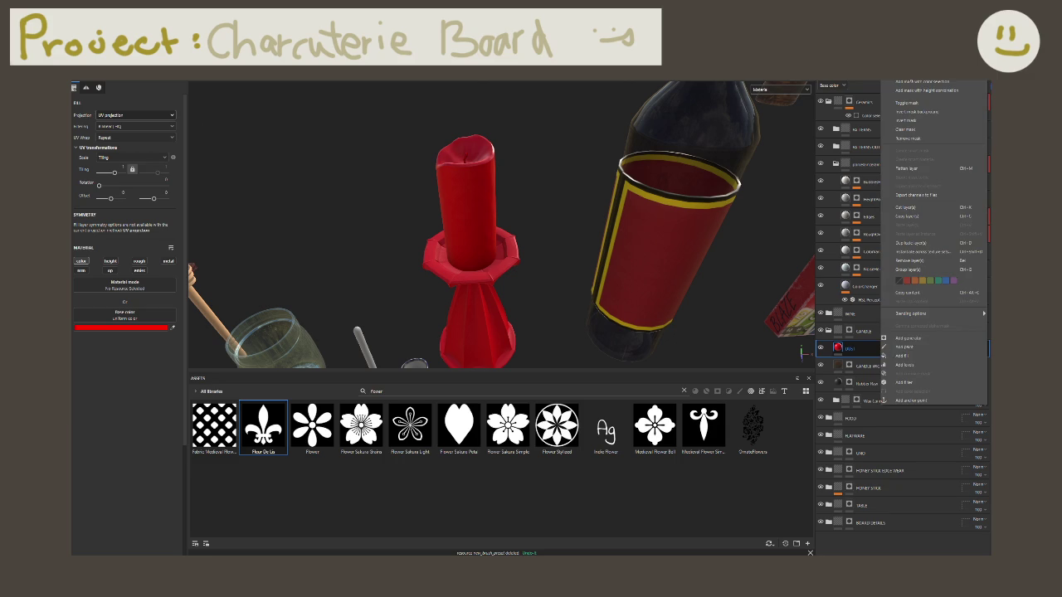
click(921, 210)
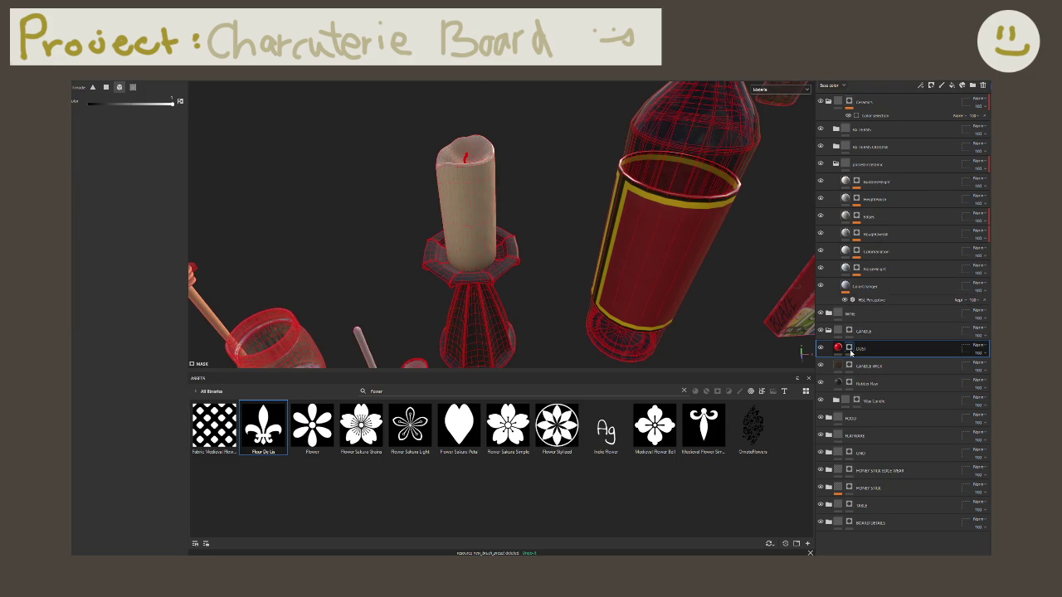
right_click(852, 353)
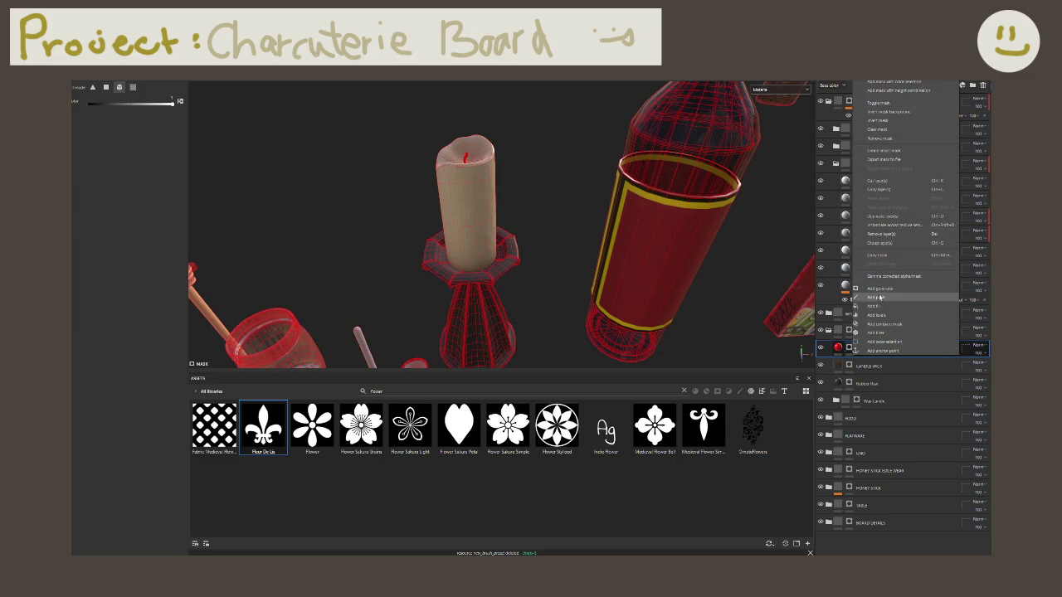
click(881, 292)
click(158, 114)
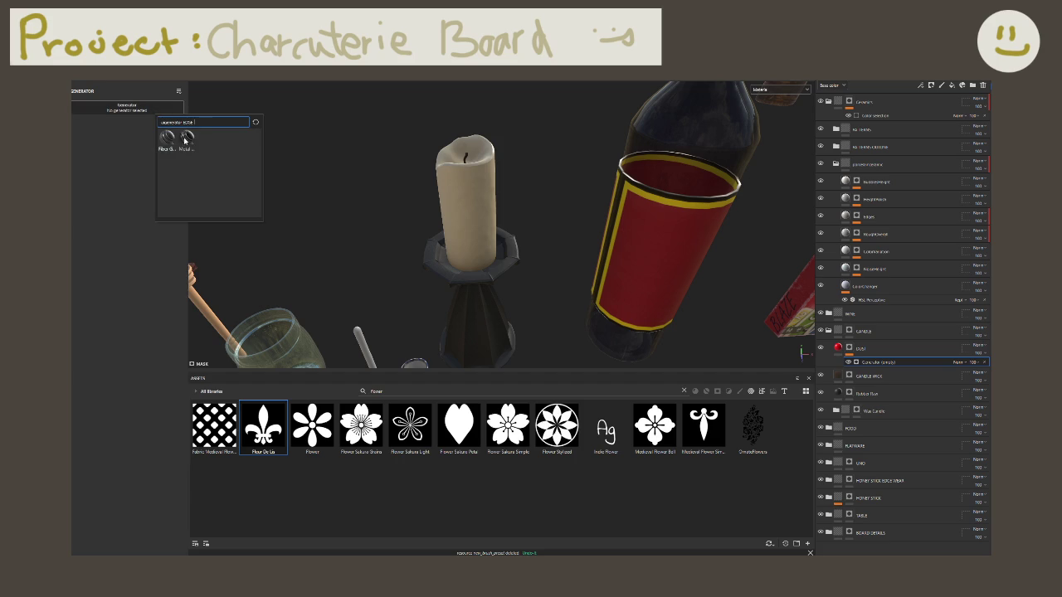
drag(182, 122, 192, 122)
text(dirt)
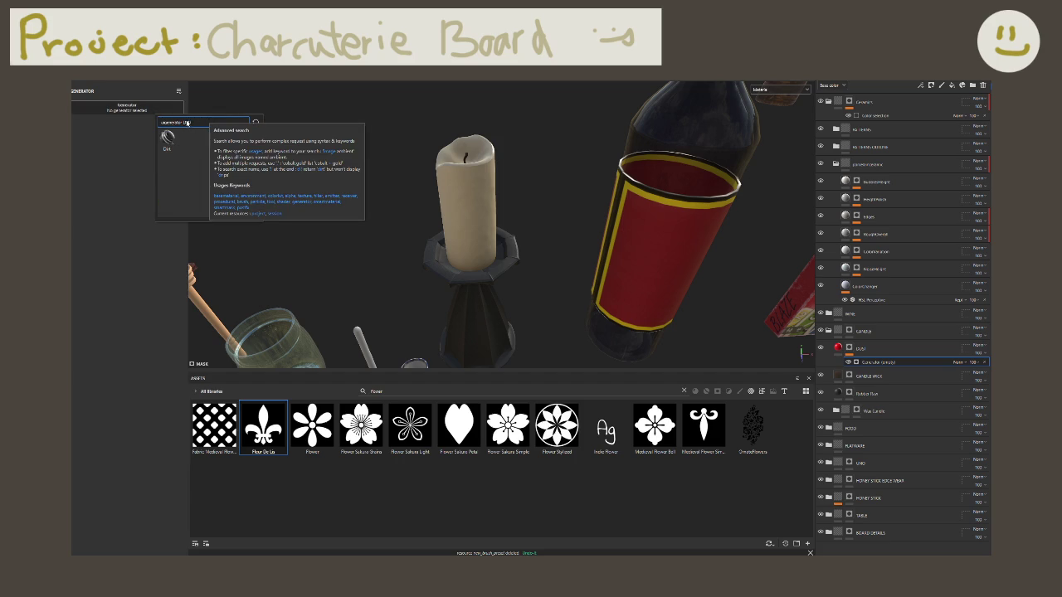
click(167, 140)
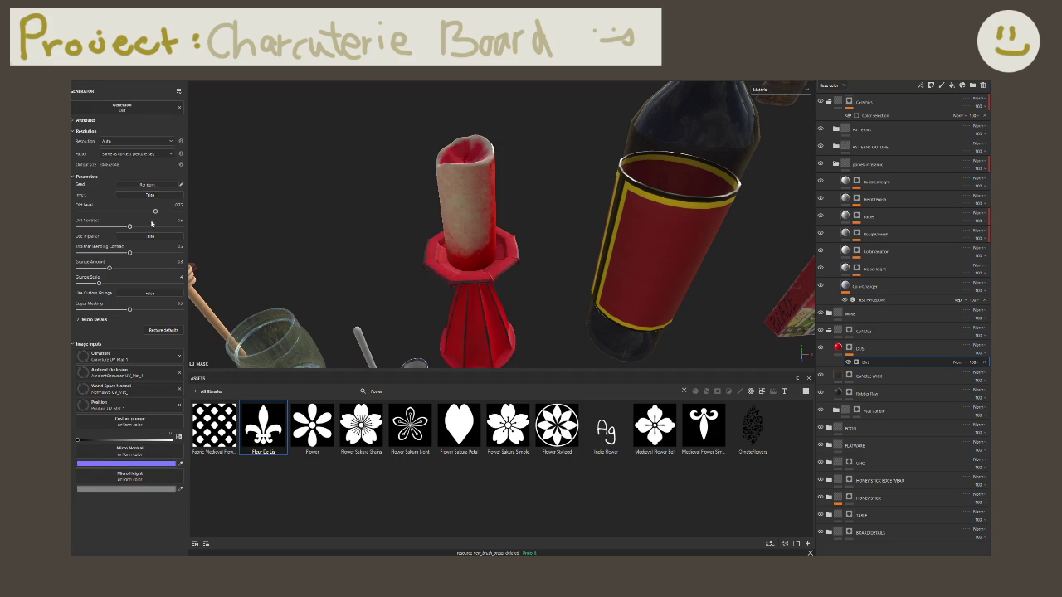
Step: Lower the Dirt Level, drop Dirt Contrast to zero and raise Edges Masking to 0.77
mouse_move(364, 217)
alt+mouse_down()
mouse_move(477, 247)
mouse_move(440, 240)
alt+mouse_up()
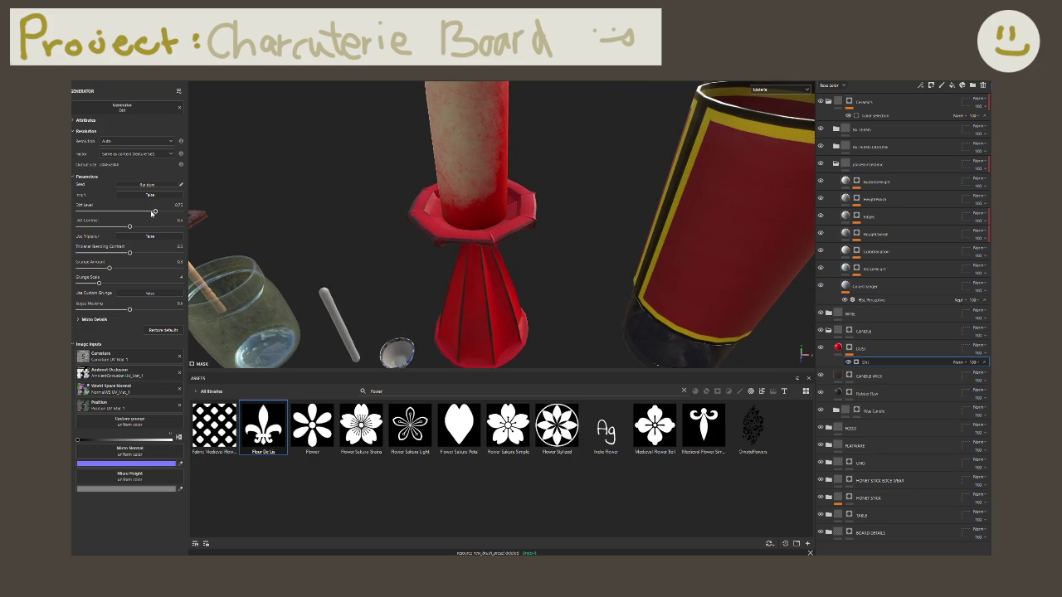
drag(155, 212, 111, 213)
alt+drag(365, 218, 356, 221)
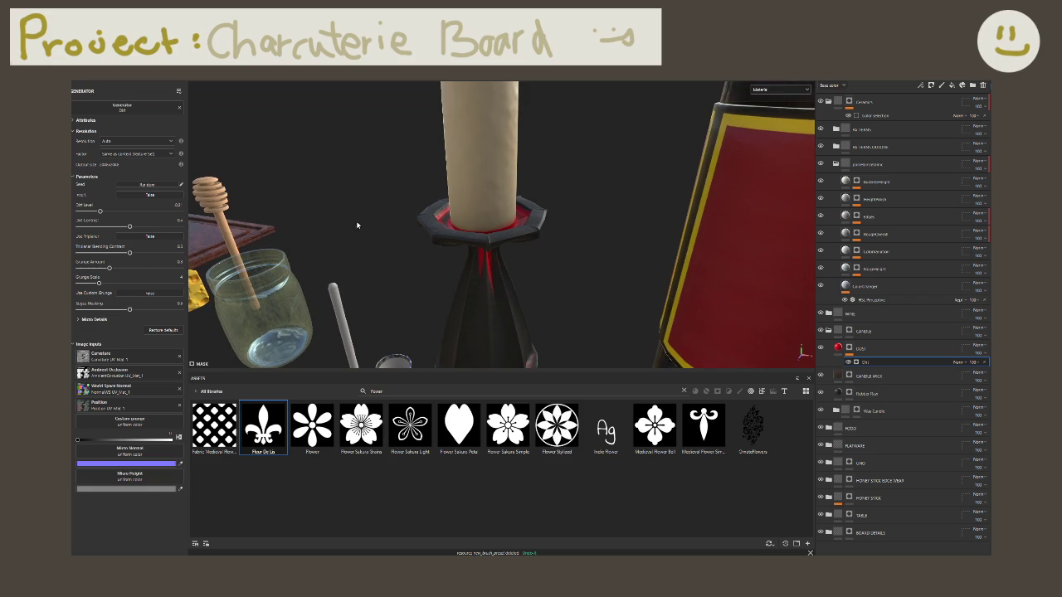
drag(130, 226, 108, 228)
alt+drag(498, 248, 473, 257)
drag(108, 227, 78, 227)
alt+drag(498, 249, 464, 249)
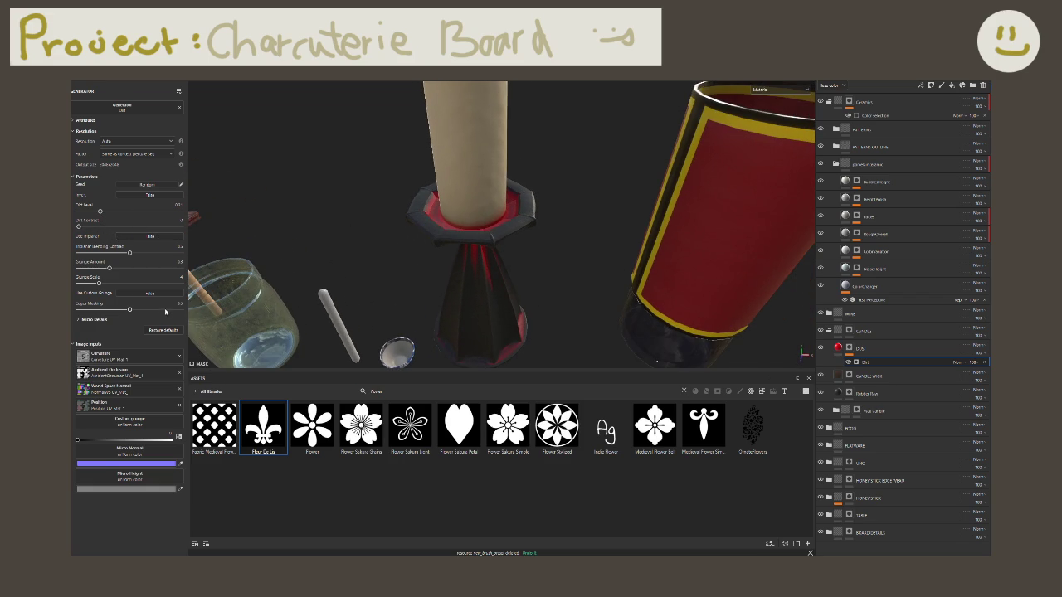
Step: Try Grunge Scale 15 then reset it to minimum, and nudge dirt contrast and level back up
drag(130, 309, 184, 309)
drag(98, 283, 208, 288)
mouse_move(307, 295)
mouse_down()
mouse_move(79, 283)
mouse_move(293, 264)
mouse_move(79, 253)
mouse_move(224, 234)
mouse_up()
mouse_move(79, 227)
mouse_down()
mouse_move(142, 235)
mouse_move(79, 227)
mouse_move(108, 212)
mouse_up()
mouse_move(390, 208)
alt+mouse_down()
mouse_move(385, 155)
mouse_move(428, 243)
mouse_move(441, 238)
alt+mouse_up()
scroll(434, 244, up, 2)
scroll(434, 240, up, 2)
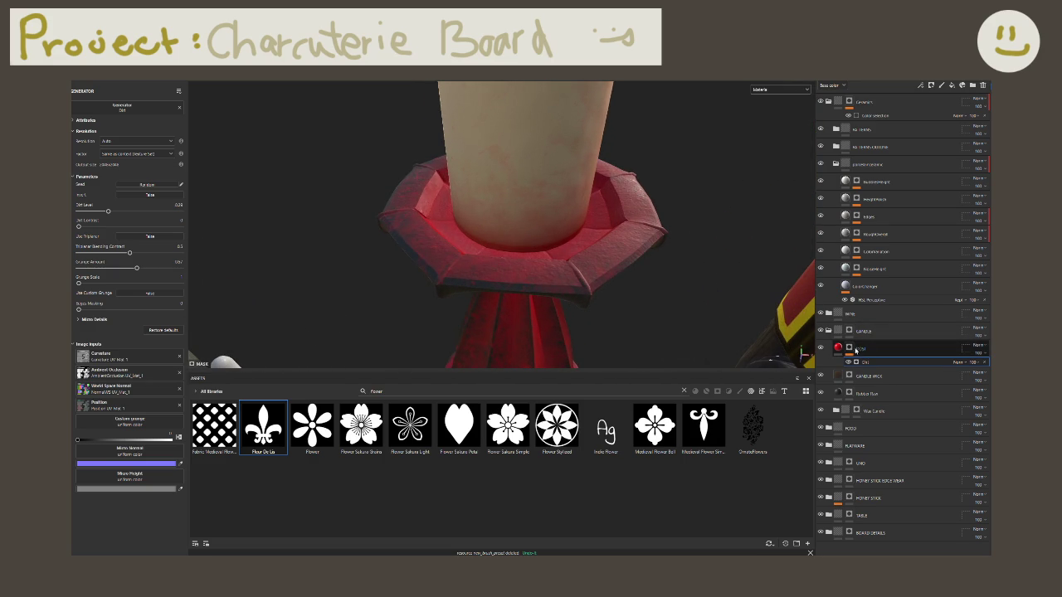
Step: View the DUST mask alone, add Levels to it, and shift its midtones darker then back
alt+click(857, 362)
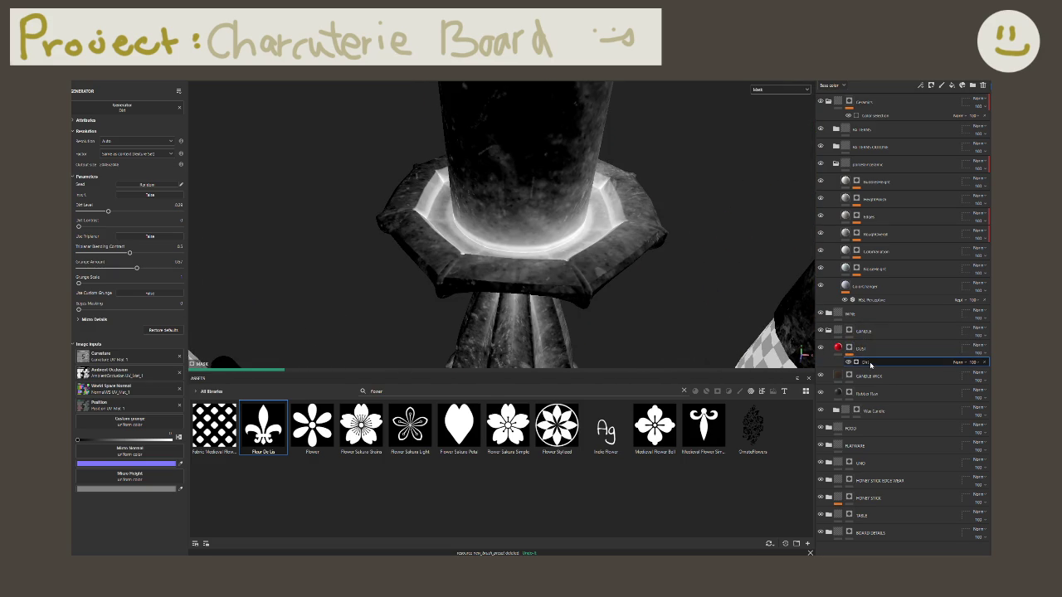
right_click(870, 365)
click(900, 491)
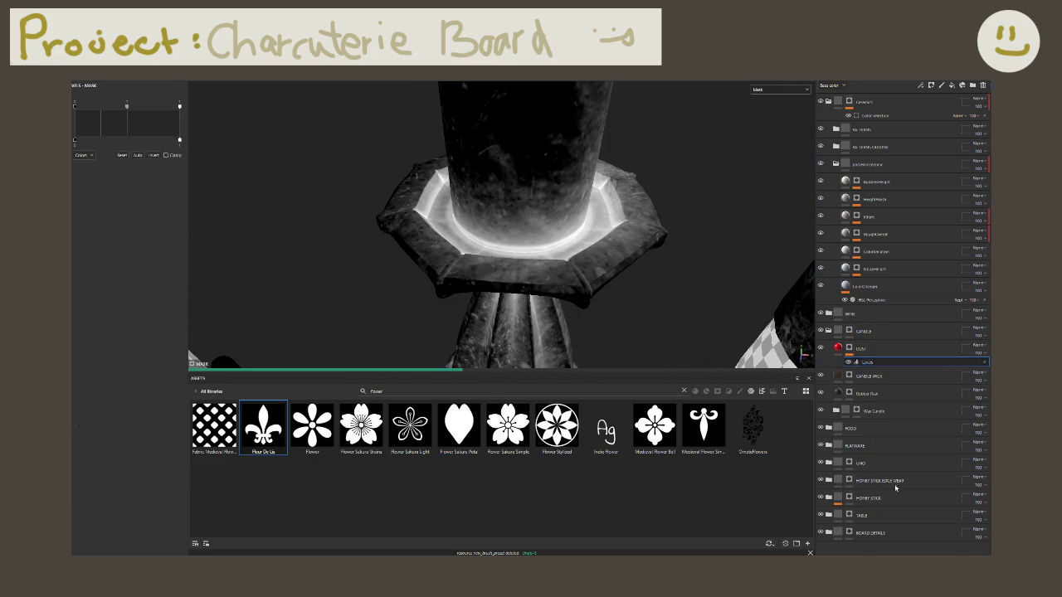
mouse_move(128, 107)
mouse_down()
mouse_move(143, 111)
mouse_move(127, 110)
mouse_up()
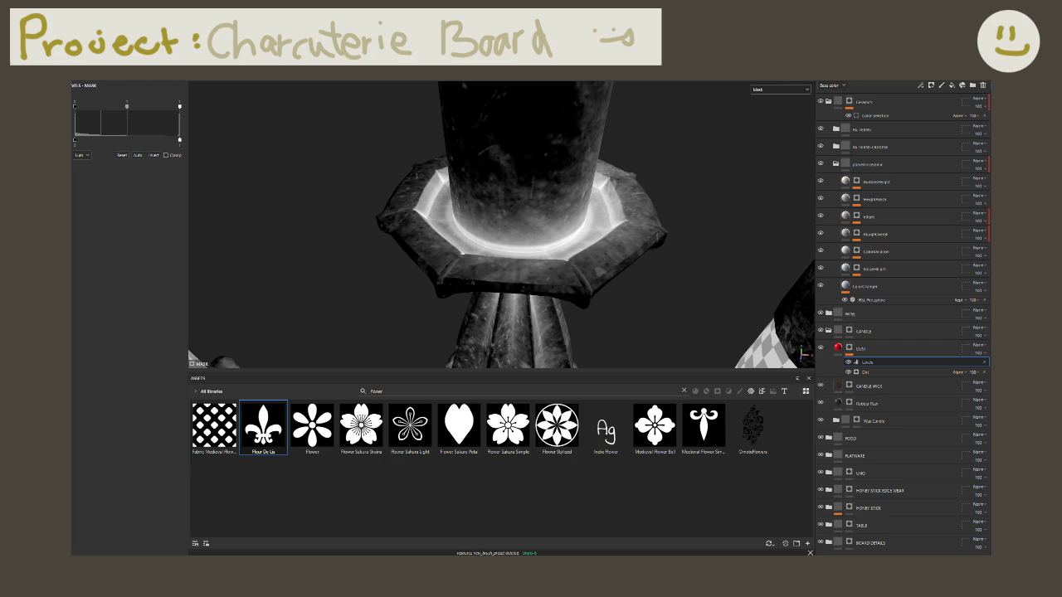
mouse_move(127, 107)
mouse_down()
mouse_move(111, 116)
mouse_move(179, 108)
mouse_move(142, 143)
mouse_up()
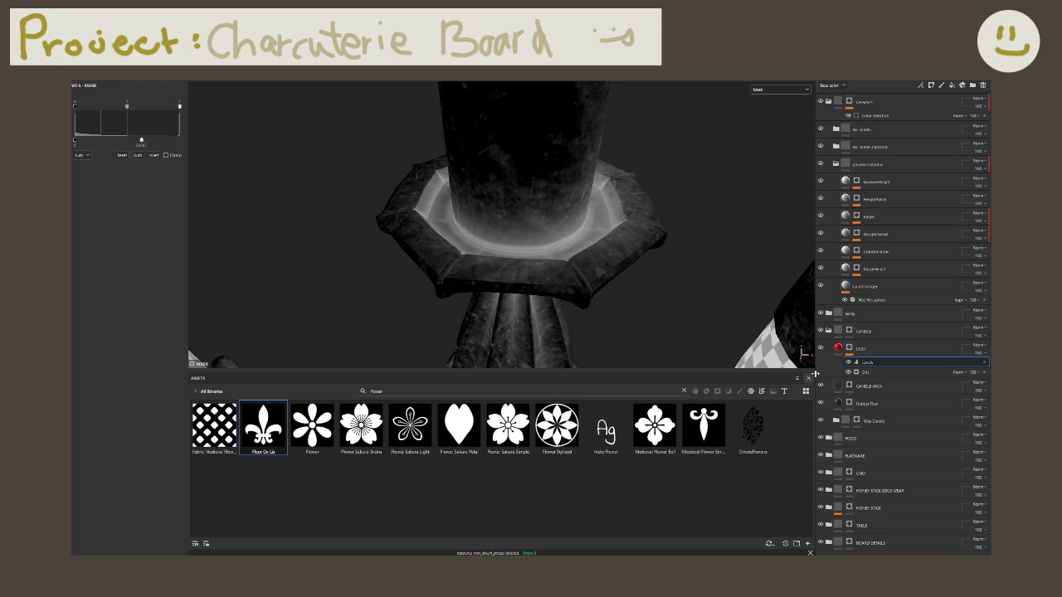
click(843, 348)
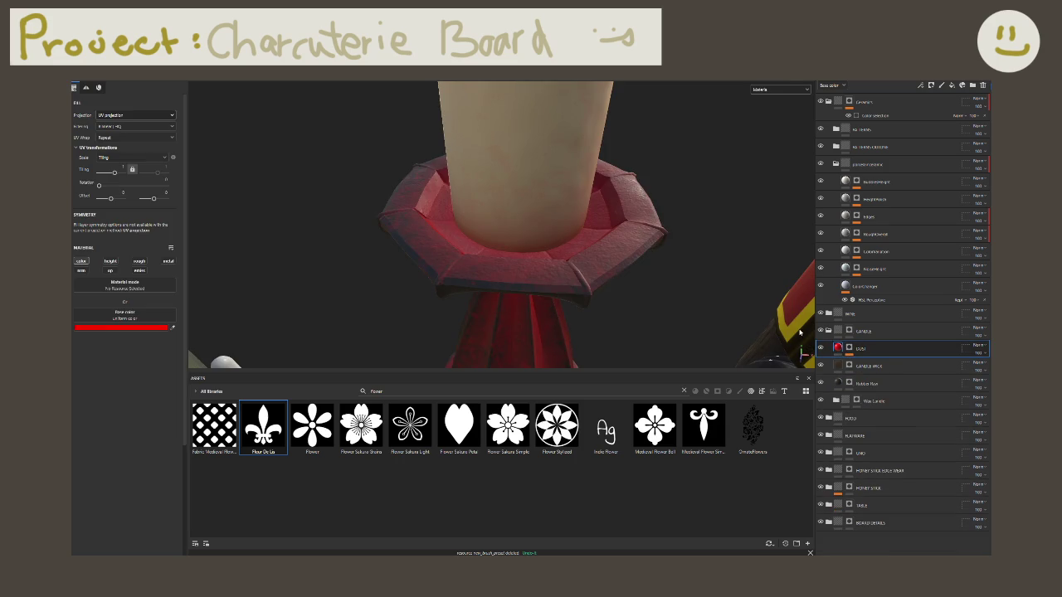
Step: Replace the DUST base colour's red with a pasted greyish-brown colour value
click(114, 328)
click(233, 445)
key(ctrl+v)
key(Return)
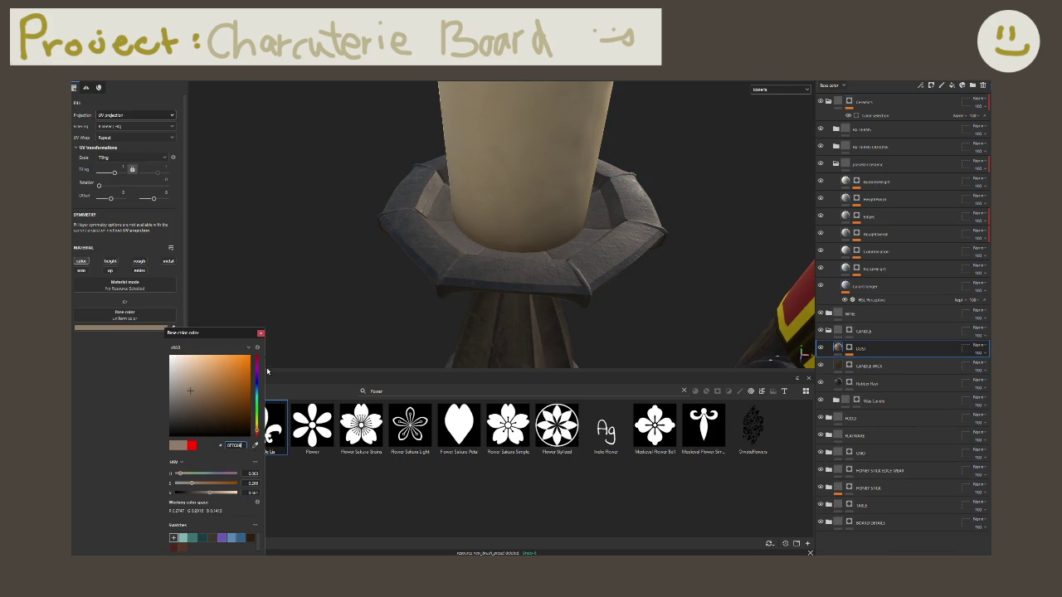
click(260, 333)
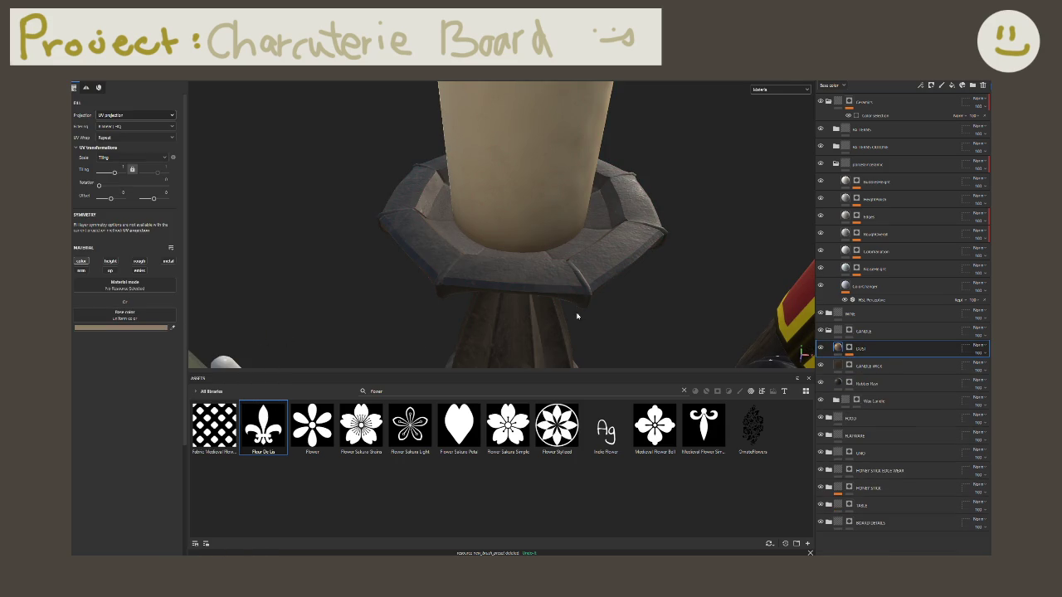
mouse_move(498, 251)
alt+mouse_down()
mouse_move(517, 297)
mouse_move(403, 292)
mouse_move(459, 278)
mouse_move(453, 273)
alt+mouse_up()
key(ctrl)
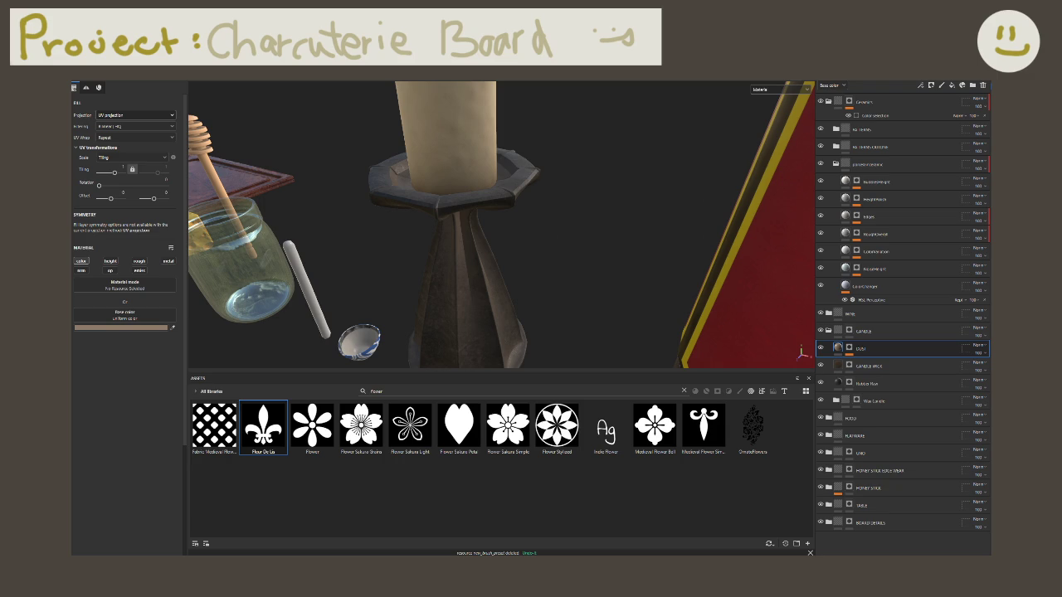
mouse_move(541, 273)
alt+mouse_down()
mouse_move(470, 243)
mouse_move(592, 244)
mouse_move(571, 252)
mouse_move(618, 206)
mouse_move(576, 261)
mouse_move(606, 235)
mouse_move(600, 268)
mouse_move(576, 261)
mouse_move(610, 240)
mouse_move(600, 247)
alt+mouse_up()
mouse_move(600, 247)
shift+right_down()
mouse_move(671, 244)
mouse_move(656, 246)
shift+right_up()
alt+drag(659, 251, 678, 252)
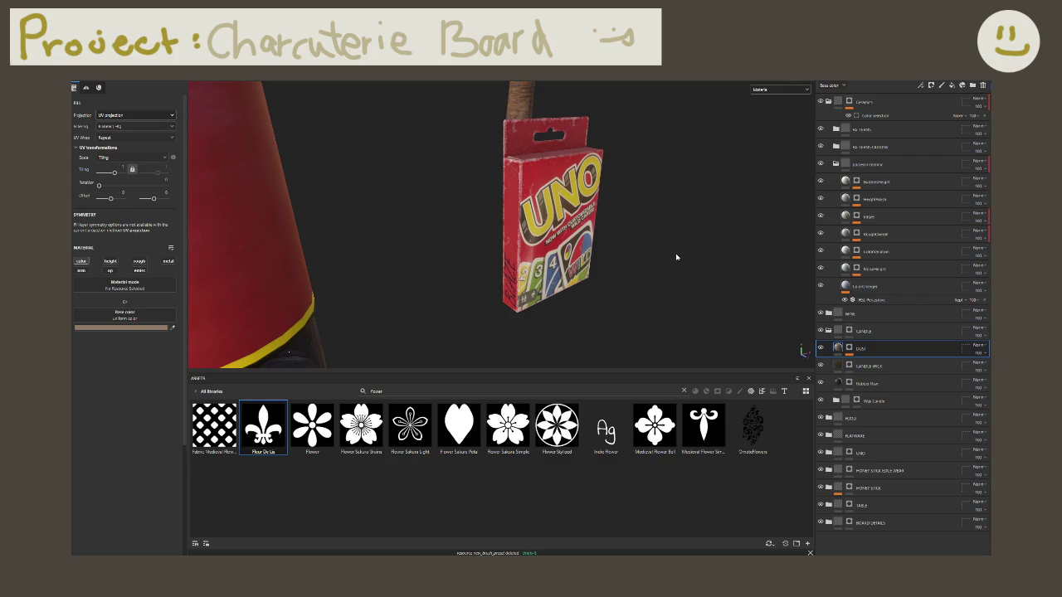
key(super+shift+s)
drag(683, 339, 438, 87)
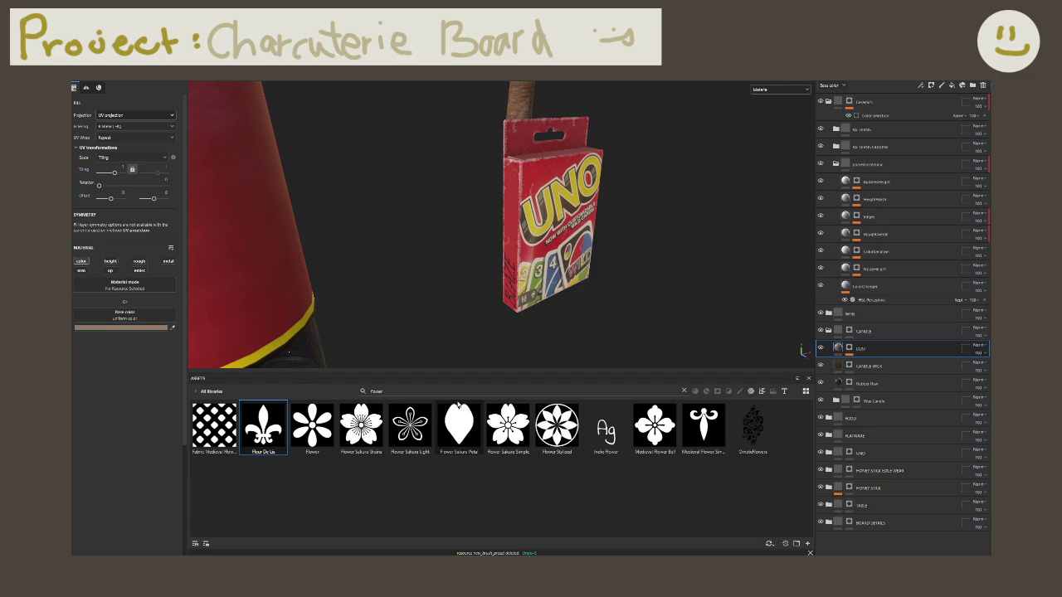
Step: Clear the flower search in Assets and orbit to the candle beside the upright wine bottle
click(684, 391)
mouse_move(398, 282)
alt+mouse_down()
mouse_move(438, 288)
mouse_move(458, 248)
alt+mouse_up()
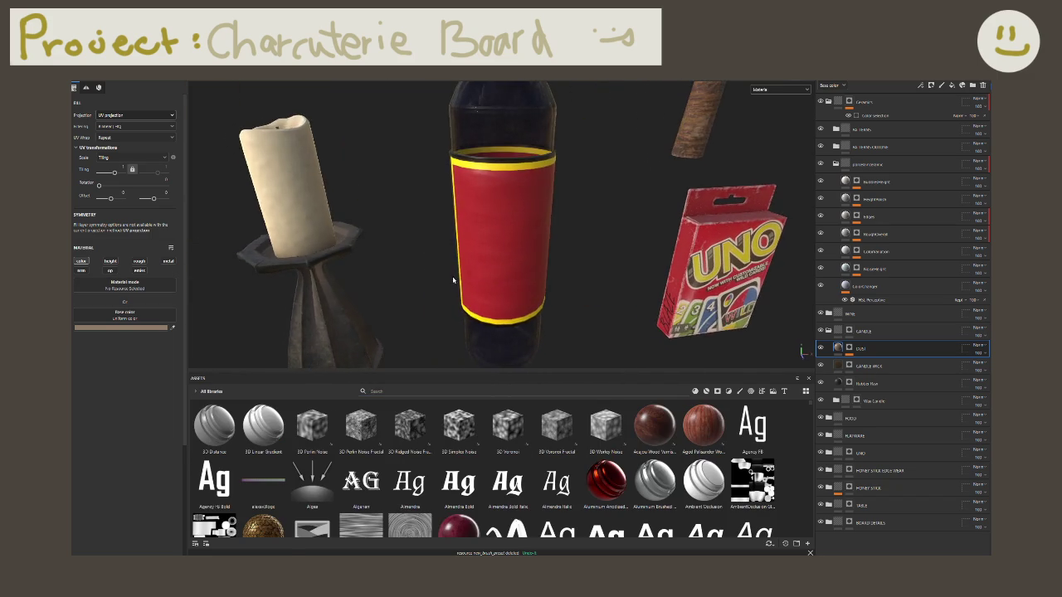
mouse_move(457, 248)
alt+mouse_down()
mouse_move(415, 269)
mouse_move(528, 302)
mouse_move(512, 310)
alt+mouse_up()
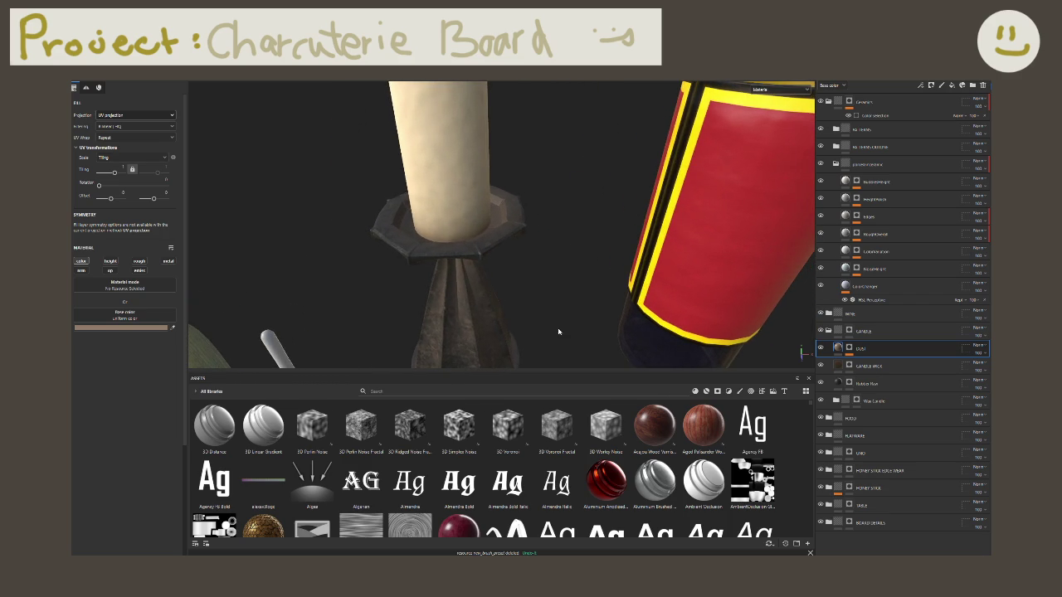
alt+right_drag(697, 368, 756, 273)
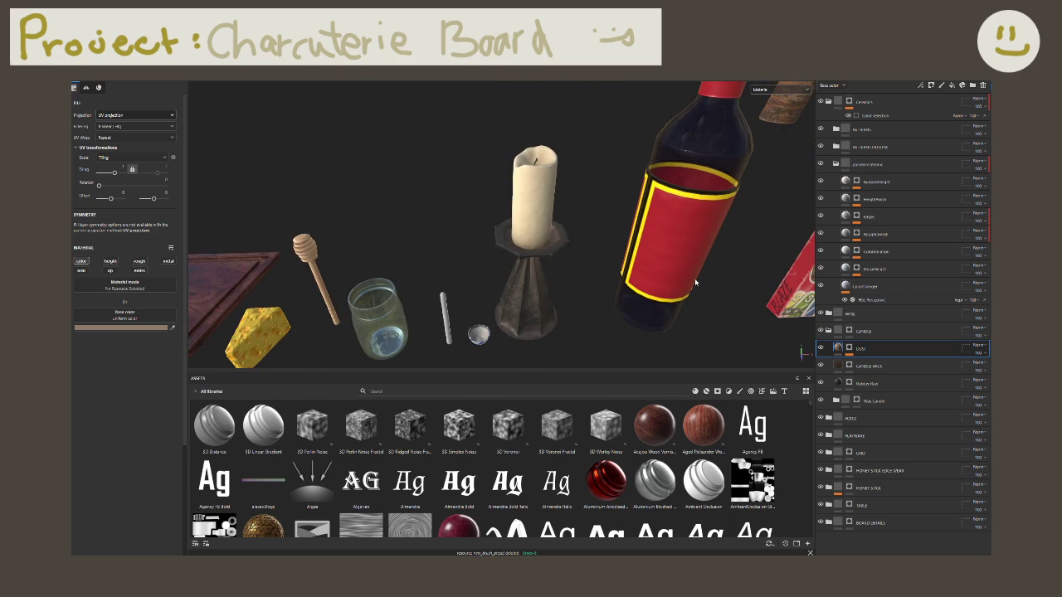
alt+drag(695, 278, 630, 274)
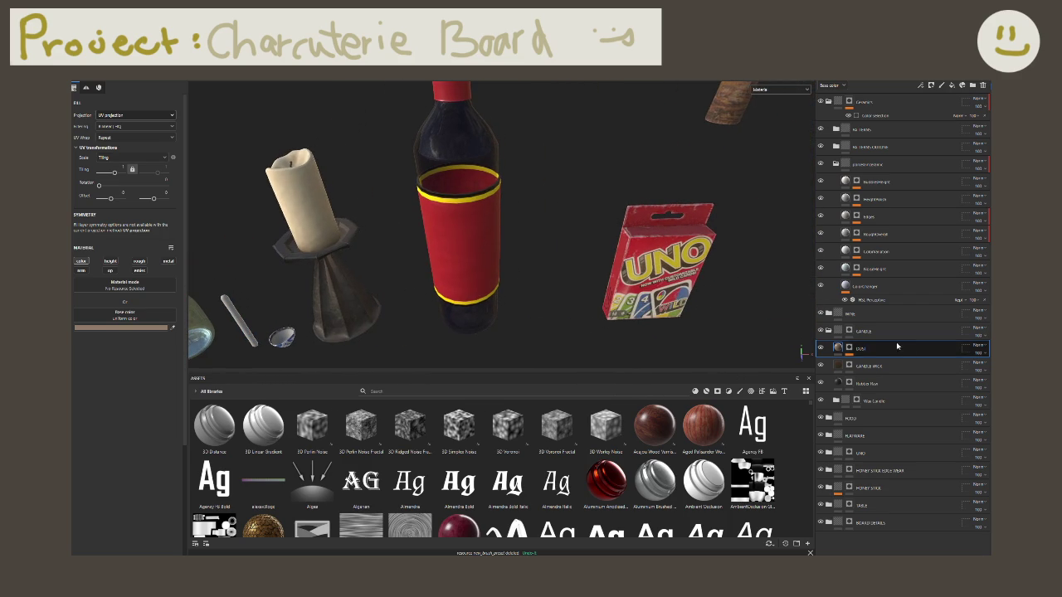
Step: Expand the UNO folder and inspect the UNO EDGE WEAR 1 mask
click(829, 454)
click(870, 474)
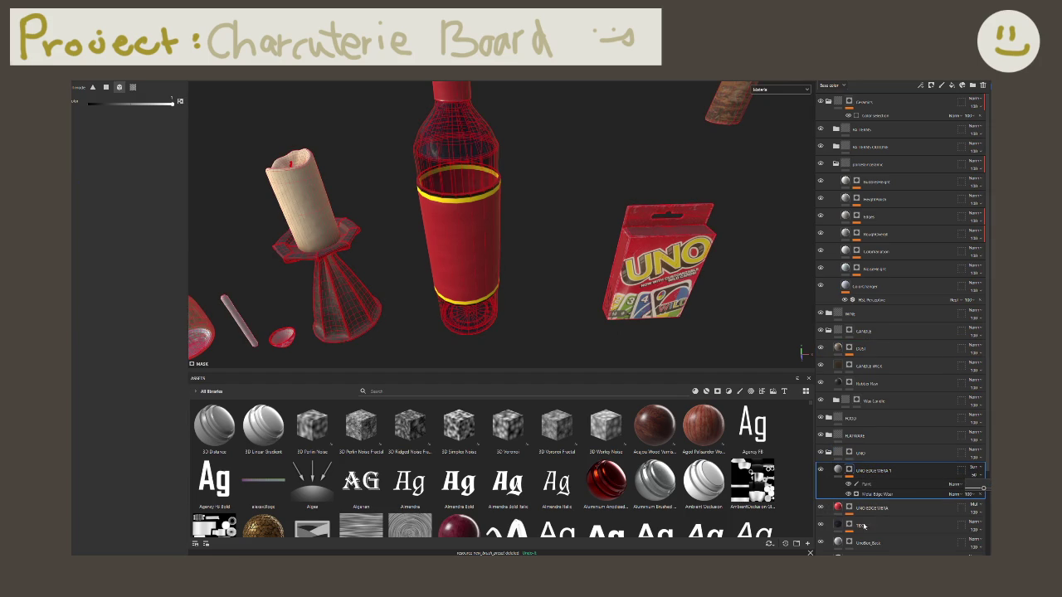
click(835, 471)
Step: Centre the view on the UNO box and check UNO EDGE WEAR 1's opacity
alt+drag(572, 249, 570, 257)
scroll(569, 257, up, 5)
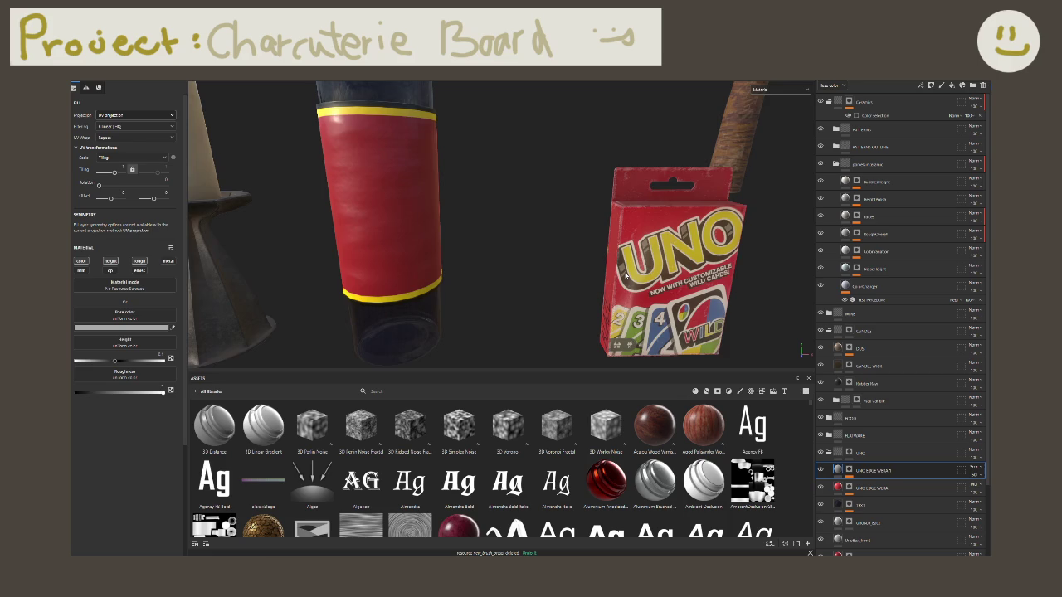
alt+middle_drag(609, 251, 445, 271)
scroll(445, 271, up, 5)
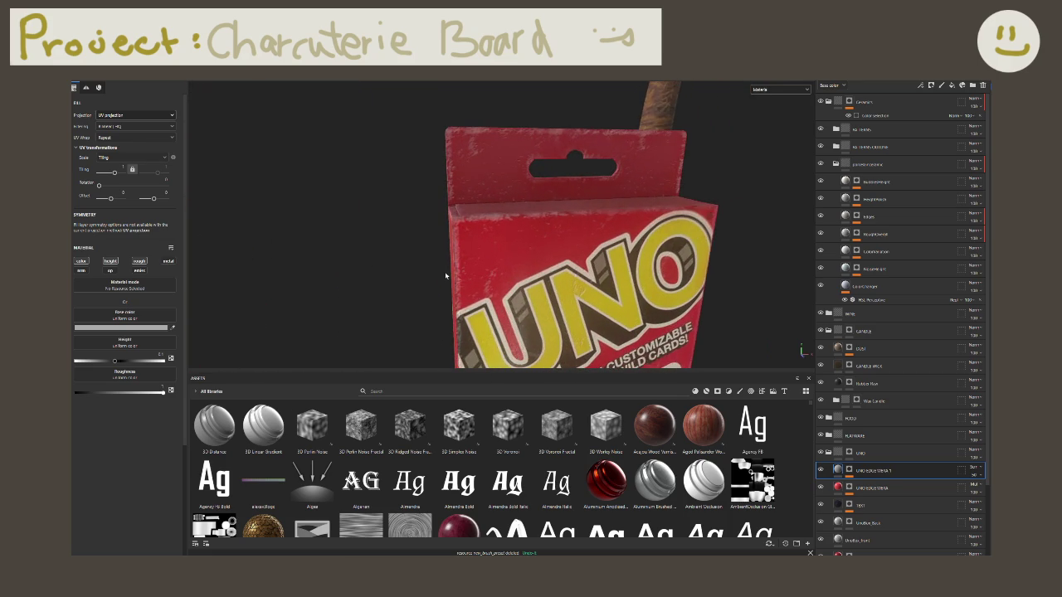
scroll(445, 272, down, 5)
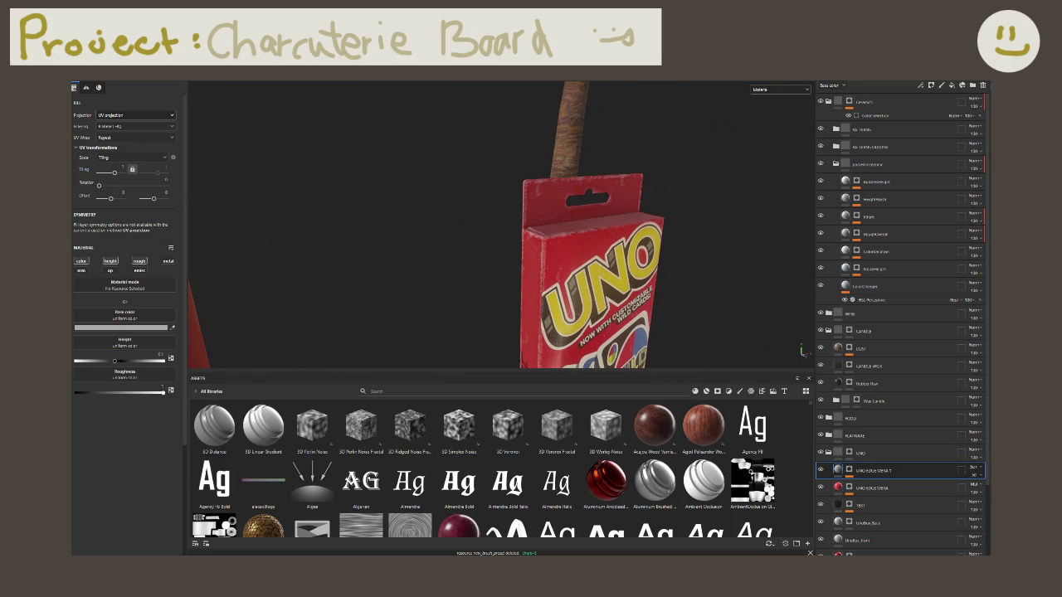
click(984, 476)
Step: Zoom out to a top-down view of the whole table and take a screen capture
mouse_move(689, 322)
alt+mouse_down()
mouse_move(700, 306)
mouse_move(531, 284)
mouse_move(570, 229)
alt+mouse_up()
scroll(545, 238, up, 2)
scroll(540, 254, up, 1)
scroll(524, 259, up, 1)
scroll(524, 260, down, 2)
scroll(531, 253, down, 2)
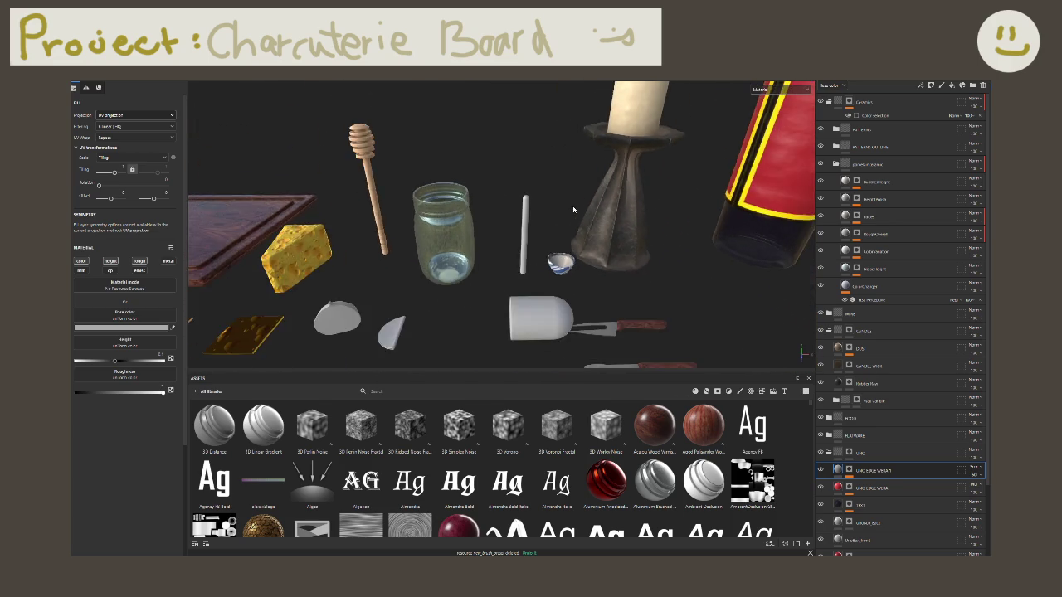
scroll(548, 245, down, 3)
scroll(568, 234, down, 1)
mouse_move(568, 234)
alt+mouse_down()
mouse_move(576, 173)
mouse_move(549, 229)
mouse_move(628, 279)
mouse_move(640, 237)
mouse_move(508, 192)
mouse_move(600, 228)
mouse_move(528, 228)
mouse_move(697, 251)
alt+mouse_up()
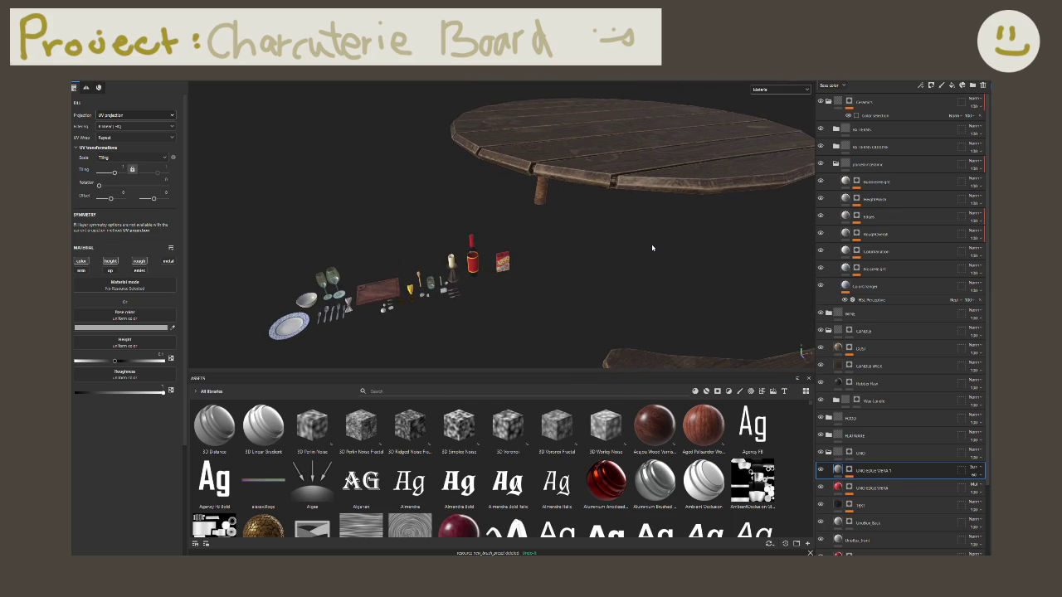
key(shift+super+s)
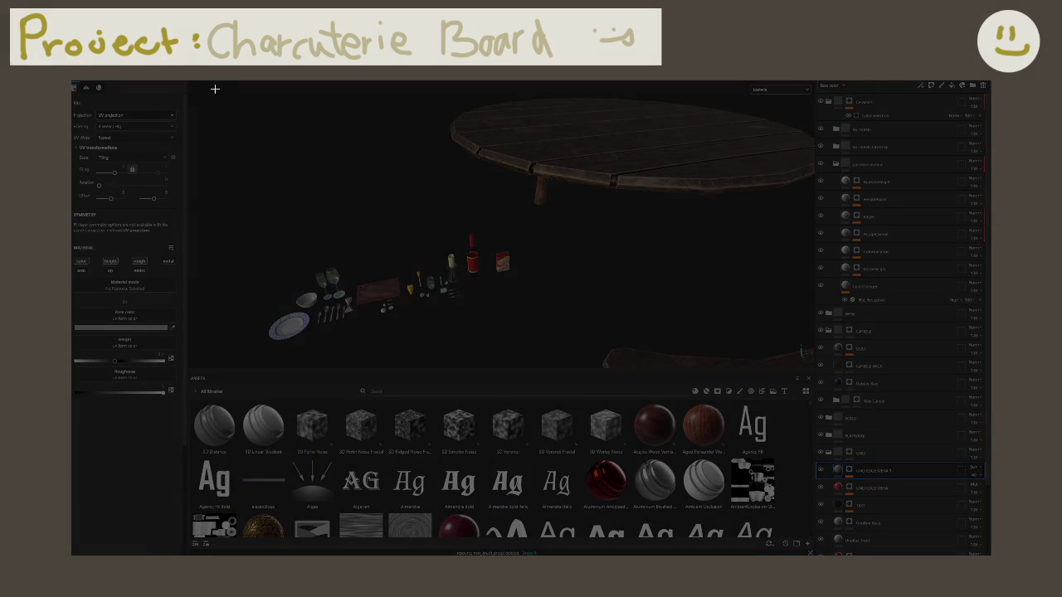
drag(215, 89, 817, 393)
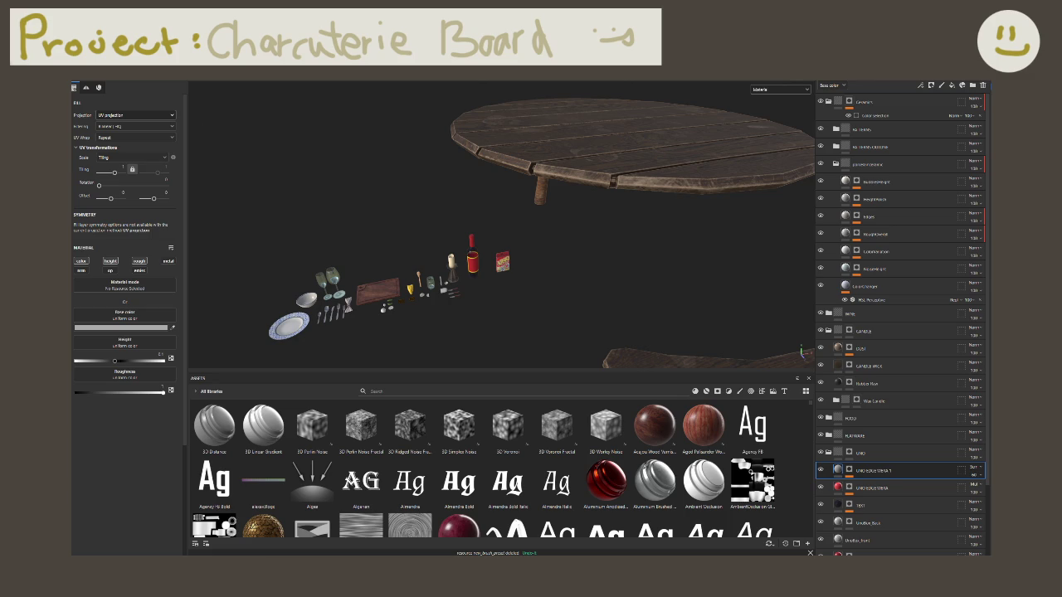
Step: Orbit and zoom in close on the candle holder beside the wine bottle
mouse_move(432, 299)
alt+mouse_down()
mouse_move(451, 315)
mouse_move(559, 290)
mouse_move(495, 295)
alt+mouse_up()
scroll(495, 295, up, 2)
scroll(519, 277, up, 2)
scroll(543, 260, up, 2)
scroll(566, 242, up, 2)
mouse_move(590, 226)
alt+mouse_down()
mouse_move(520, 255)
mouse_move(580, 264)
alt+mouse_up()
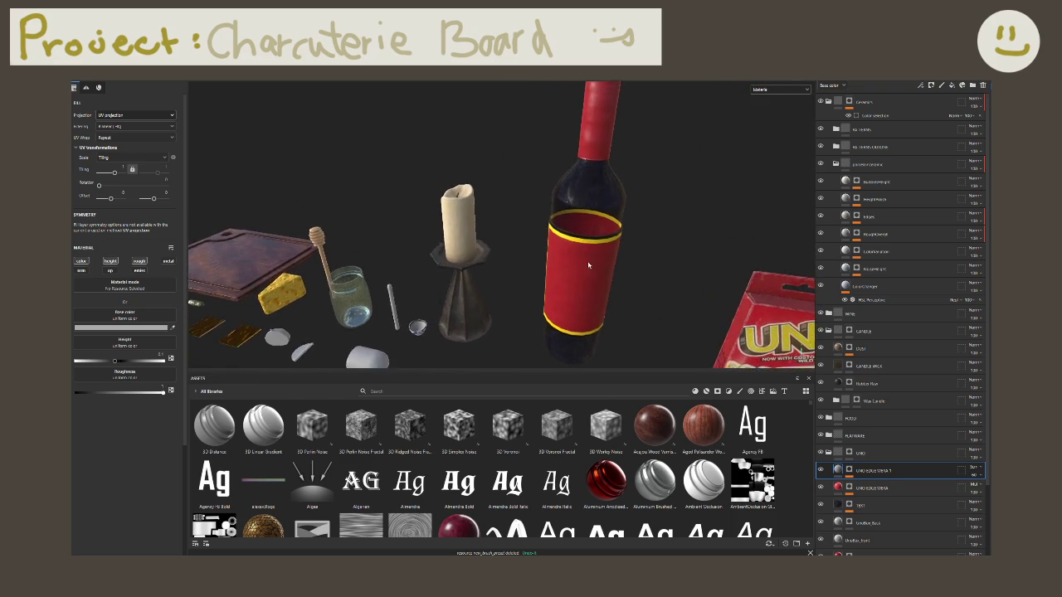
scroll(580, 264, down, 3)
scroll(580, 264, up, 1)
mouse_move(440, 265)
alt+middle_down()
mouse_move(618, 270)
mouse_move(567, 238)
mouse_move(550, 244)
alt+middle_up()
scroll(618, 270, up, 4)
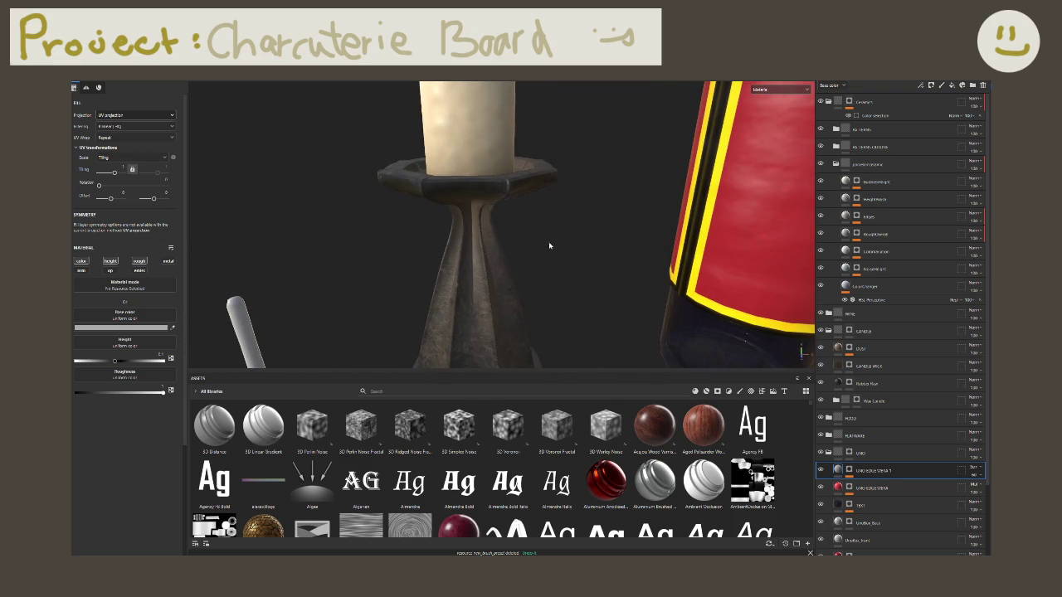
Step: Enable roughness on the DUST layer at about 0.84 and toggle the layer to compare
click(829, 453)
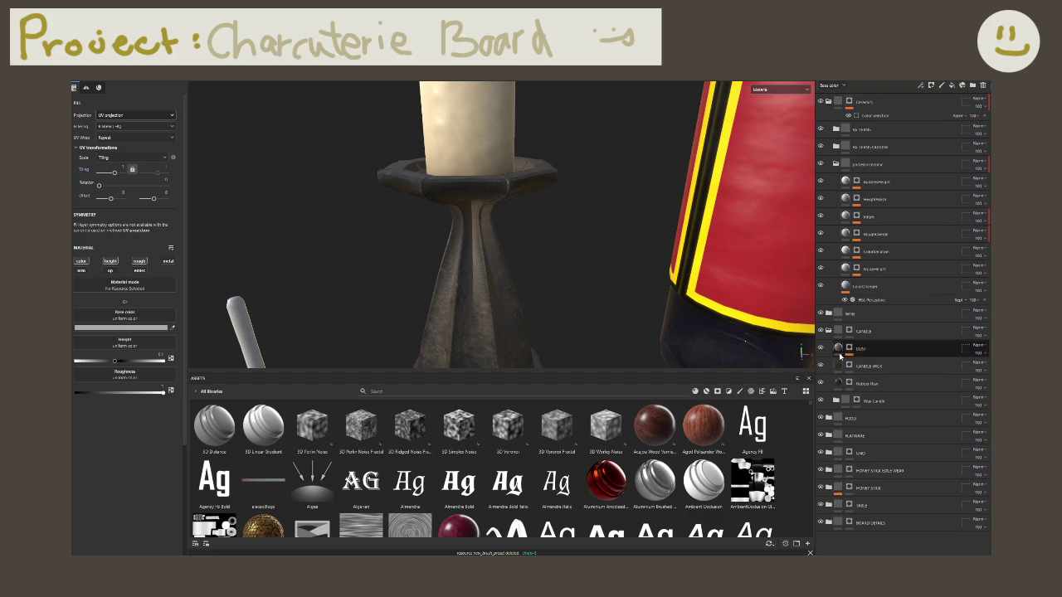
click(862, 348)
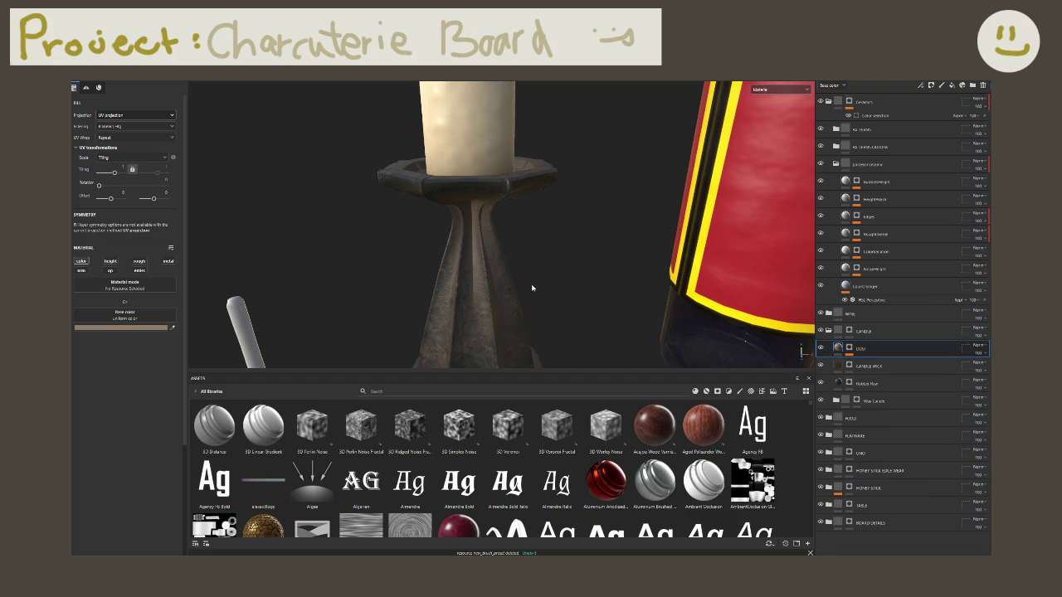
click(138, 261)
drag(119, 364, 156, 365)
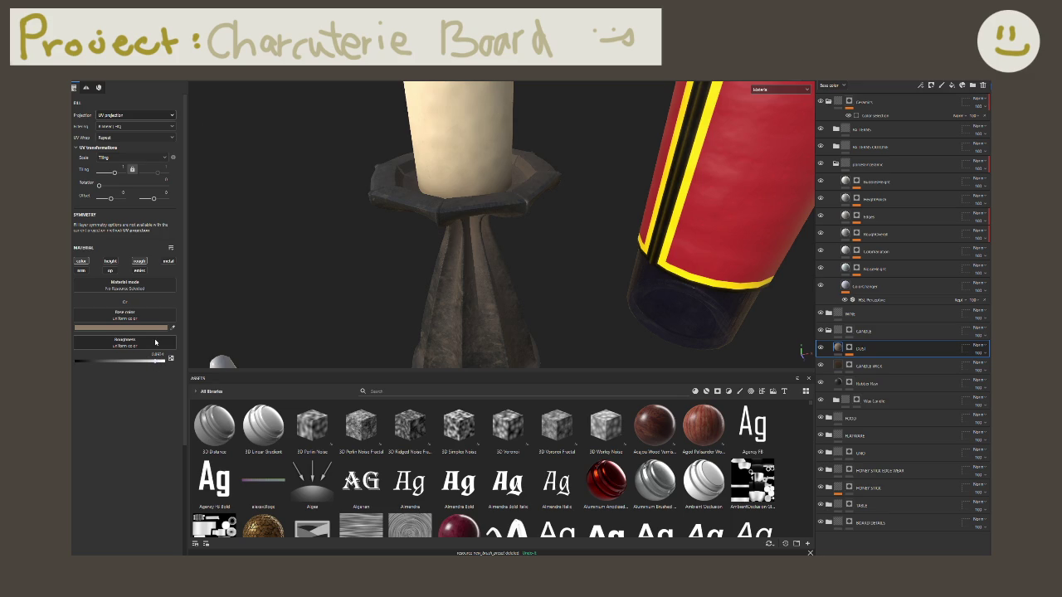
mouse_move(445, 238)
alt+mouse_down()
mouse_move(497, 203)
mouse_move(537, 279)
alt+mouse_up()
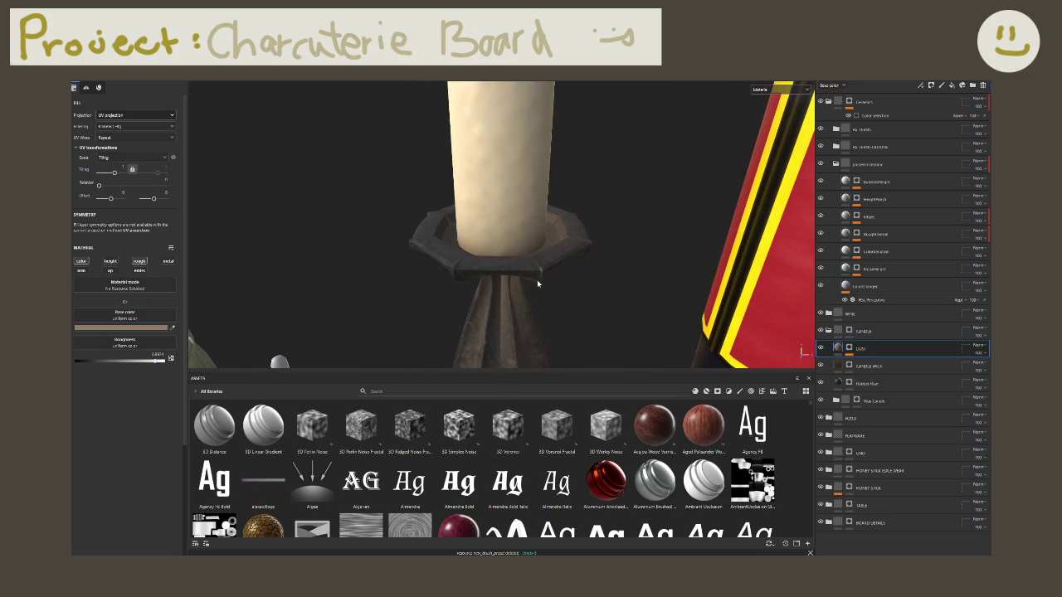
click(821, 349)
Step: Darken the DUST layer's base colour after comparing it on and off
click(820, 349)
click(821, 349)
click(820, 349)
click(133, 328)
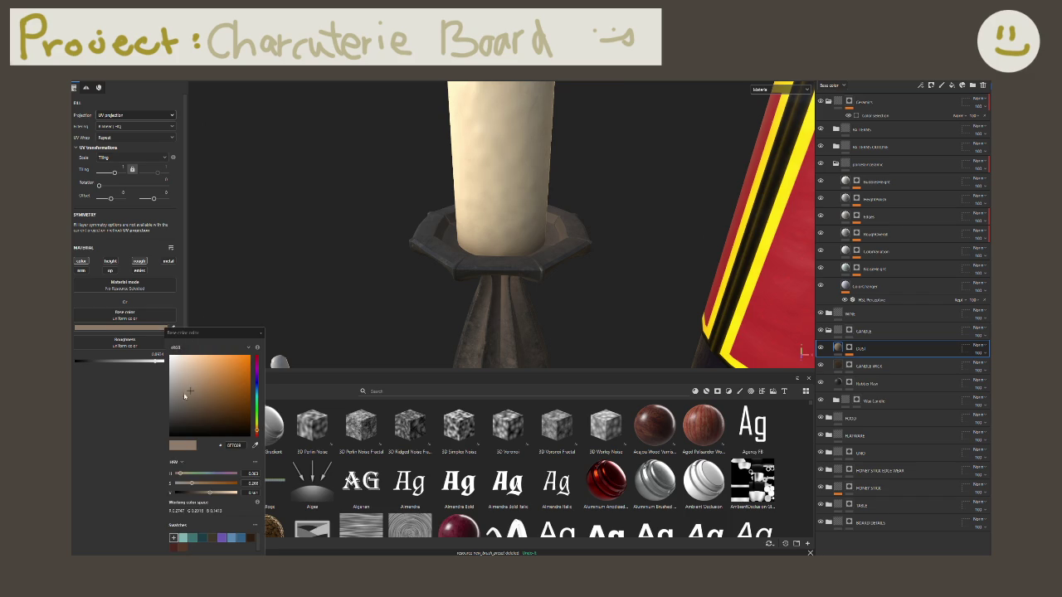
drag(184, 401, 190, 403)
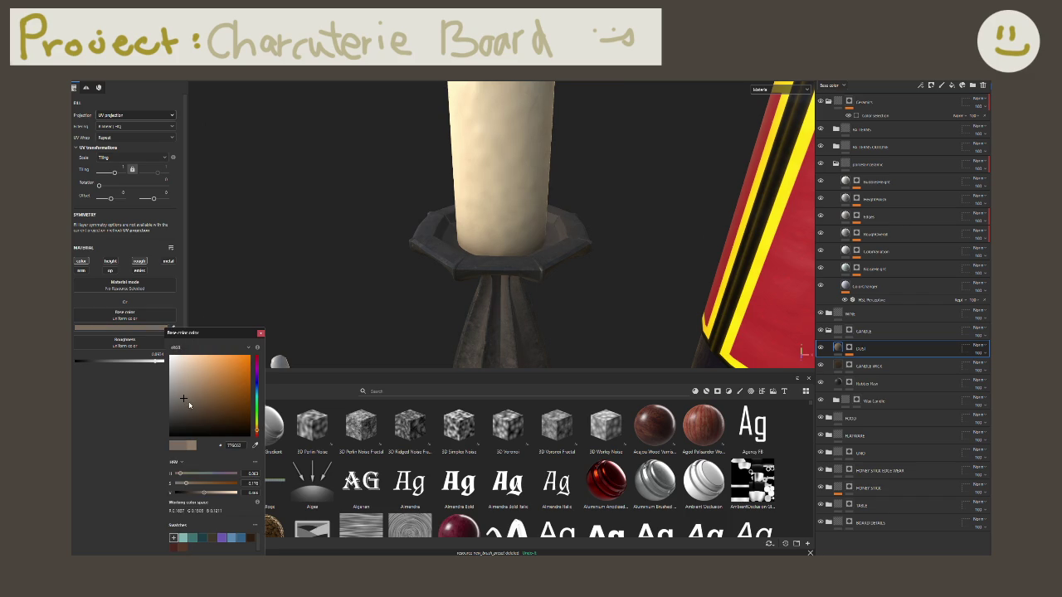
click(261, 334)
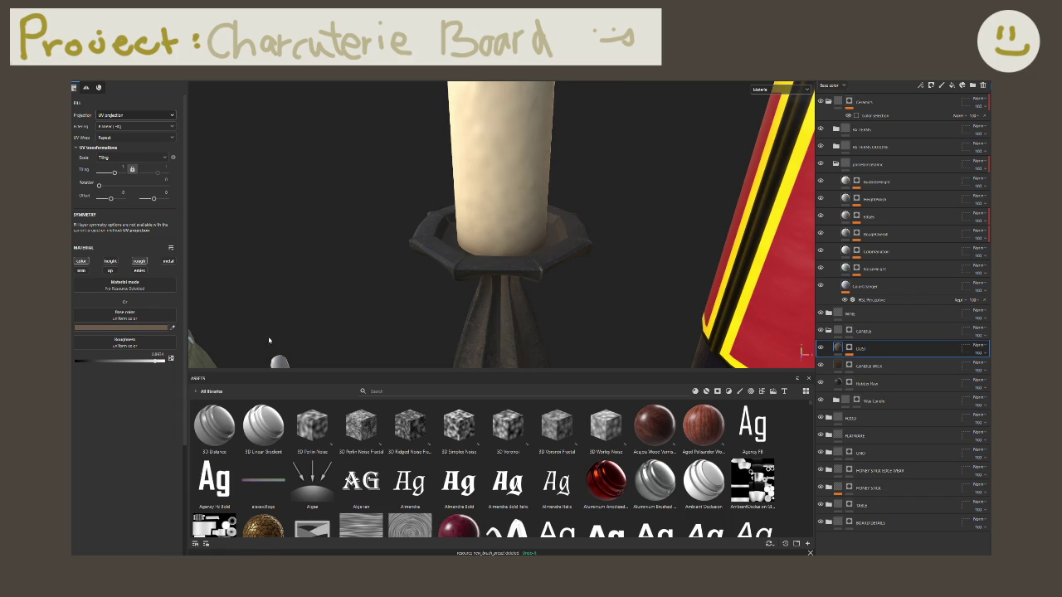
Step: Set the DUST layer opacity to about 75 while viewing the whole board
alt+drag(655, 294, 531, 291)
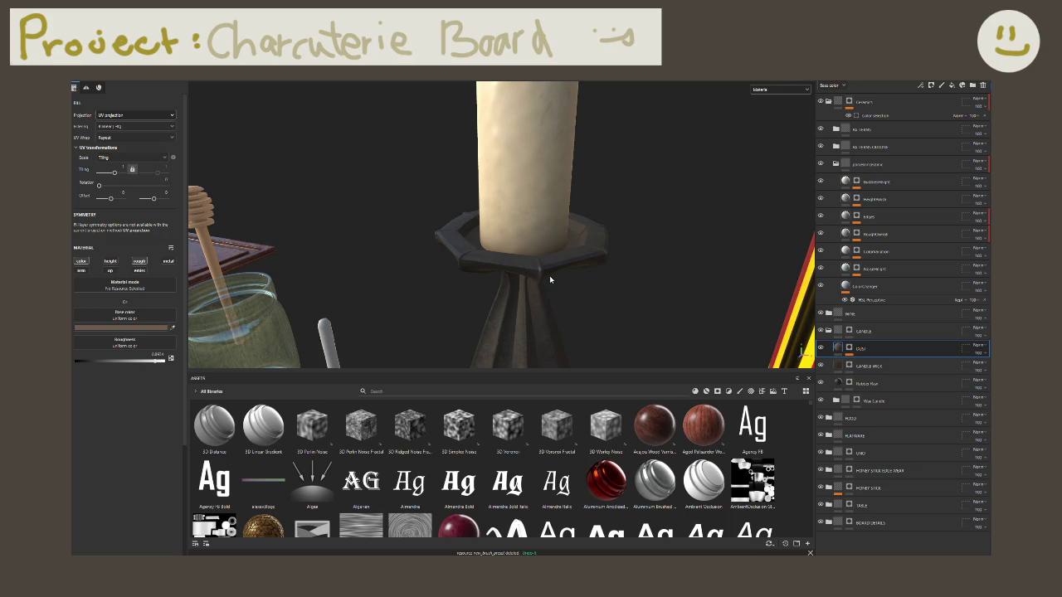
scroll(550, 279, down, 3)
scroll(549, 279, down, 4)
mouse_move(549, 280)
alt+mouse_down()
mouse_move(742, 237)
mouse_move(706, 249)
alt+mouse_up()
scroll(741, 236, up, 4)
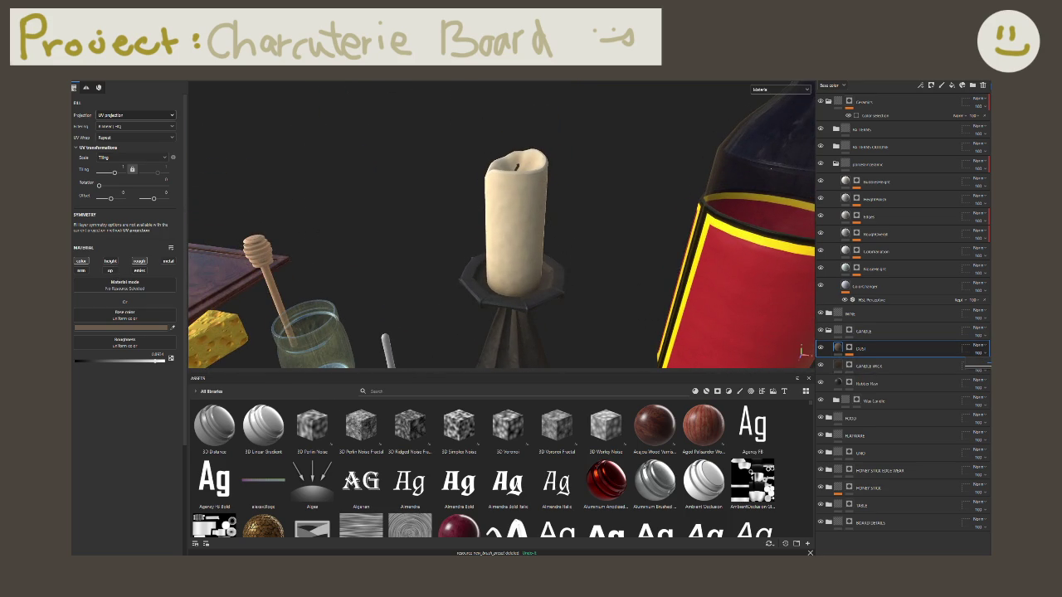
drag(990, 366, 983, 365)
Step: Zoom in to compare the candle holder with DUST toggled, then show the DUST mask and its Levels options
mouse_move(564, 138)
alt+mouse_down()
mouse_move(352, 165)
mouse_move(341, 213)
alt+mouse_up()
scroll(342, 214, up, 2)
scroll(347, 218, up, 3)
scroll(353, 221, up, 3)
scroll(358, 227, up, 3)
scroll(358, 226, up, 3)
scroll(358, 225, up, 3)
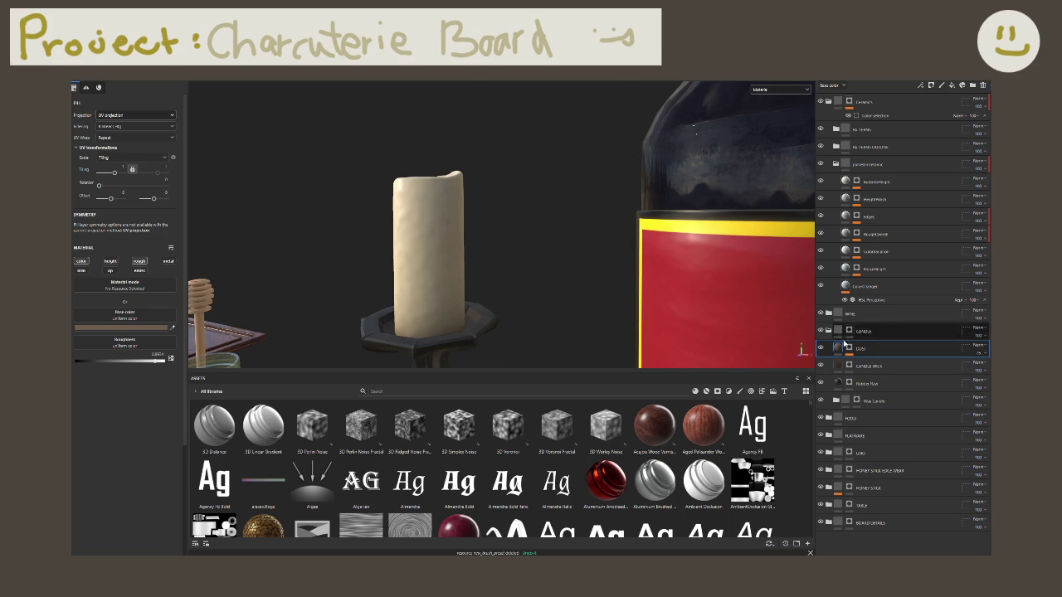
click(822, 348)
click(822, 349)
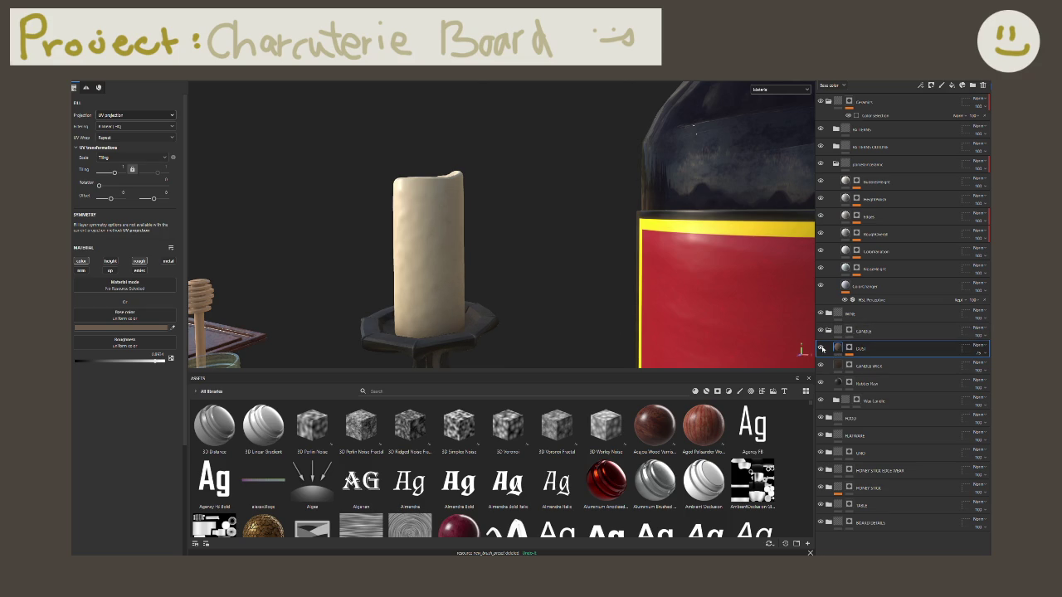
alt+click(849, 349)
mouse_move(659, 308)
alt+mouse_down()
mouse_move(702, 272)
mouse_move(263, 282)
mouse_move(655, 262)
mouse_move(736, 282)
mouse_move(445, 282)
mouse_move(560, 277)
mouse_move(473, 270)
mouse_move(749, 251)
mouse_move(560, 283)
mouse_move(565, 161)
mouse_move(481, 229)
mouse_move(538, 243)
mouse_move(522, 268)
mouse_move(459, 215)
mouse_move(486, 263)
mouse_move(614, 260)
mouse_move(498, 268)
alt+mouse_up()
right_click(865, 364)
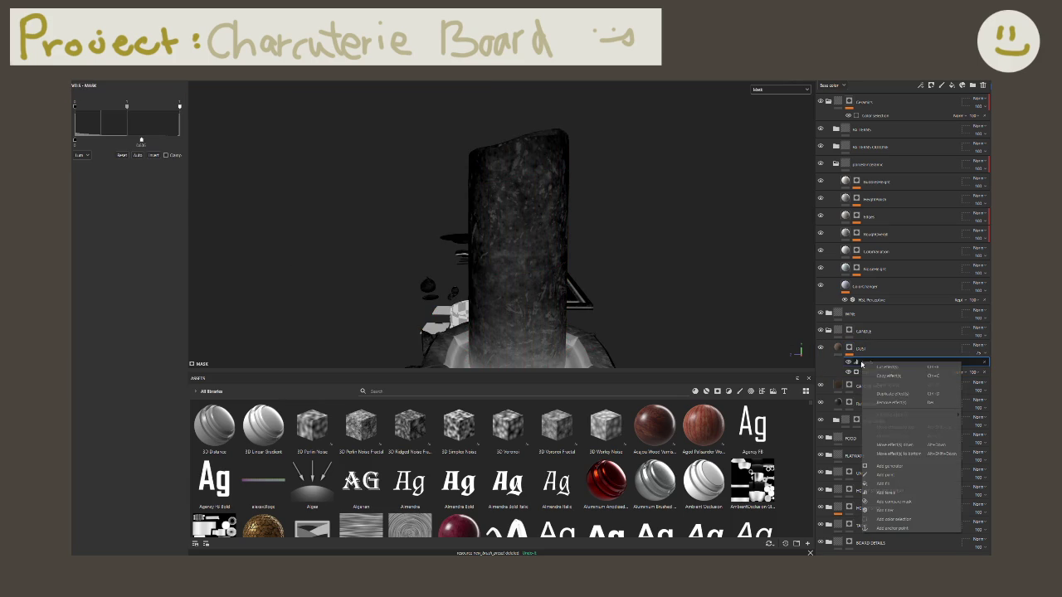
Step: Add a Paint effect to the DUST mask using a brush with the Smudge Cloud alpha
click(896, 475)
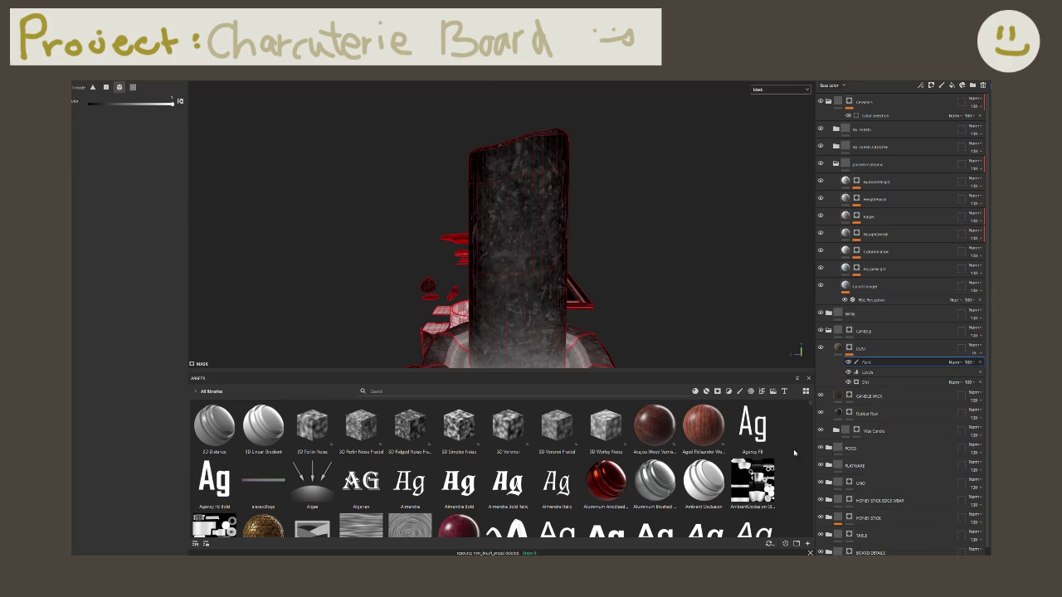
key(1)
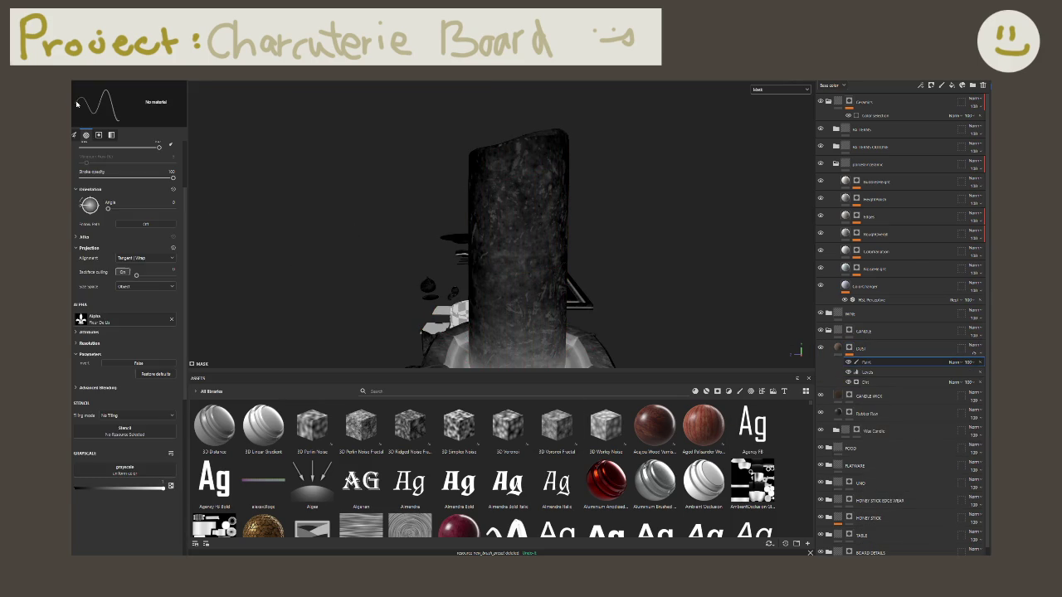
click(96, 320)
click(172, 340)
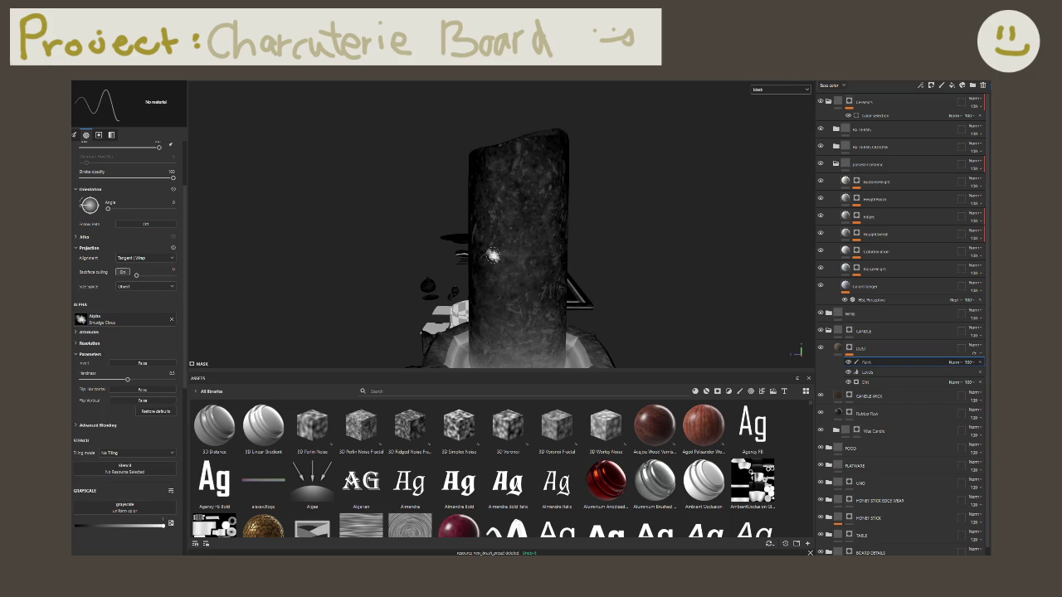
click(528, 281)
key(ctrl+z)
Step: Paint black smudges and streaks at about 46 opacity onto the candle pillar's dust mask
drag(173, 178, 124, 178)
drag(519, 243, 523, 234)
drag(142, 525, 76, 526)
drag(525, 259, 481, 274)
ctrl+drag(336, 81, 346, 82)
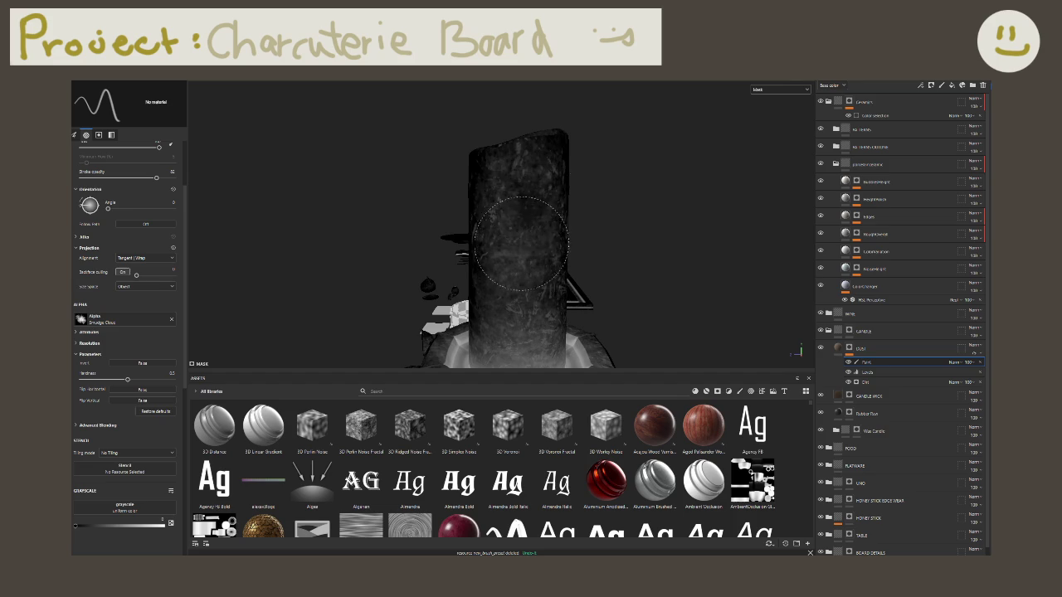
mouse_move(508, 268)
mouse_down()
mouse_move(498, 273)
mouse_move(539, 241)
mouse_move(501, 191)
mouse_up()
key(2)
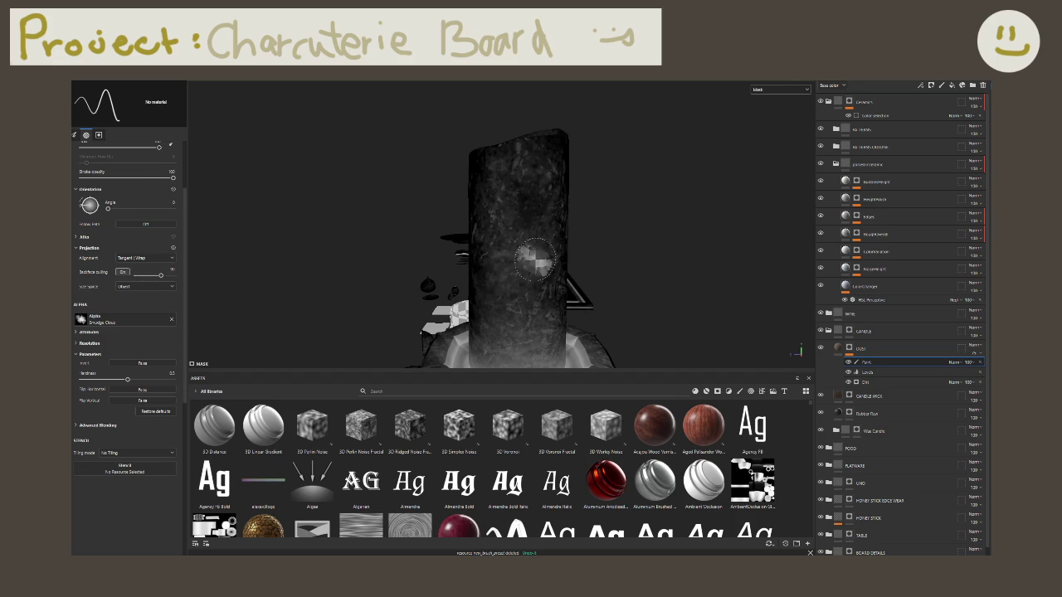
mouse_move(549, 209)
mouse_down()
mouse_move(523, 249)
mouse_move(517, 220)
mouse_up()
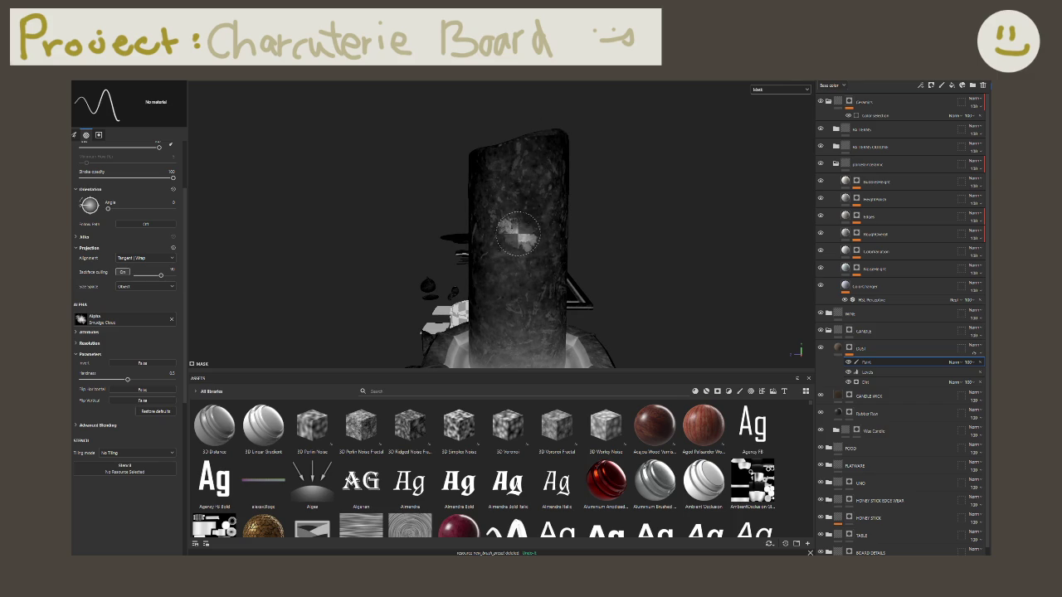
mouse_move(523, 234)
alt+mouse_down()
mouse_move(559, 254)
mouse_move(448, 209)
alt+mouse_up()
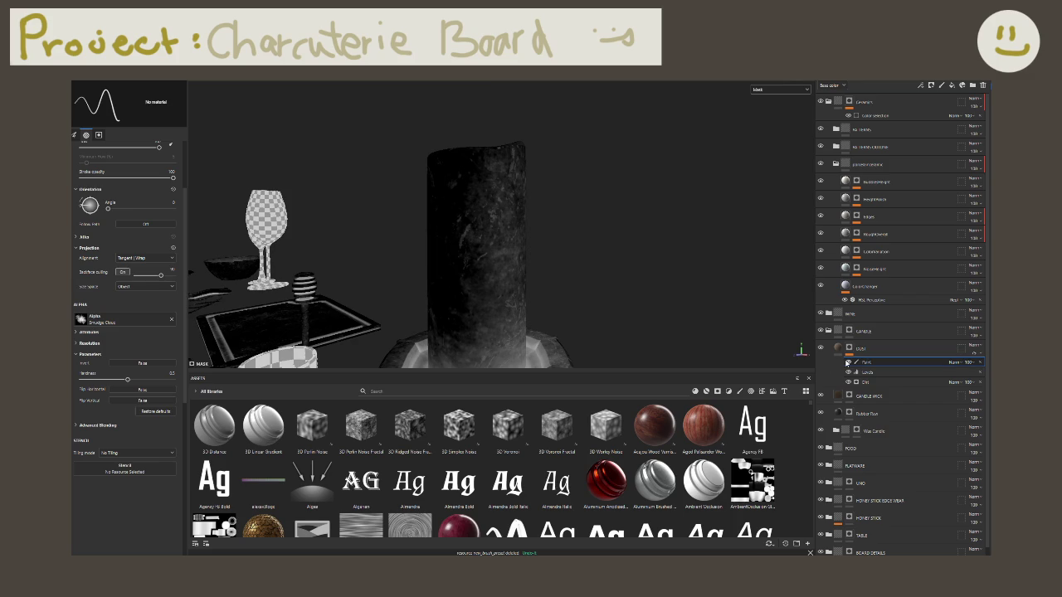
Step: Set the brush angle to 230, enlarge it, and stamp a patch on the lower pillar
alt+drag(465, 240, 559, 256)
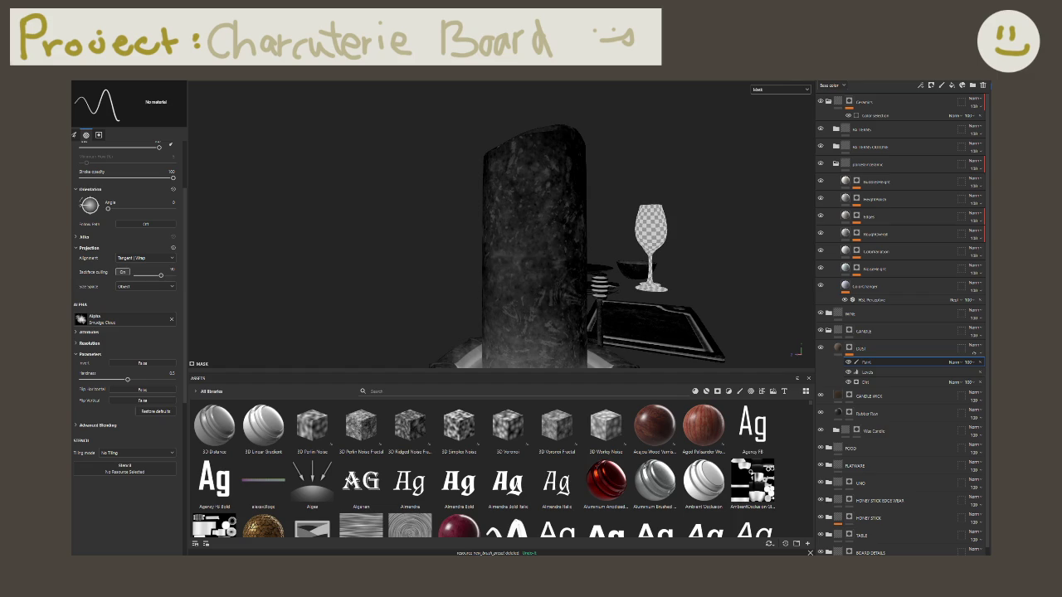
ctrl+drag(535, 262, 535, 262)
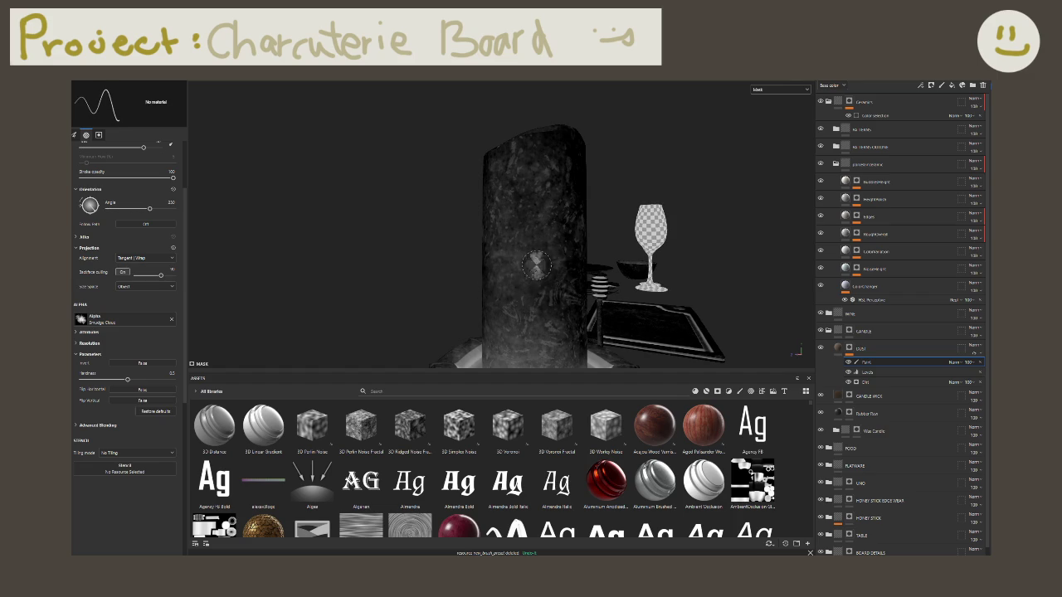
ctrl+right_drag(536, 262, 532, 254)
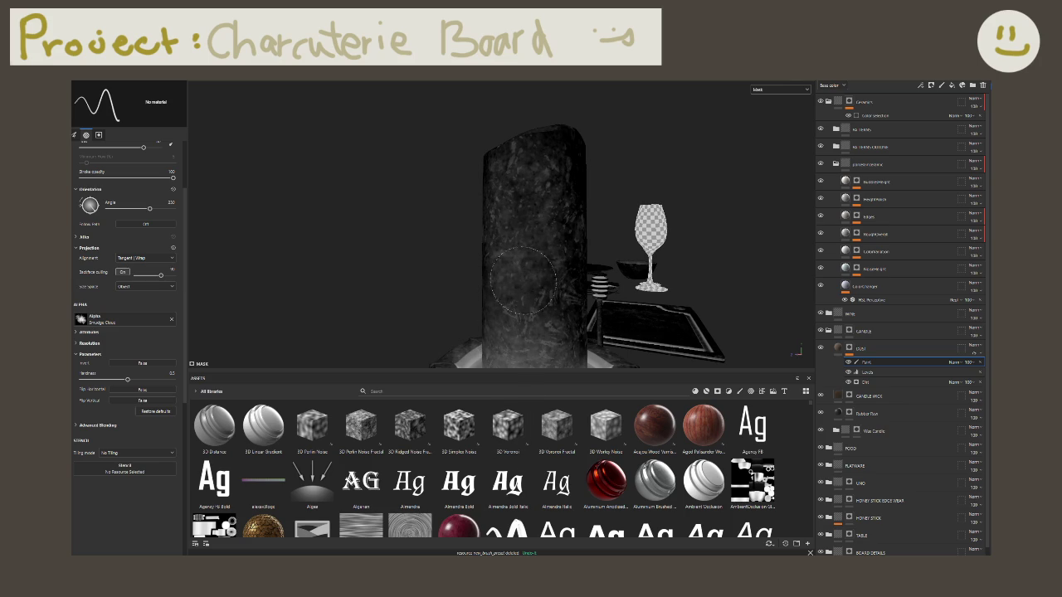
click(520, 323)
alt+drag(432, 332, 362, 336)
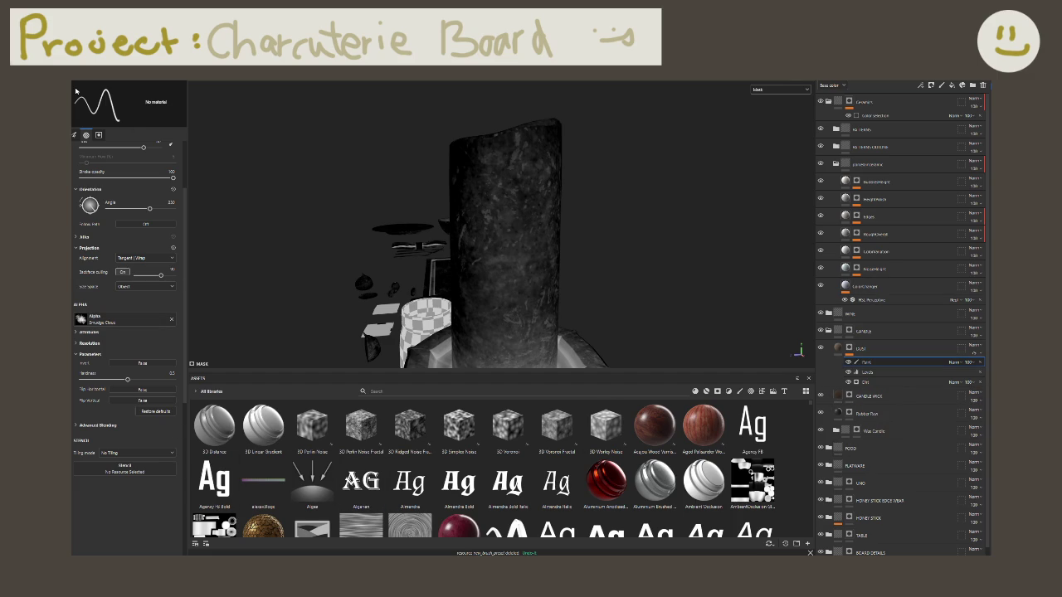
Step: Paint dust-mask variation on the upper and lower pillar and top rim, then exit mask view
key(1)
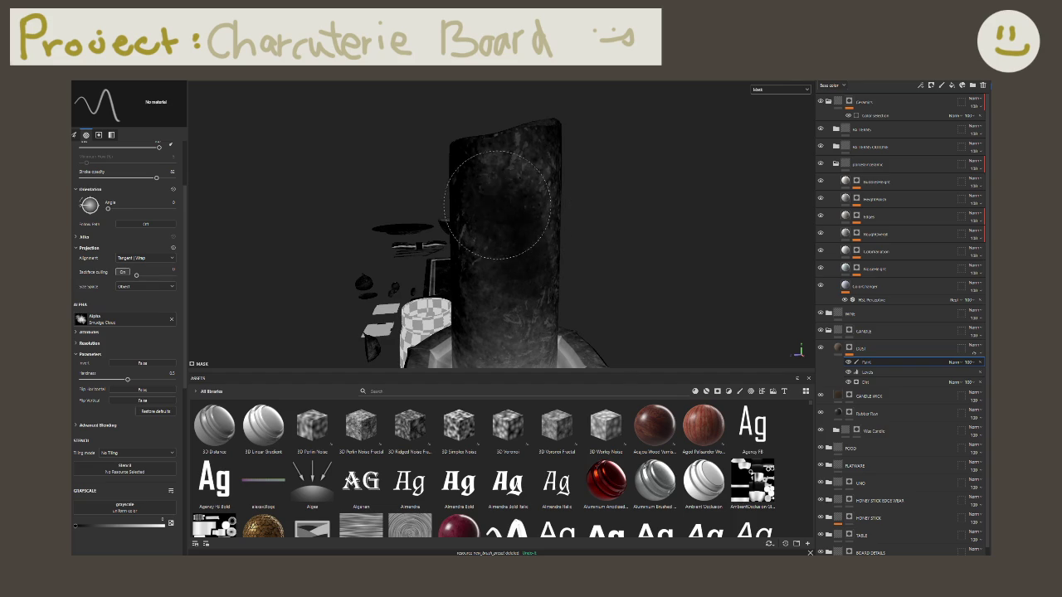
drag(506, 174, 497, 216)
mouse_move(508, 277)
mouse_down()
mouse_move(487, 190)
mouse_move(506, 203)
mouse_move(541, 199)
mouse_move(531, 191)
mouse_up()
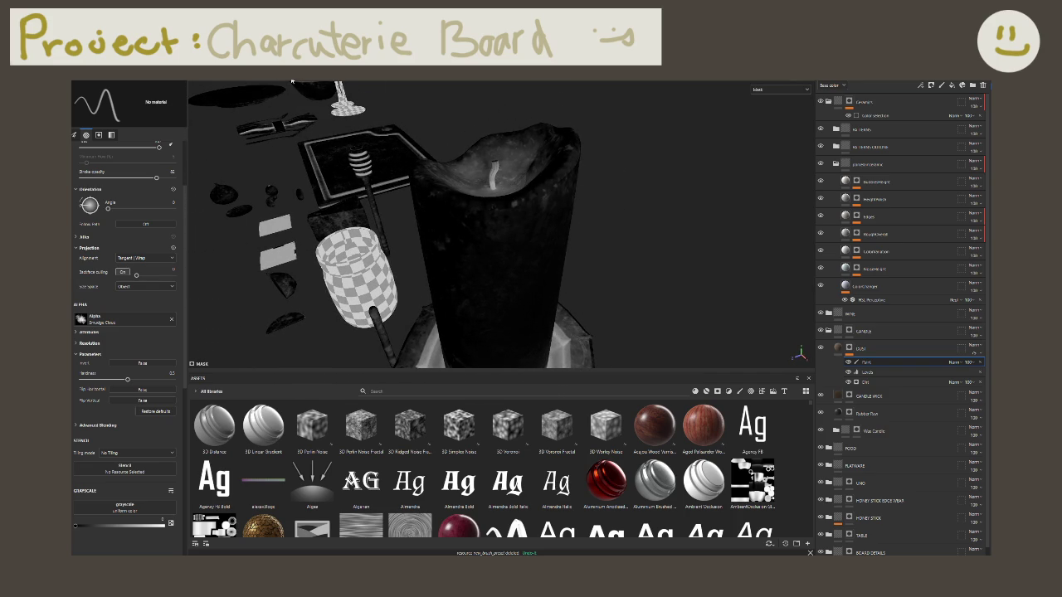
mouse_move(465, 161)
mouse_down()
mouse_move(591, 187)
mouse_move(520, 206)
mouse_move(583, 276)
mouse_move(404, 225)
mouse_move(465, 260)
mouse_move(324, 243)
mouse_move(586, 133)
mouse_move(498, 208)
mouse_up()
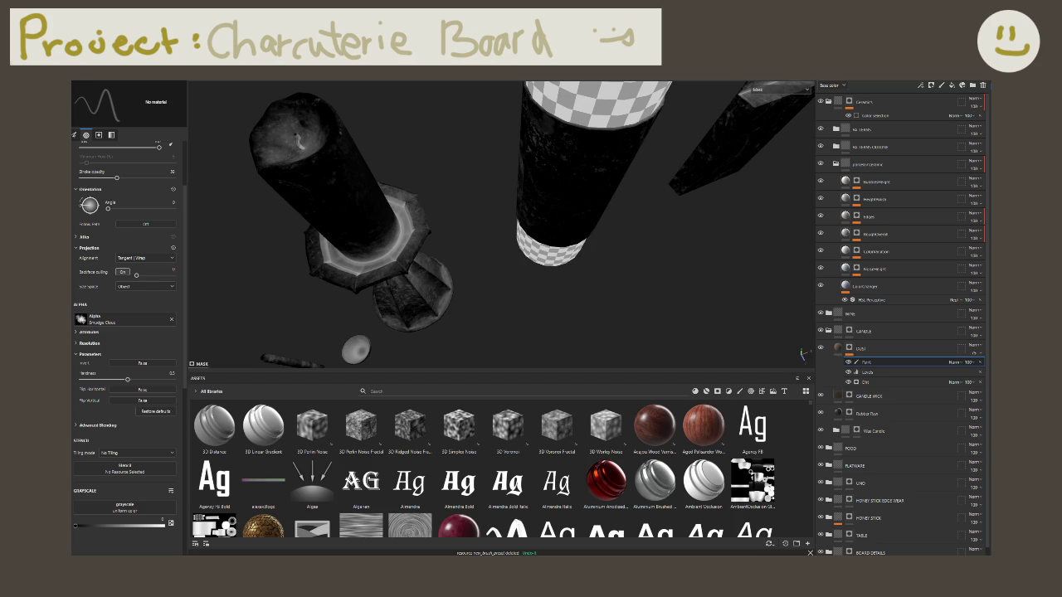
click(838, 349)
mouse_move(390, 216)
alt+mouse_down()
mouse_move(253, 161)
mouse_move(333, 242)
mouse_move(503, 163)
alt+mouse_up()
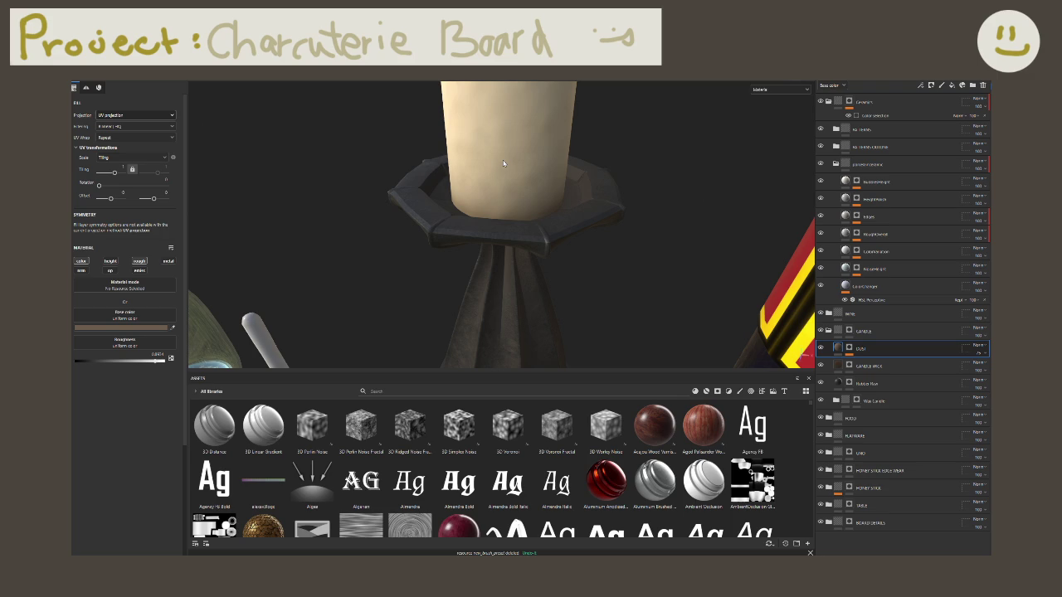
mouse_move(590, 193)
alt+mouse_down()
mouse_move(541, 215)
mouse_move(574, 216)
mouse_move(460, 230)
mouse_move(482, 247)
alt+mouse_up()
scroll(504, 227, up, 5)
click(820, 350)
click(820, 349)
click(821, 349)
click(821, 349)
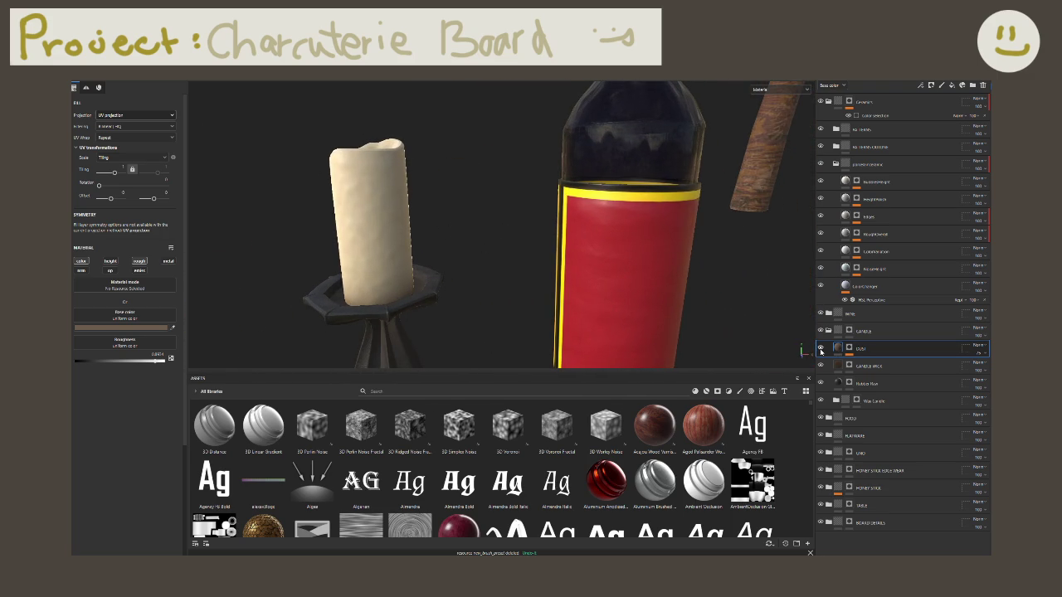
click(980, 356)
scroll(465, 296, down, 5)
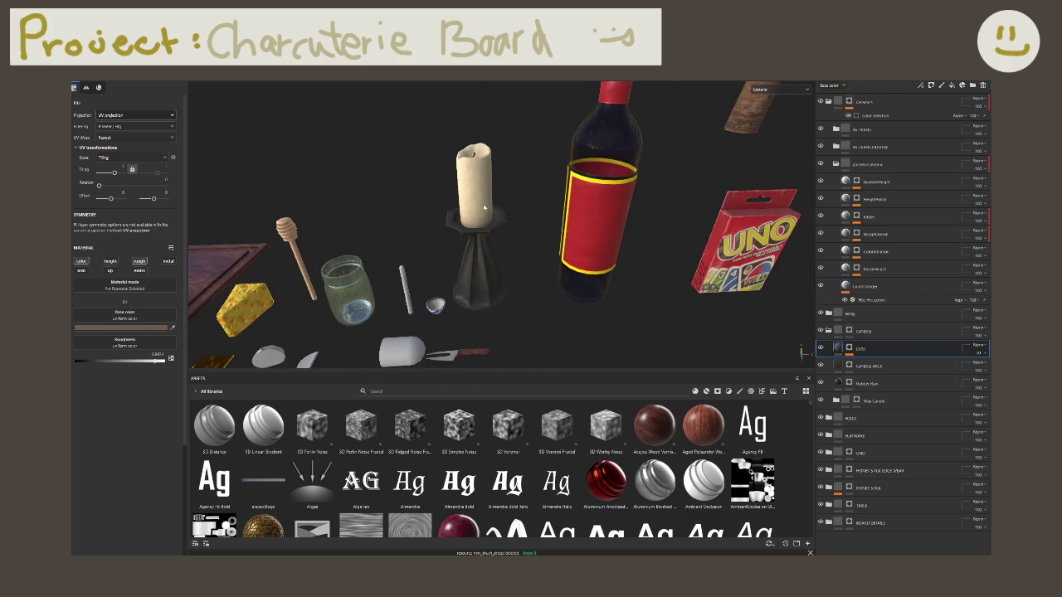
scroll(485, 210, up, 2)
scroll(419, 204, up, 2)
scroll(431, 232, up, 1)
scroll(453, 263, up, 1)
scroll(453, 263, up, 2)
scroll(453, 263, up, 1)
mouse_move(453, 263)
alt+mouse_down()
mouse_move(425, 210)
mouse_move(491, 208)
mouse_move(529, 218)
mouse_move(510, 253)
mouse_move(524, 272)
mouse_move(579, 286)
alt+mouse_up()
Step: Insert a fill layer above DUST in the CANDLE group and name it 'edge wear'
scroll(498, 225, down, 3)
scroll(498, 232, down, 1)
mouse_move(445, 302)
alt+mouse_down()
mouse_move(532, 289)
mouse_move(688, 308)
alt+mouse_up()
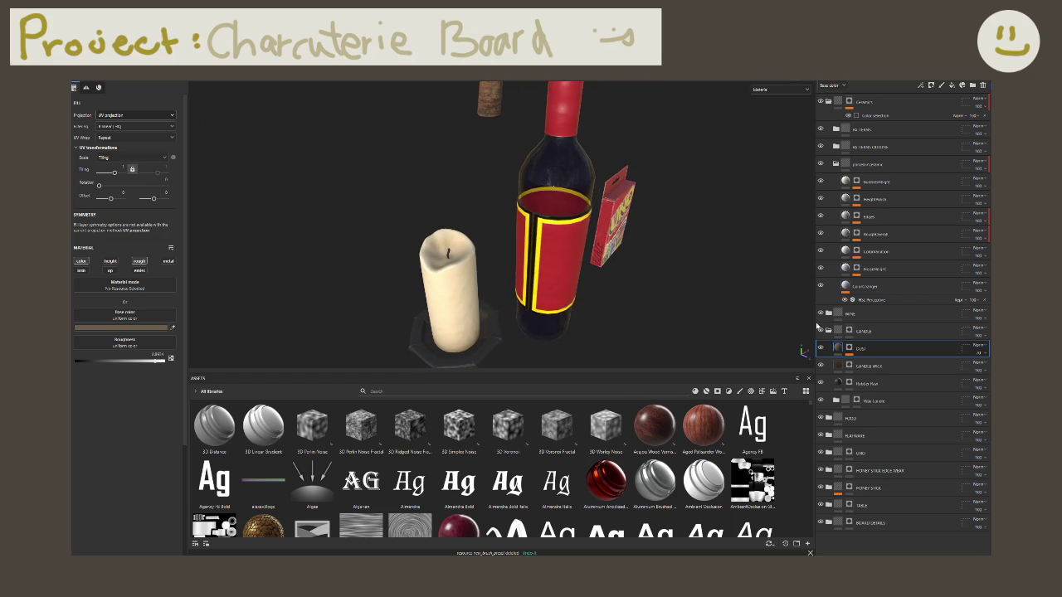
click(828, 331)
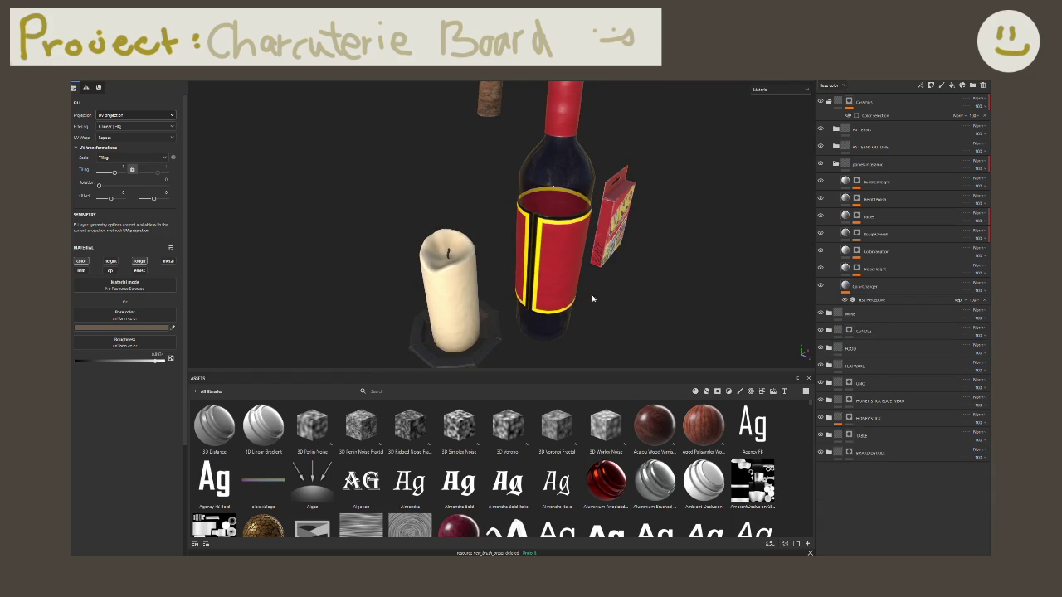
click(828, 331)
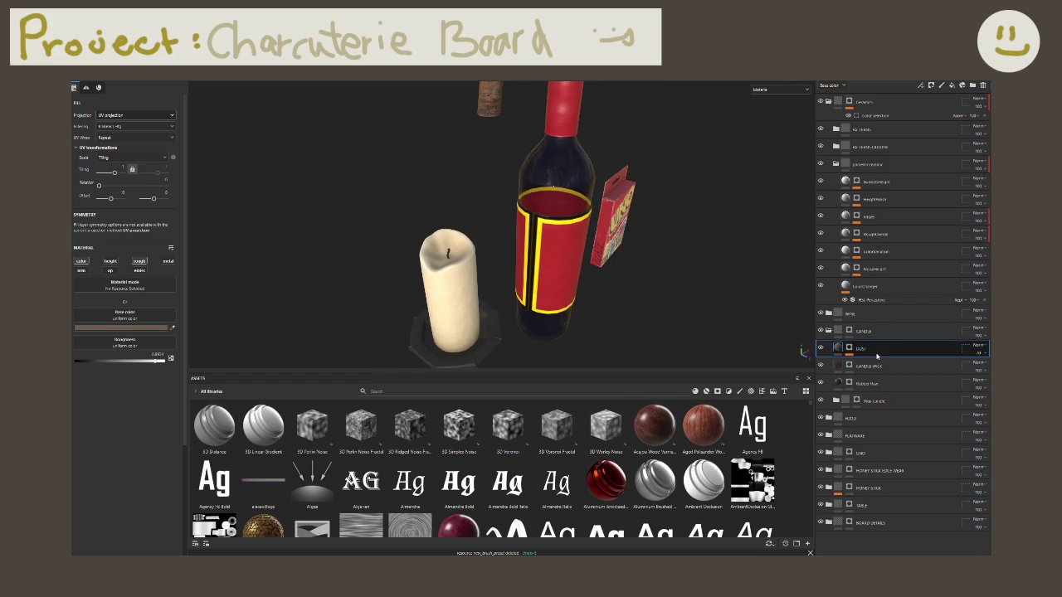
click(952, 86)
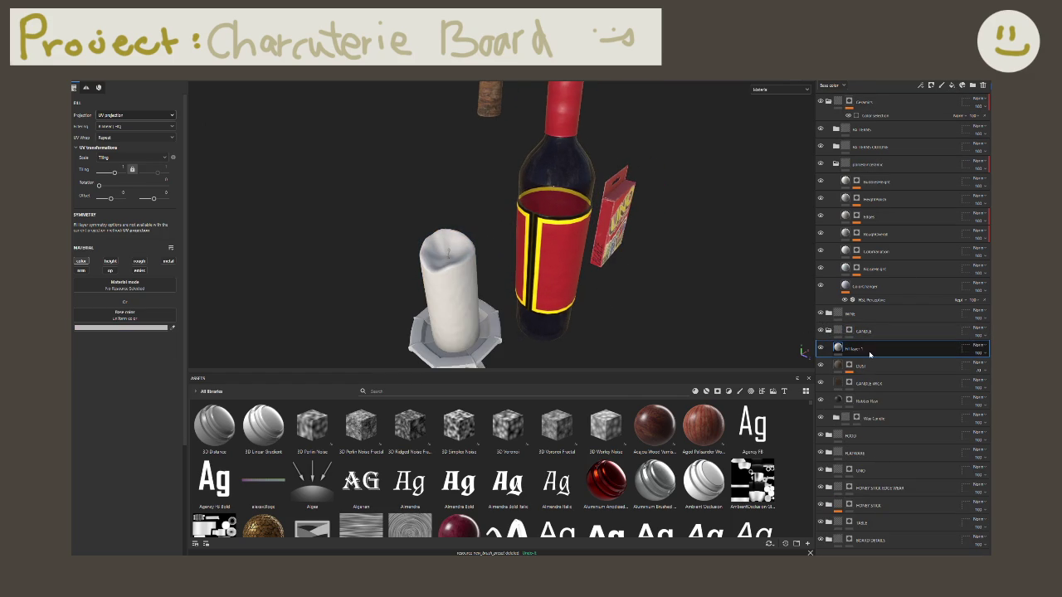
text(edge)
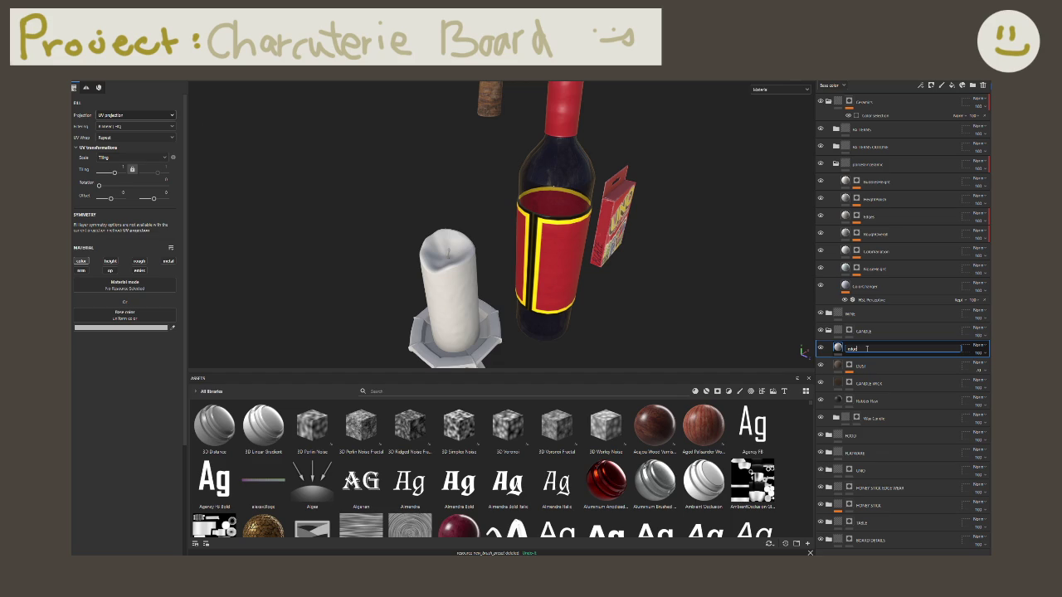
text(ge wear)
key(Return)
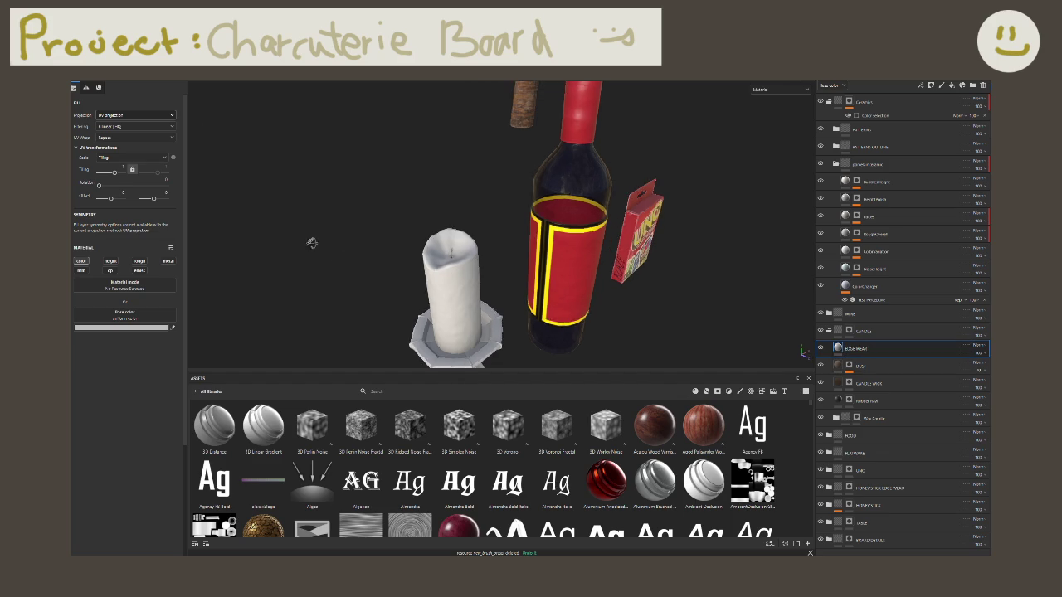
alt+drag(308, 240, 353, 202)
right_click(855, 348)
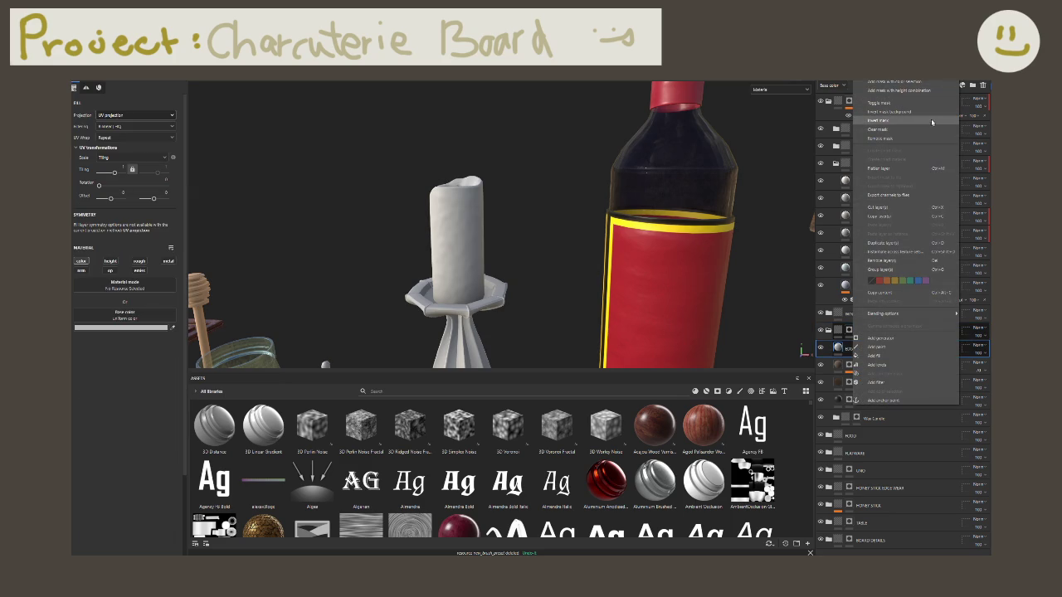
Step: Add a black mask to the edge wear layer, then add an empty generator to it
click(871, 347)
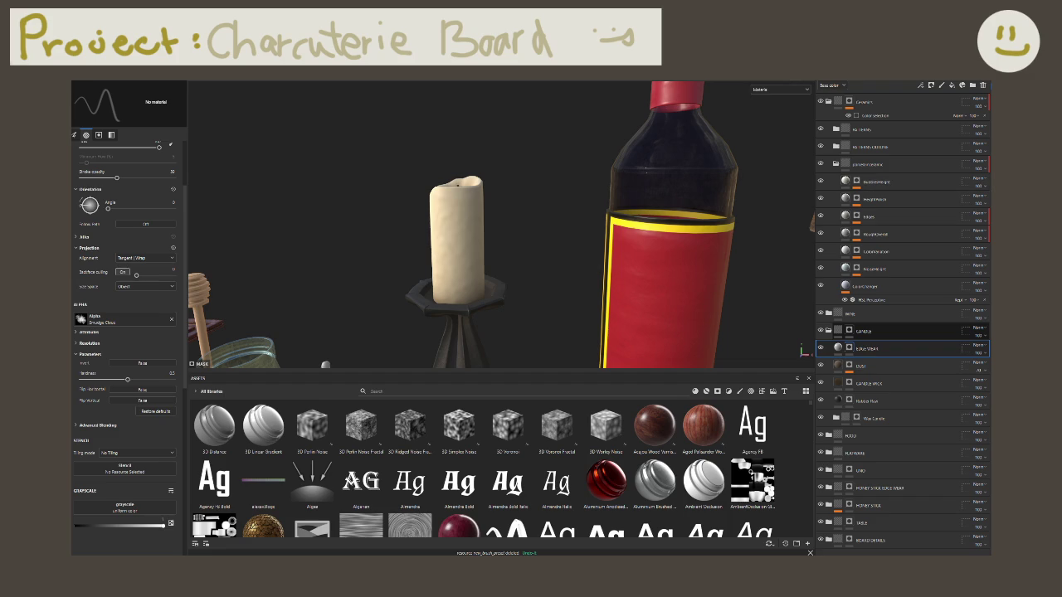
right_click(859, 355)
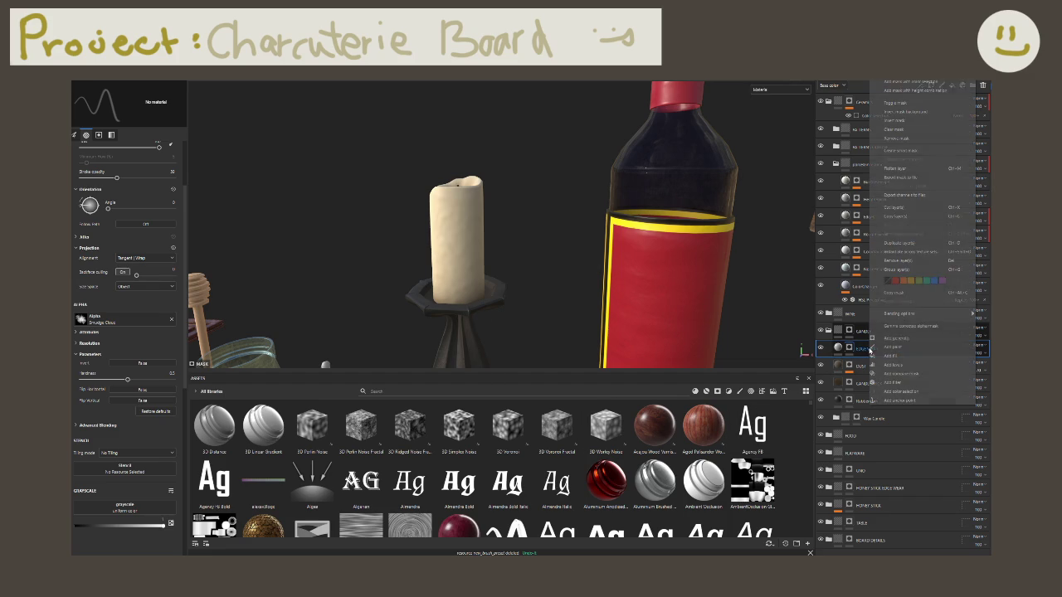
click(892, 341)
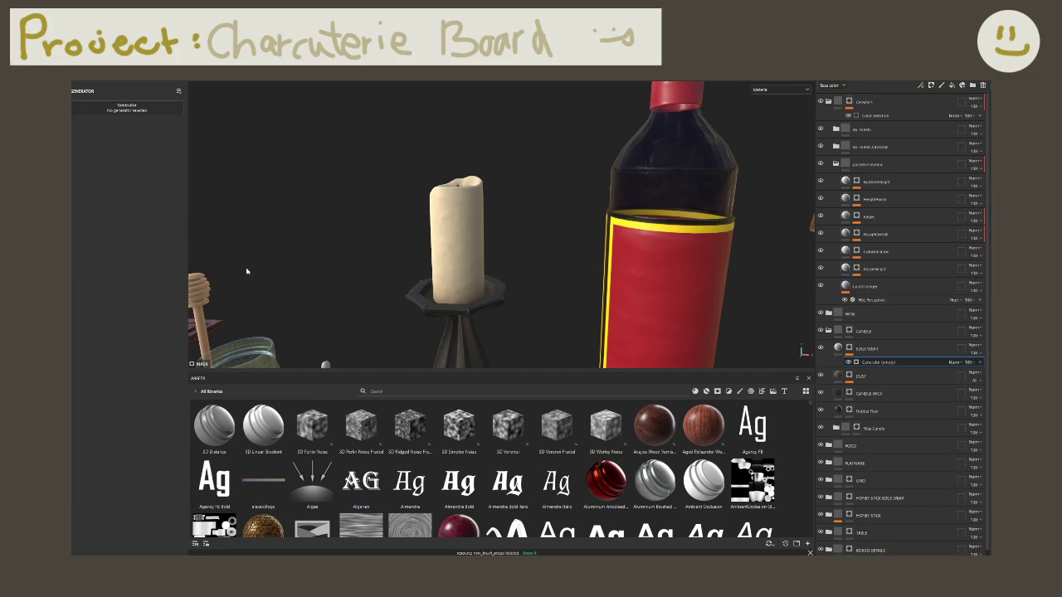
Step: Apply the Metal Edge Wear generator and lower its Wear Level and wear contrast
click(154, 111)
key(BackSpace)
key(BackSpace)
key(BackSpace)
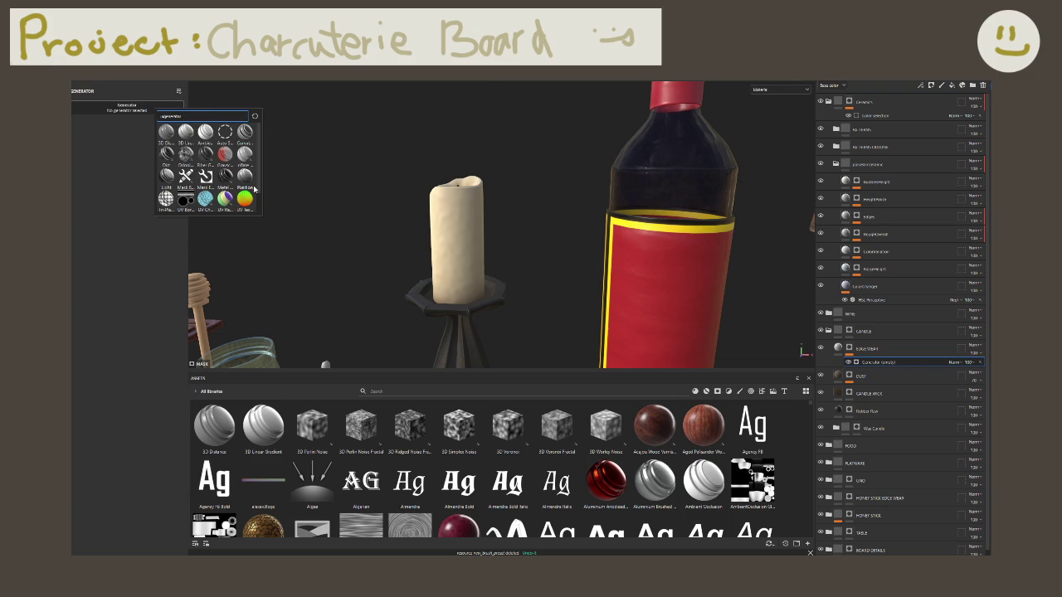
click(229, 178)
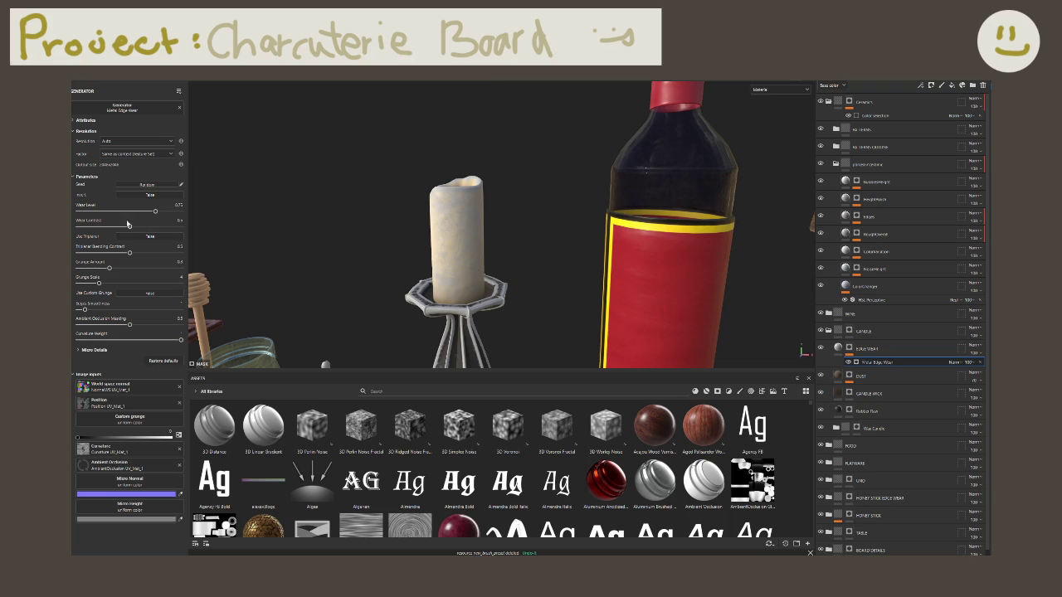
drag(154, 211, 81, 212)
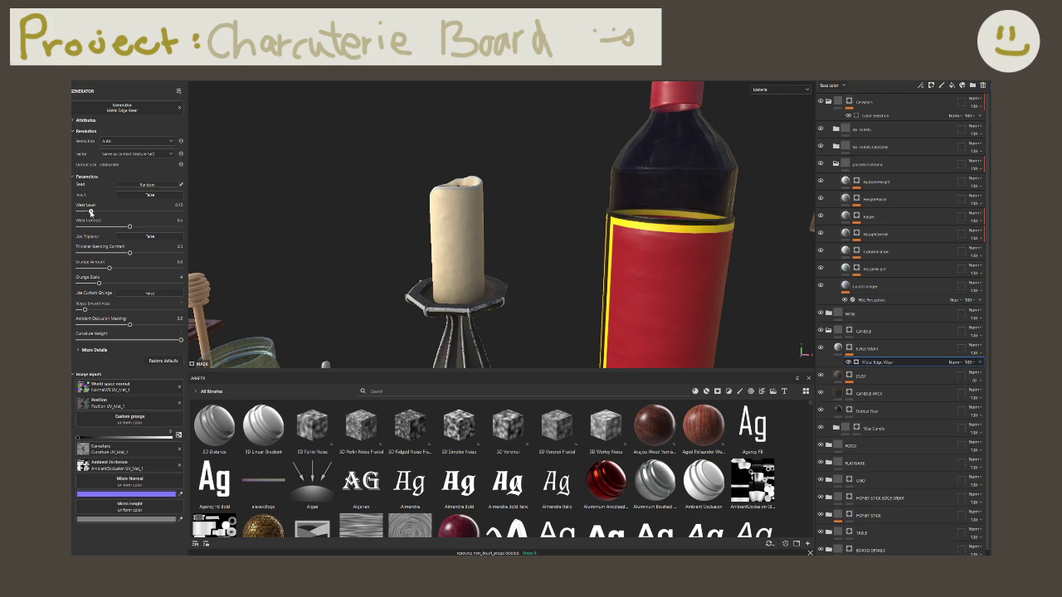
scroll(411, 305, down, 2)
alt+drag(411, 305, 477, 242)
scroll(473, 238, up, 5)
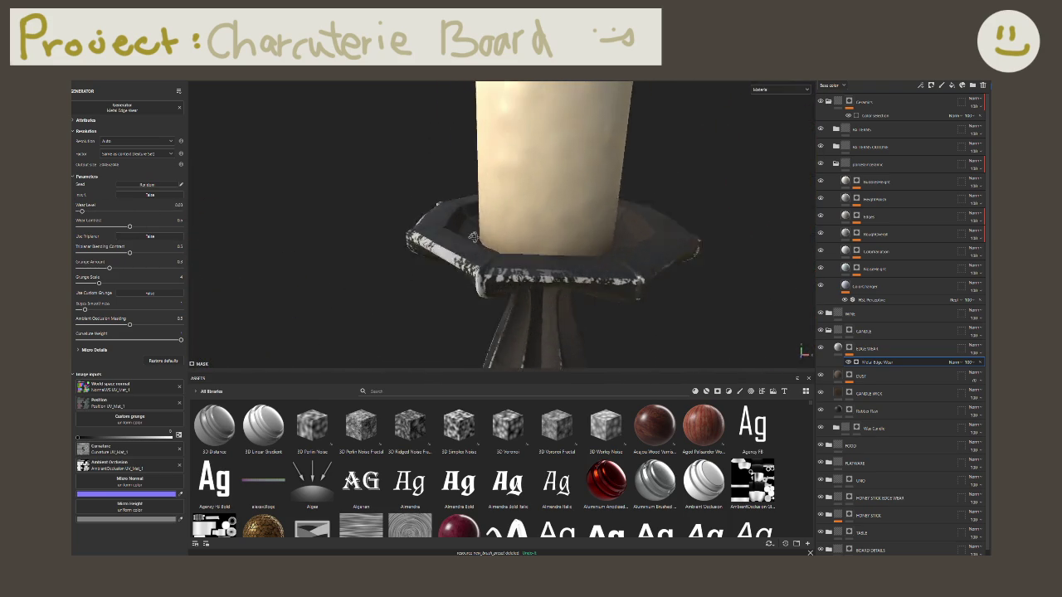
scroll(472, 237, down, 2)
scroll(548, 253, up, 3)
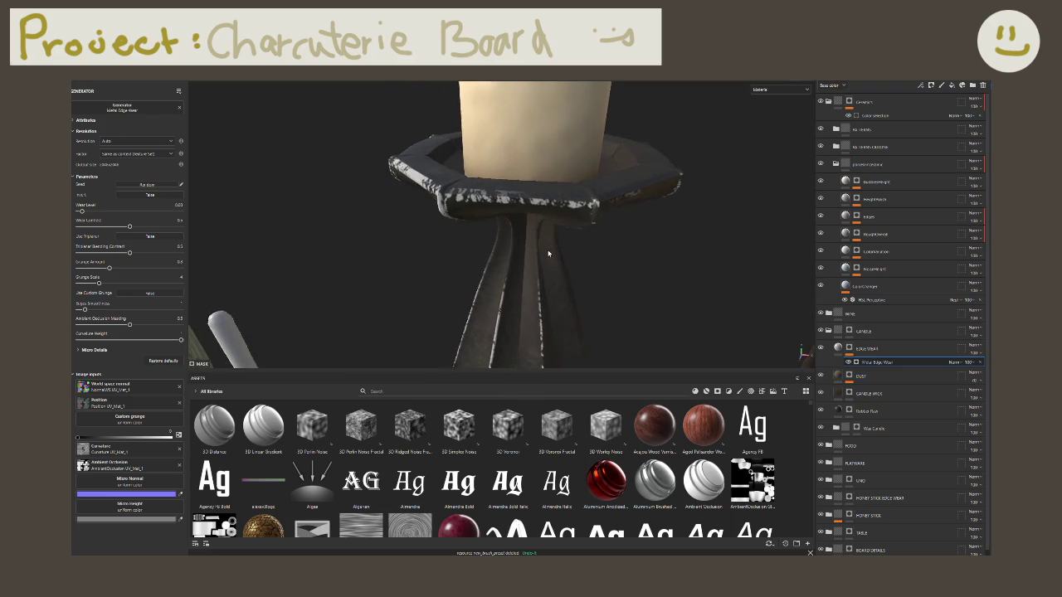
alt+drag(548, 254, 531, 241)
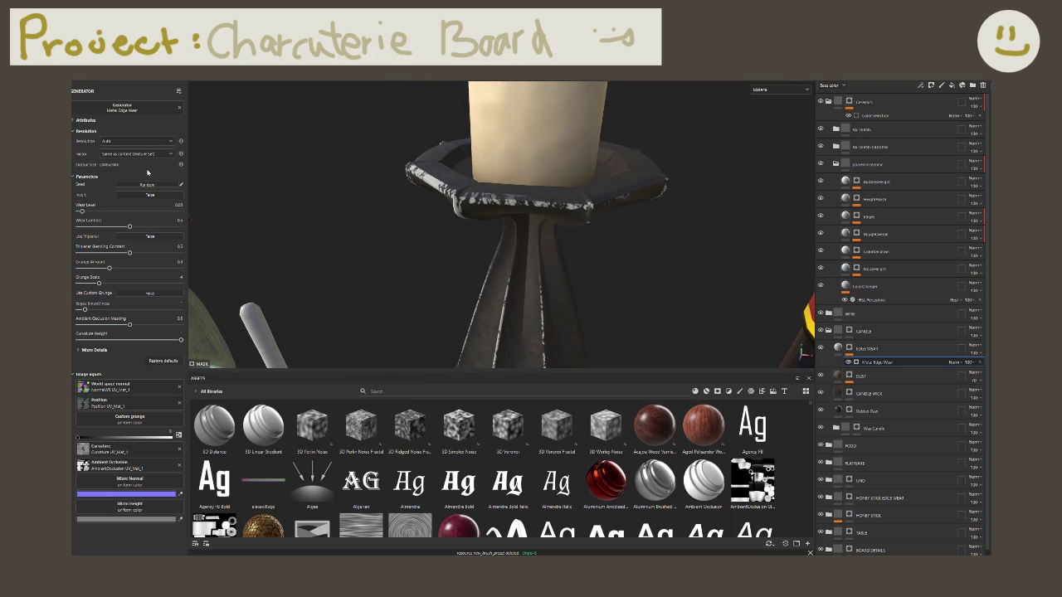
mouse_move(82, 213)
mouse_down()
mouse_move(116, 228)
mouse_move(89, 227)
mouse_move(117, 227)
mouse_up()
click(79, 227)
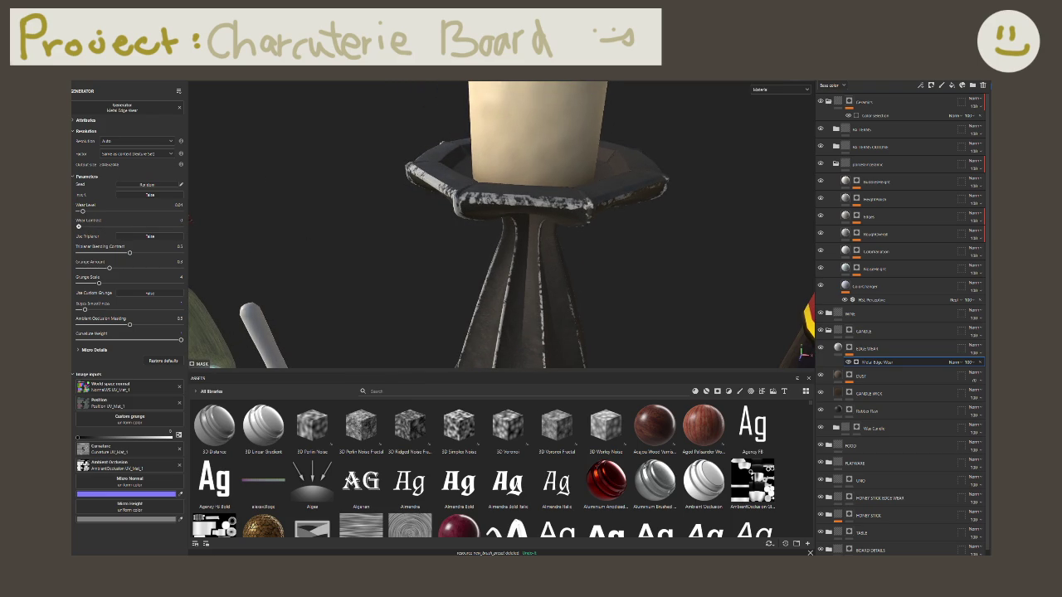
drag(82, 213, 80, 212)
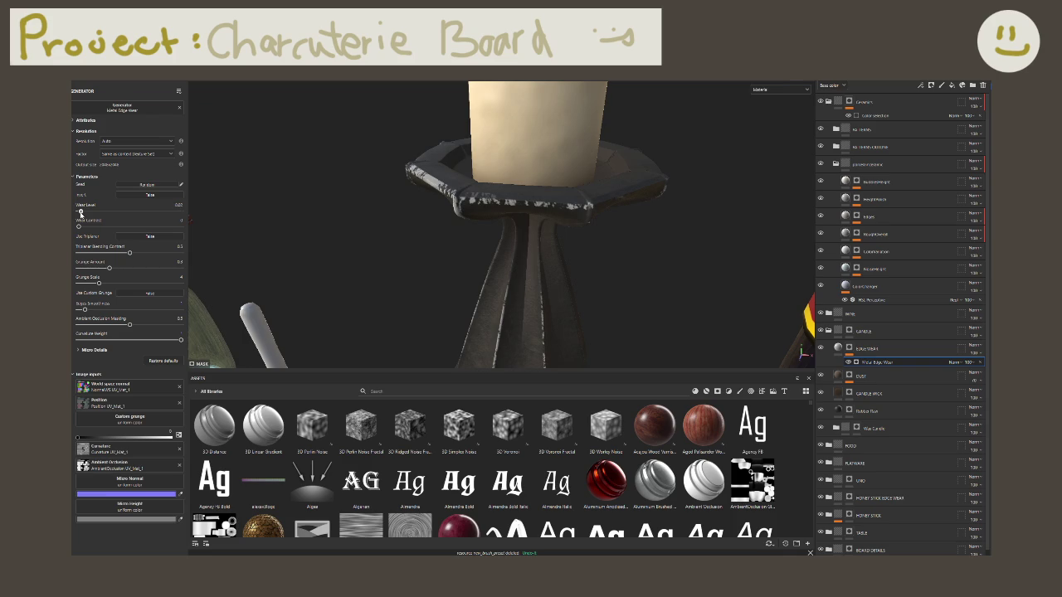
Step: Max the Grunge Amount, enlarge Grunge Scale and set Ambient Occlusion Masking to 0
drag(129, 253, 108, 253)
key(ctrl+z)
drag(109, 268, 184, 269)
drag(99, 283, 131, 284)
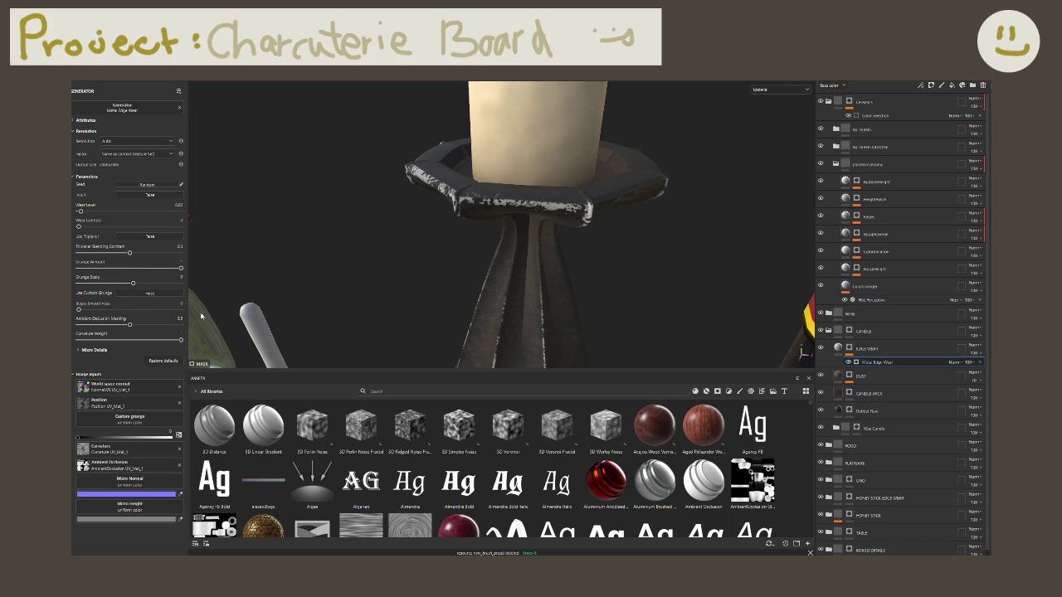
drag(137, 326, 210, 326)
drag(158, 324, 80, 324)
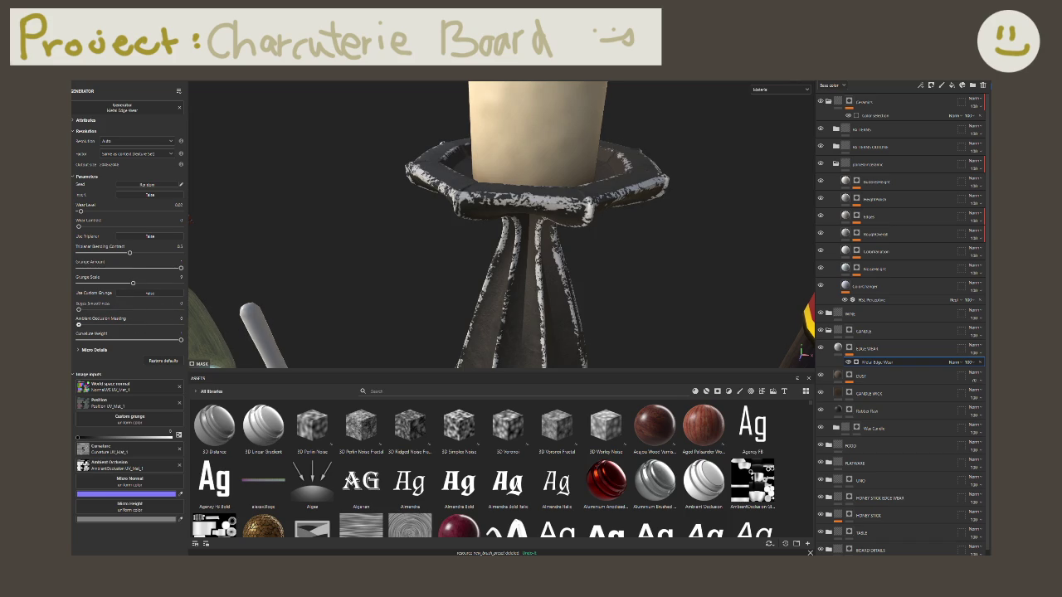
mouse_move(514, 213)
alt+mouse_down()
mouse_move(452, 142)
mouse_move(498, 225)
mouse_move(390, 191)
alt+mouse_up()
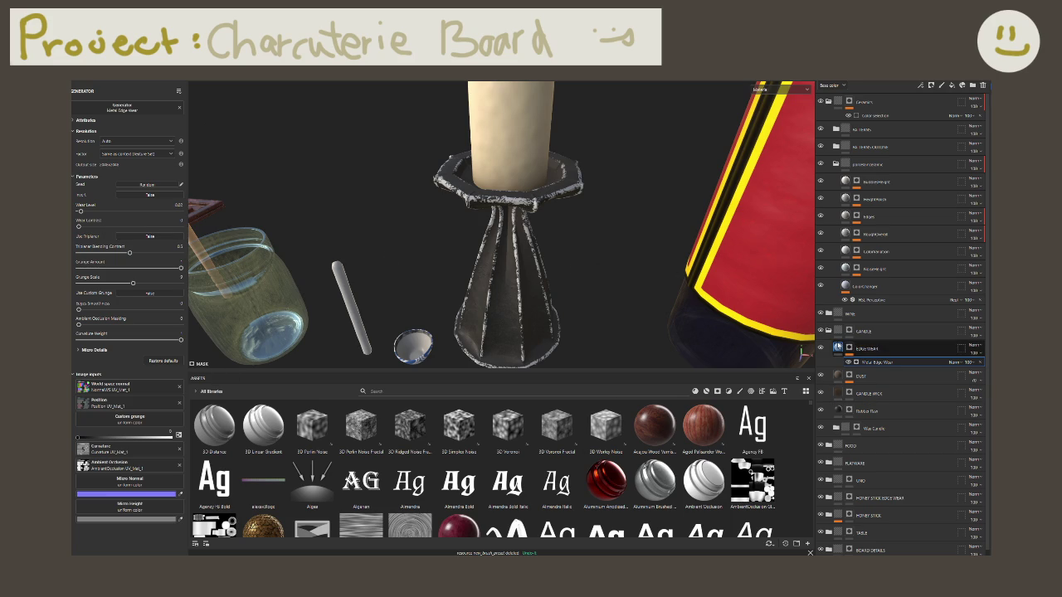
click(834, 349)
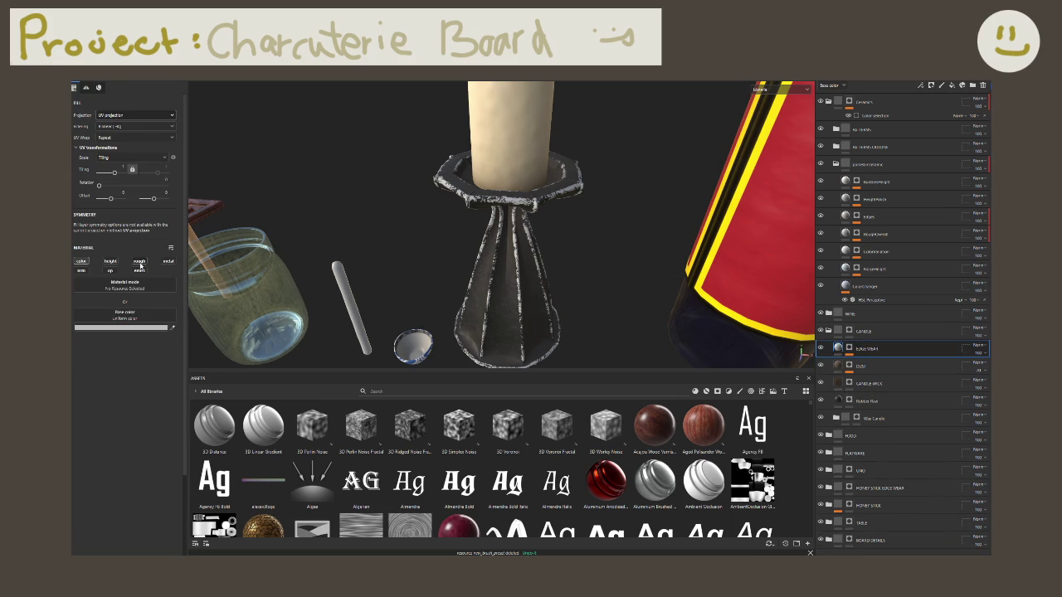
Step: Try several blend modes on the EDGE WEAR layer, keeping the one showing white wear
scroll(435, 273, up, 3)
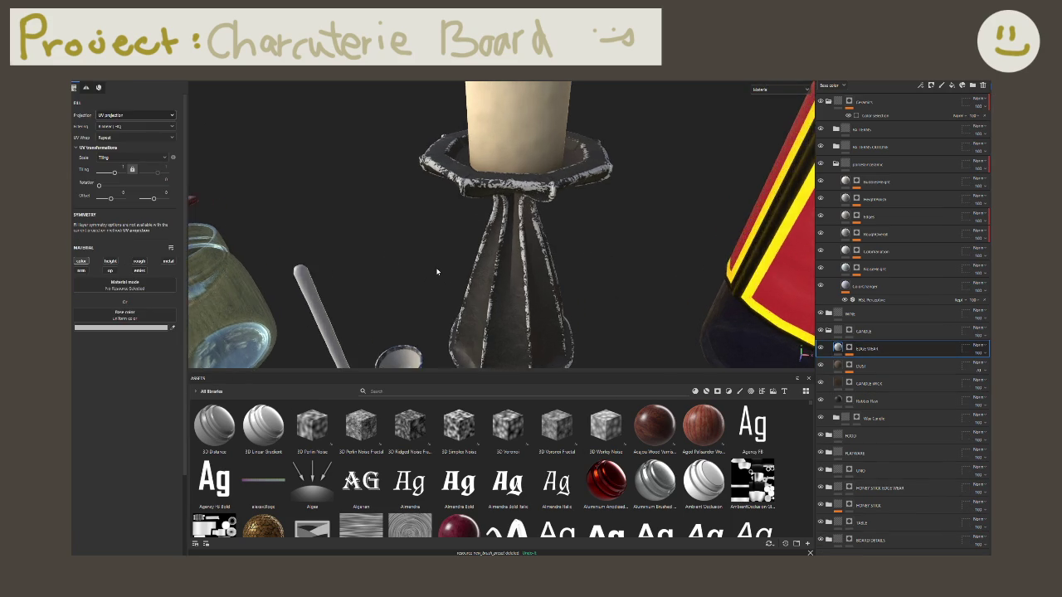
click(978, 346)
click(967, 284)
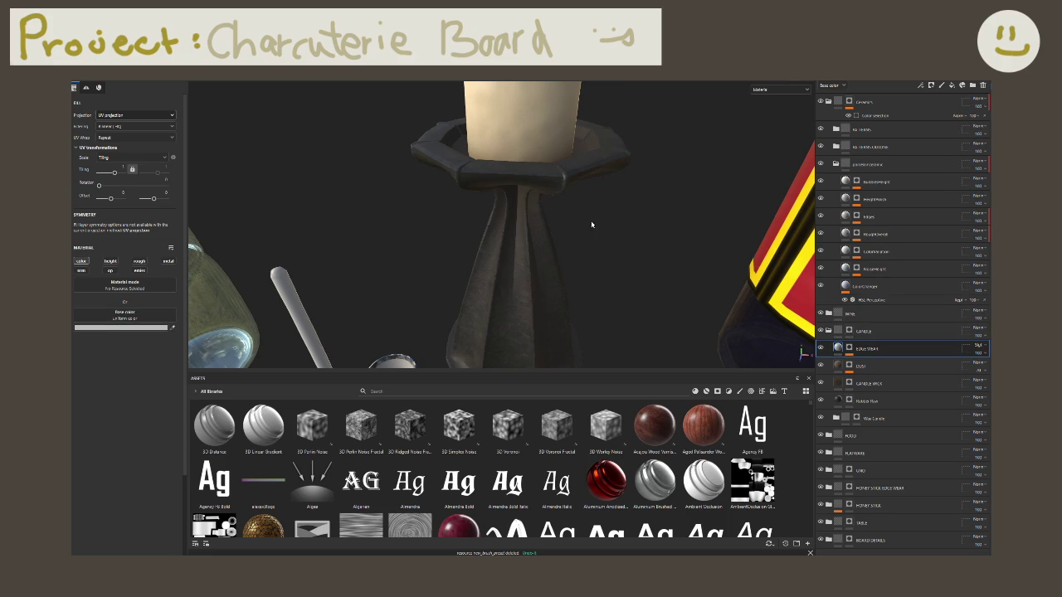
alt+drag(614, 183, 502, 207)
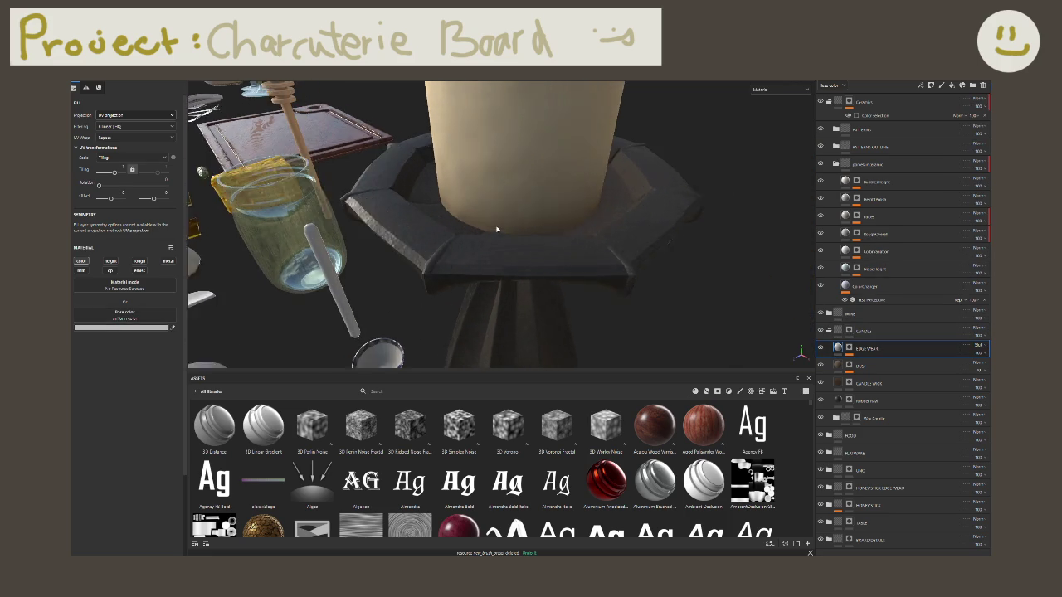
click(978, 345)
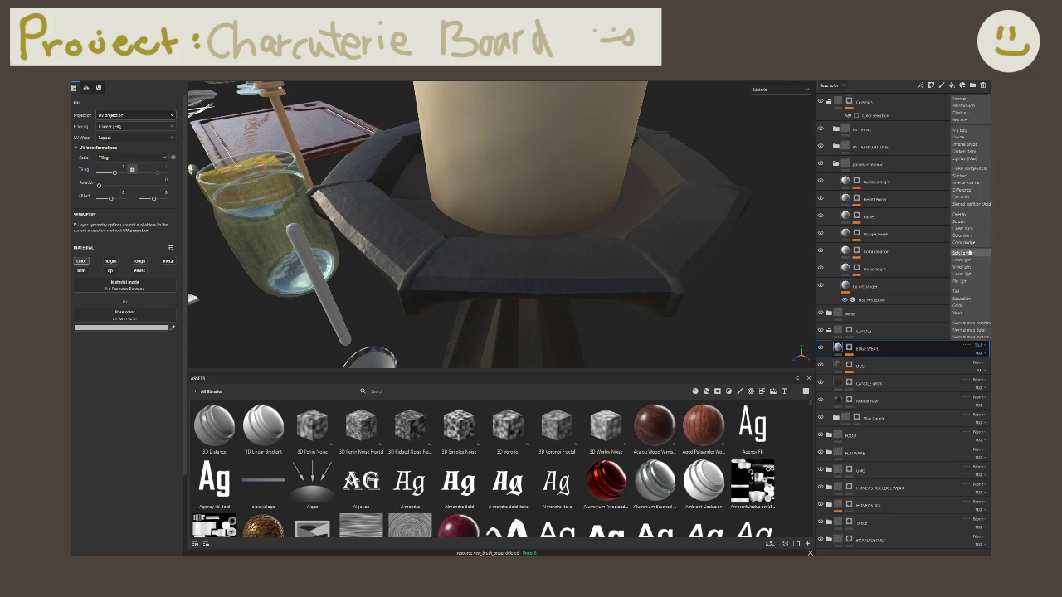
click(970, 226)
click(978, 345)
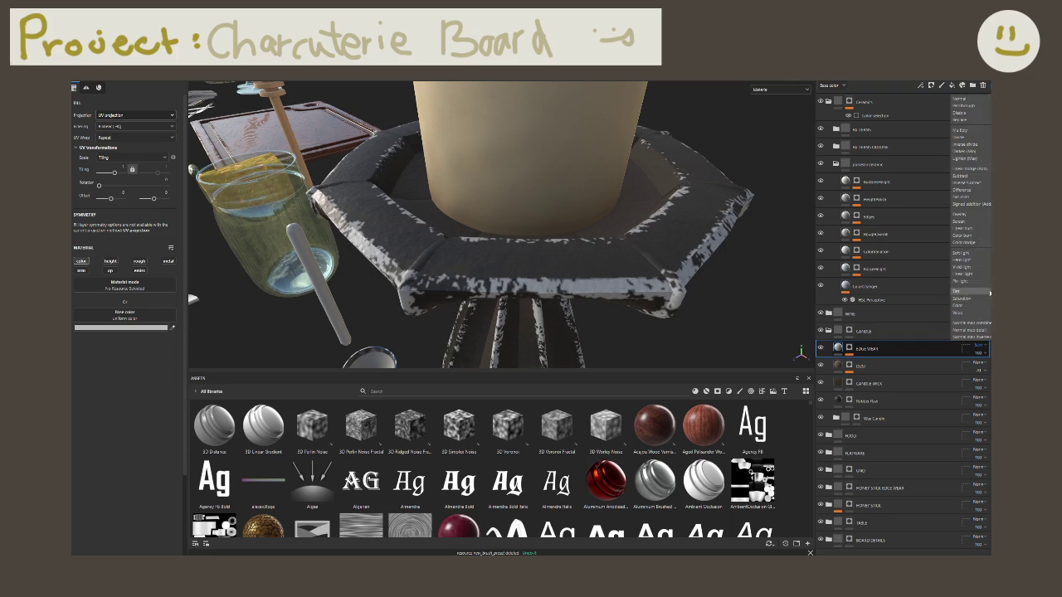
click(972, 218)
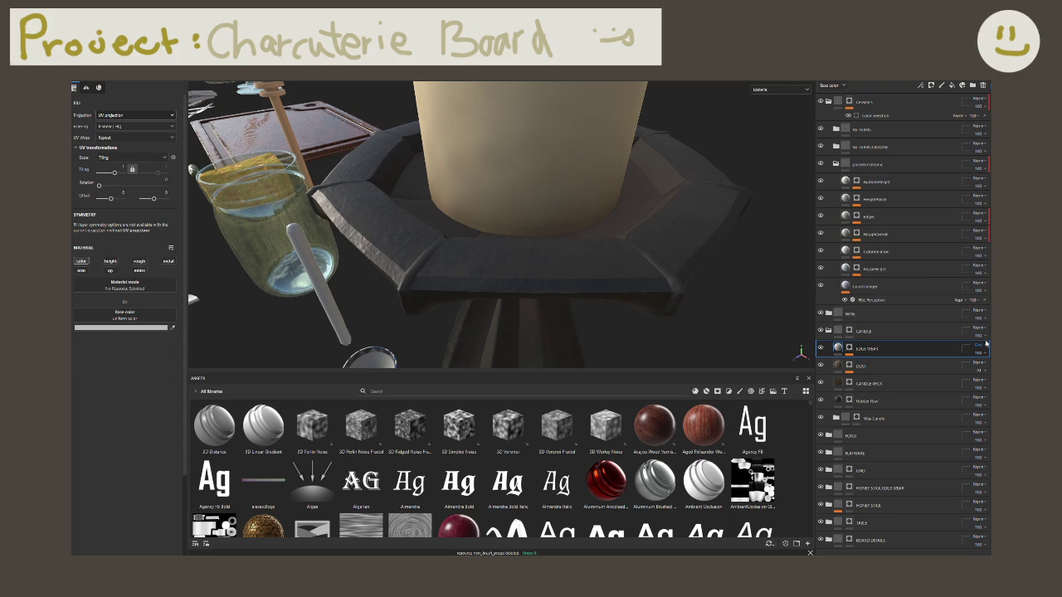
click(978, 346)
click(966, 100)
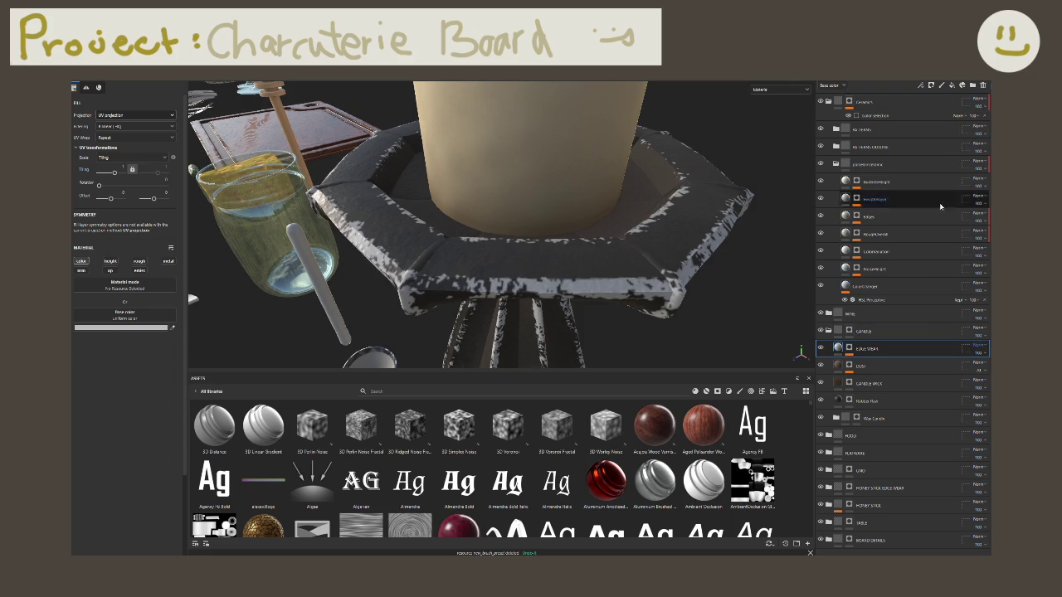
Step: Set the edge wear Base color to a dark grey and check the holder
click(172, 327)
click(415, 261)
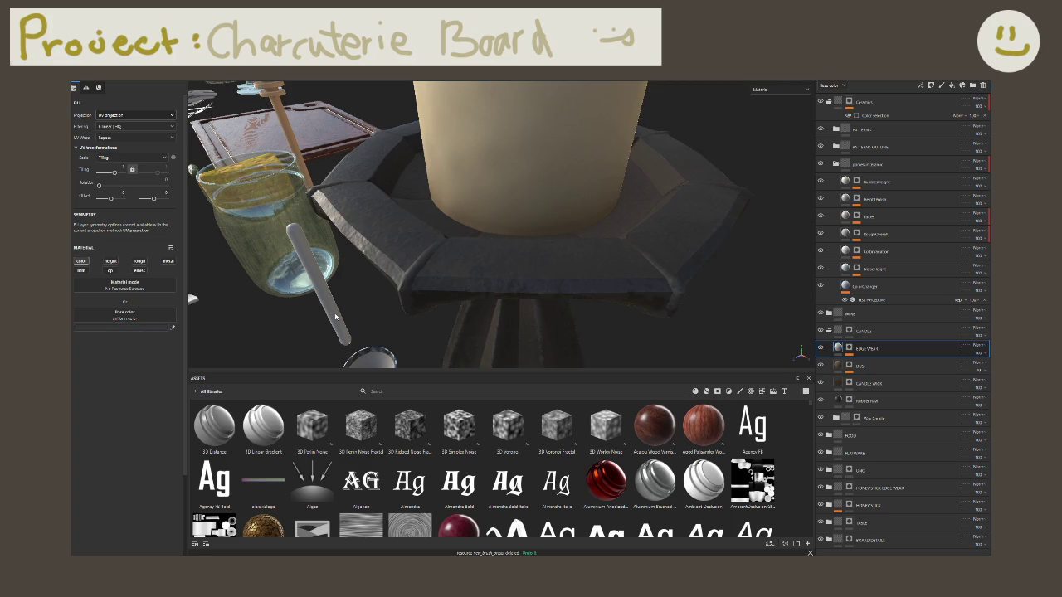
click(155, 321)
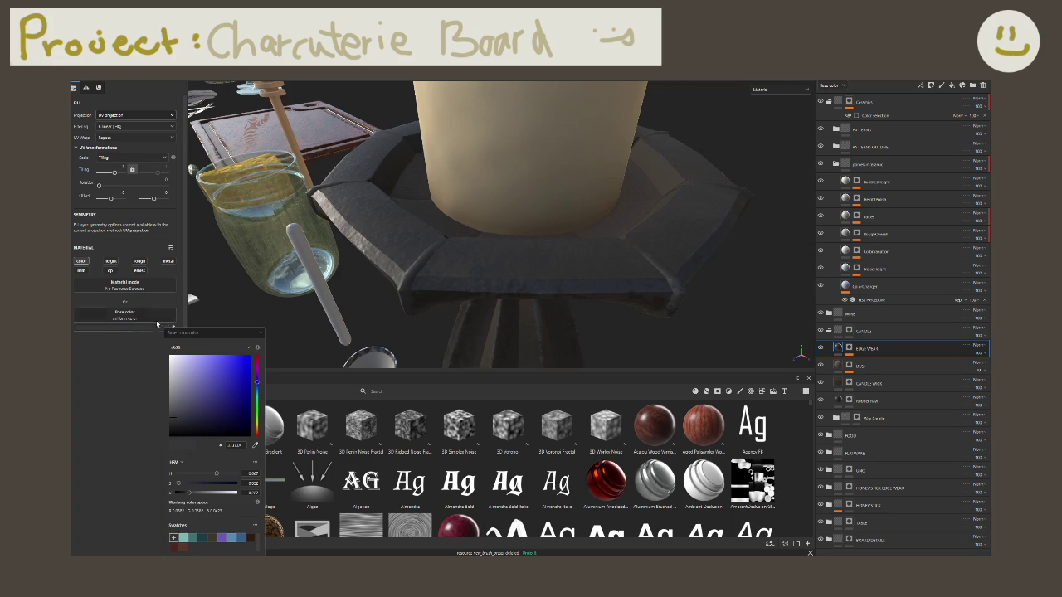
click(174, 404)
mouse_move(249, 249)
alt+mouse_down()
mouse_move(336, 150)
mouse_move(624, 321)
mouse_move(297, 372)
alt+mouse_up()
click(175, 412)
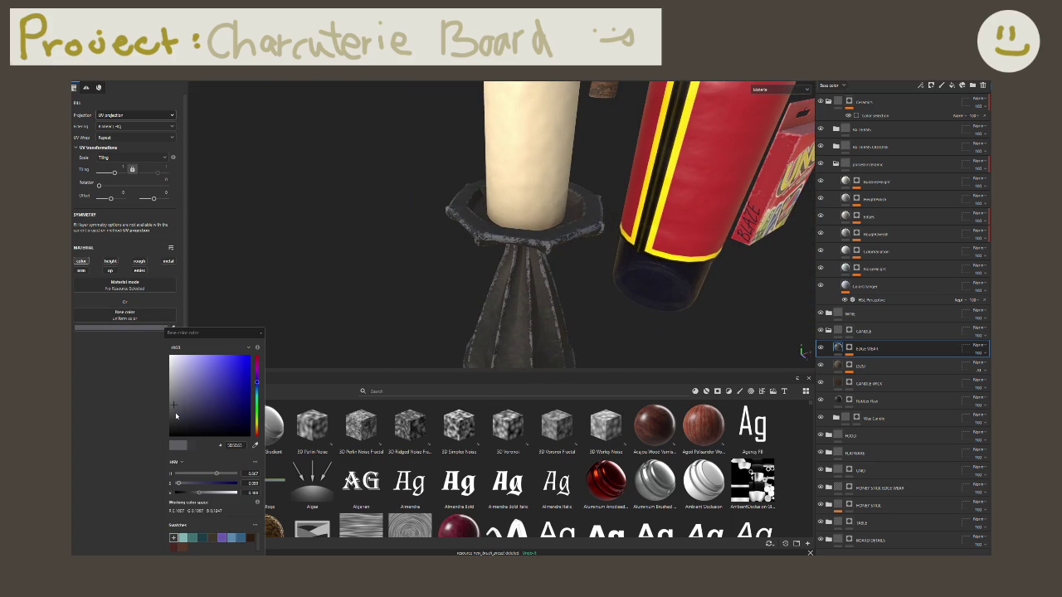
mouse_move(465, 332)
alt+mouse_down()
mouse_move(535, 308)
mouse_move(559, 262)
mouse_move(611, 256)
mouse_move(592, 261)
alt+mouse_up()
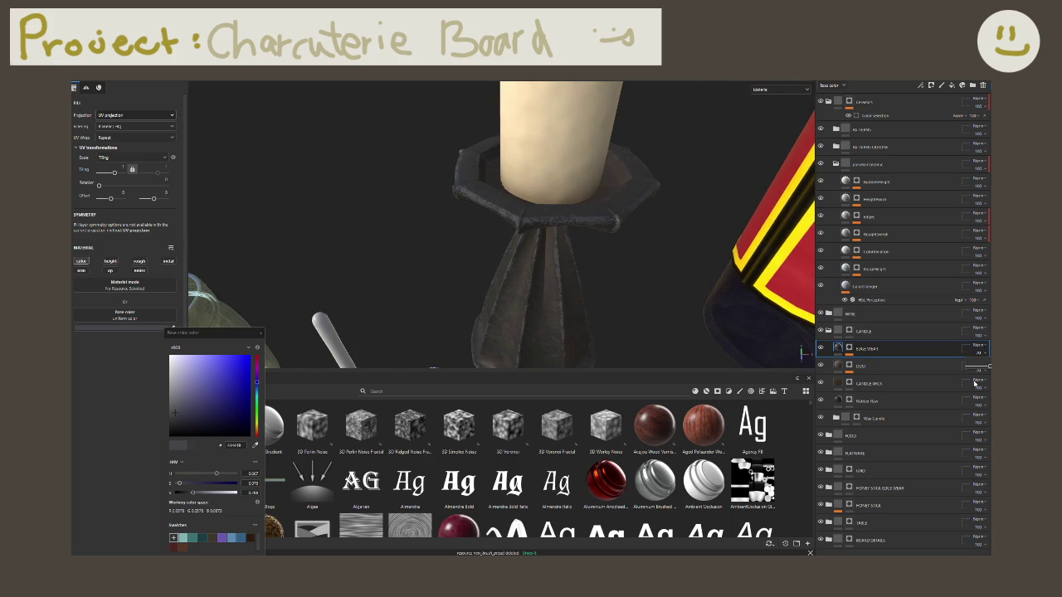
click(360, 313)
alt+drag(361, 313, 547, 230)
scroll(535, 241, up, 3)
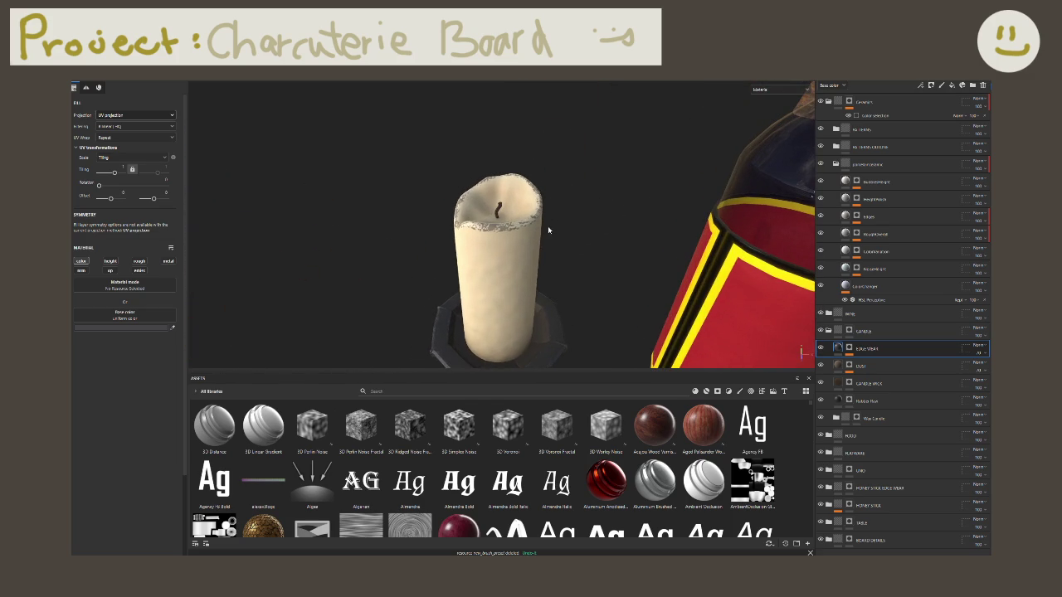
click(856, 349)
Step: Add a Paint effect to the edge wear mask and polygon-fill black over the candle's top rim
click(874, 364)
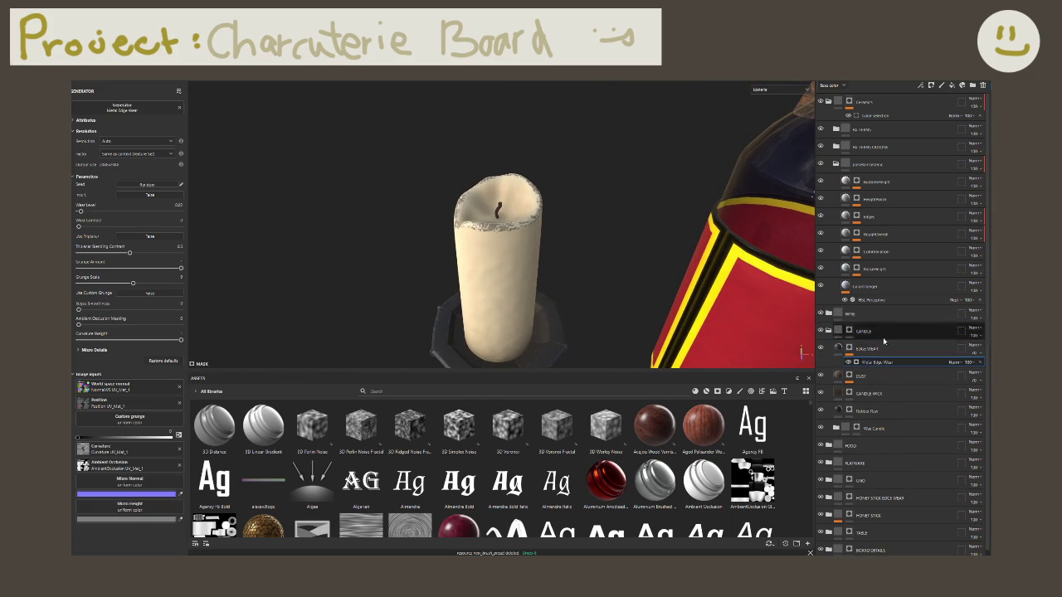
click(920, 86)
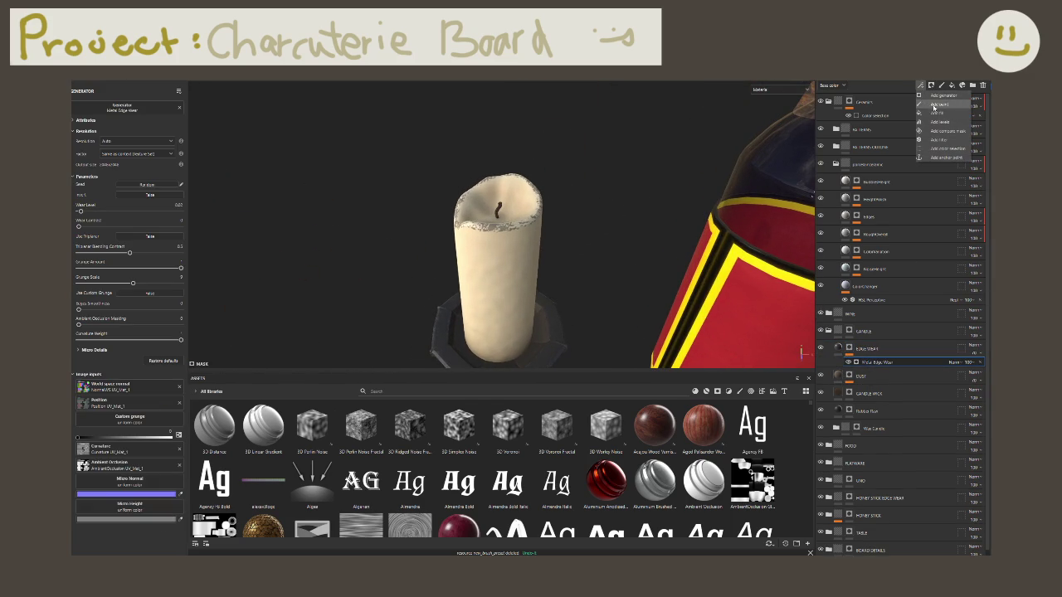
click(936, 112)
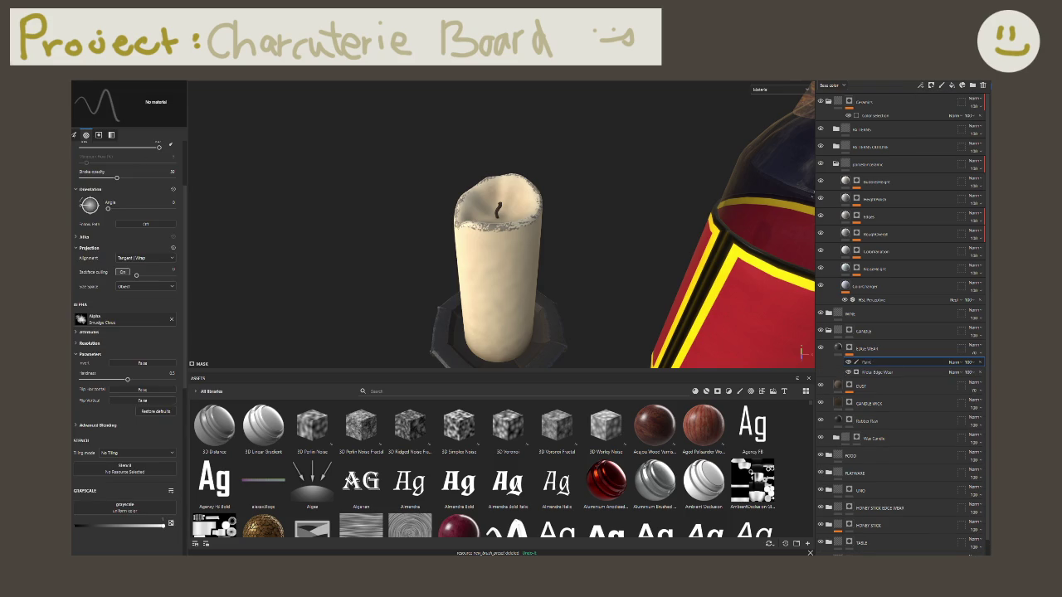
key(4)
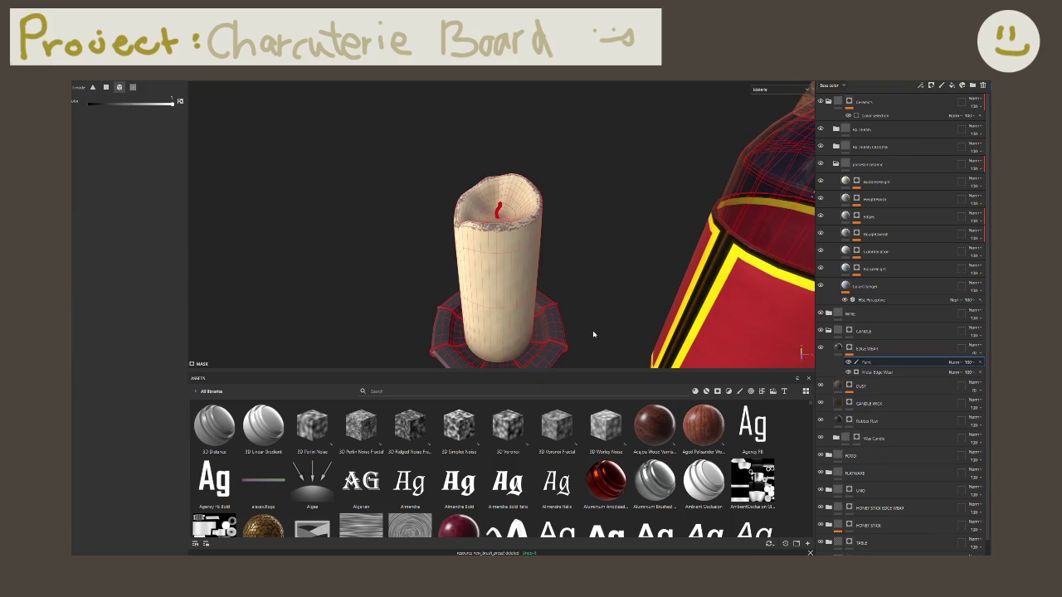
alt+drag(592, 324, 581, 258)
click(485, 151)
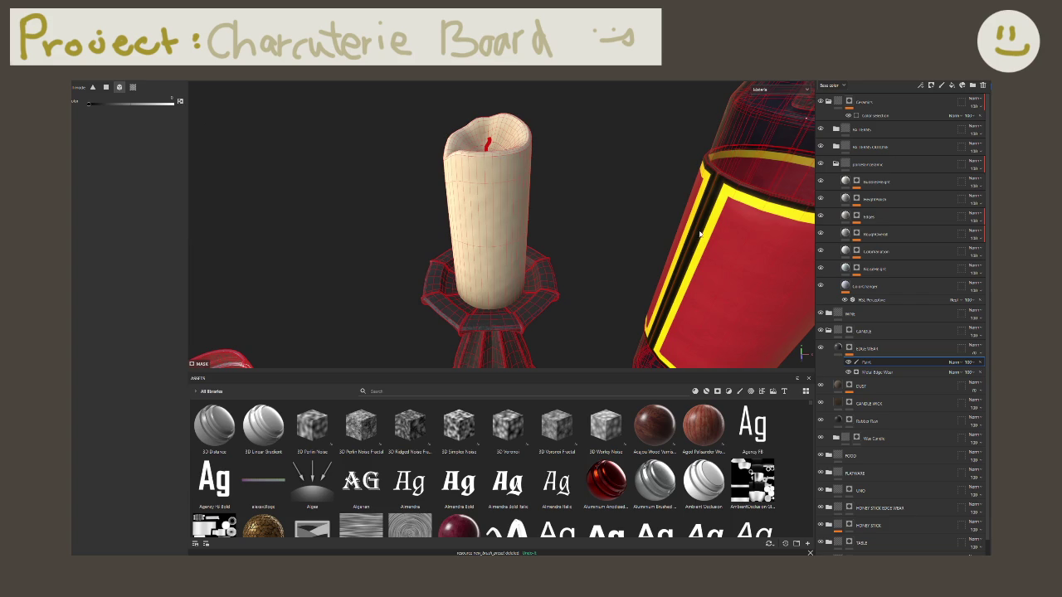
click(841, 351)
mouse_move(463, 223)
alt+mouse_down()
mouse_move(537, 265)
mouse_move(499, 189)
mouse_move(446, 247)
mouse_move(844, 322)
alt+mouse_up()
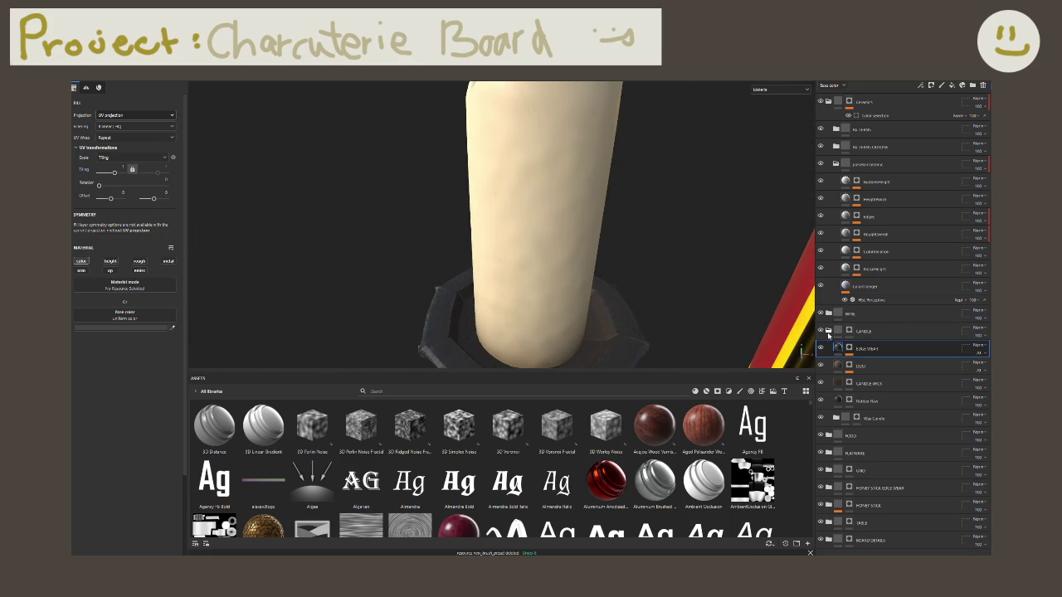
Step: Collapse the CANDLE folder, expand the WINE folder, and orbit in to inspect the wine bottle
click(829, 331)
click(877, 313)
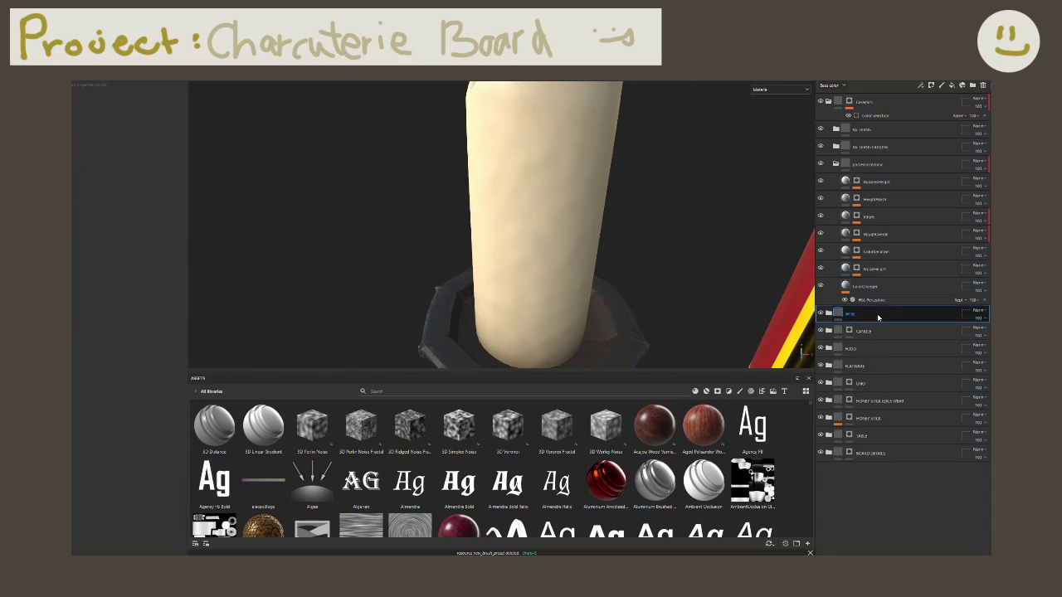
click(828, 314)
scroll(541, 233, down, 4)
mouse_move(539, 231)
alt+mouse_down()
mouse_move(513, 232)
mouse_move(553, 261)
mouse_move(654, 268)
mouse_move(758, 237)
mouse_move(673, 190)
mouse_move(544, 215)
mouse_move(400, 216)
mouse_move(526, 218)
mouse_move(764, 259)
mouse_move(198, 382)
alt+mouse_up()
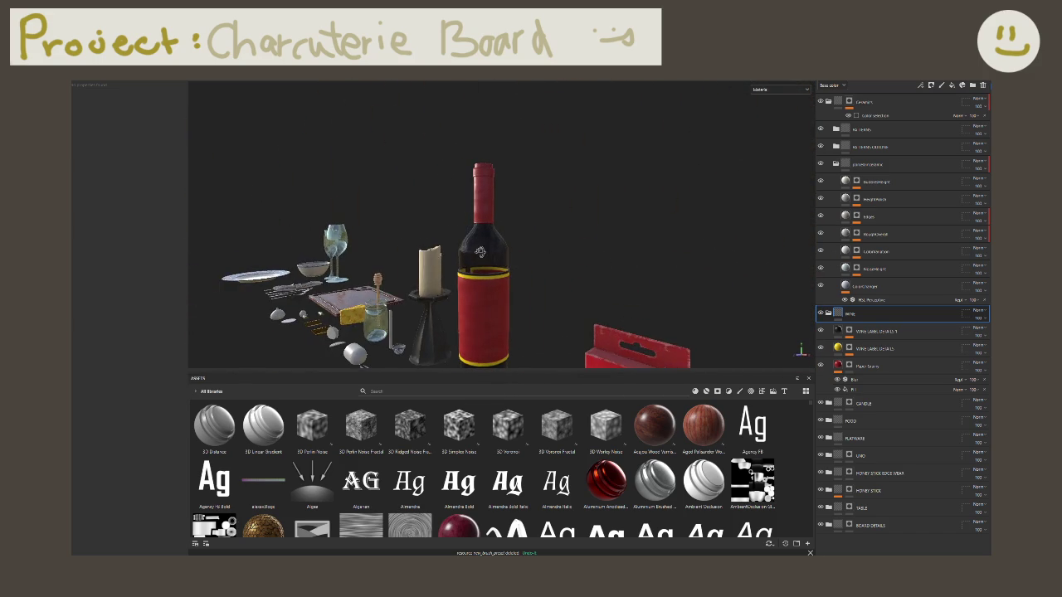
alt+right_drag(508, 284, 542, 171)
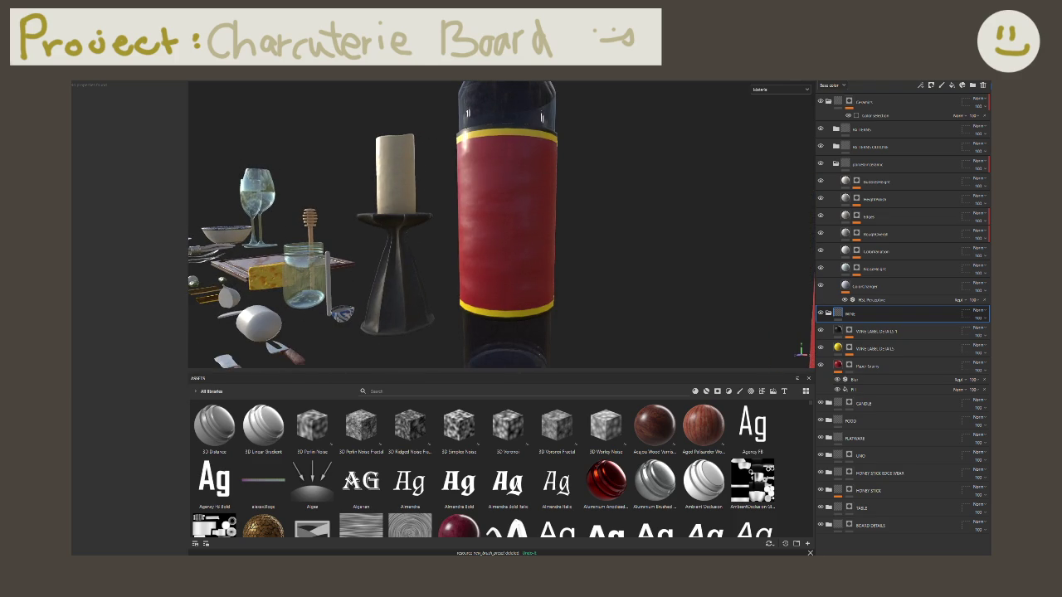